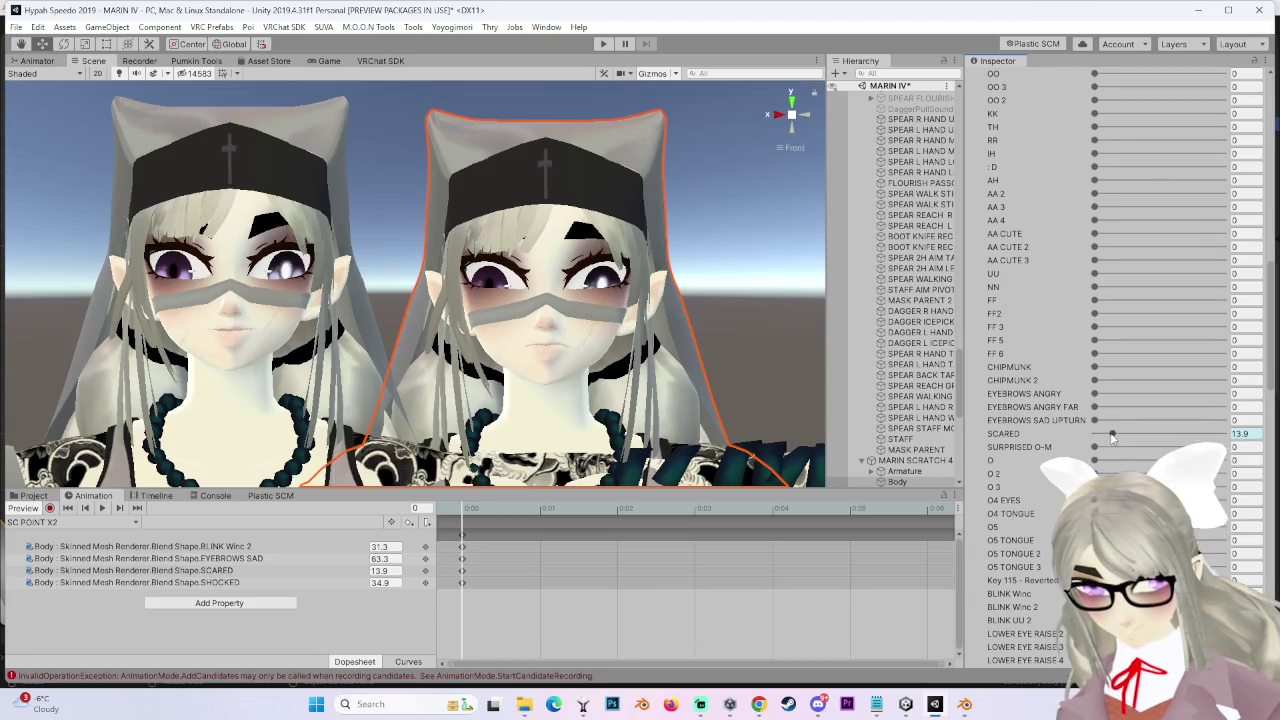
# Set the SCARED and BLINK Winc 2 blendshapes to 0
pyautogui.moveTo(1112, 433); pyautogui.dragTo(1094, 433)
pyautogui.scroll(-3, 990, 412)
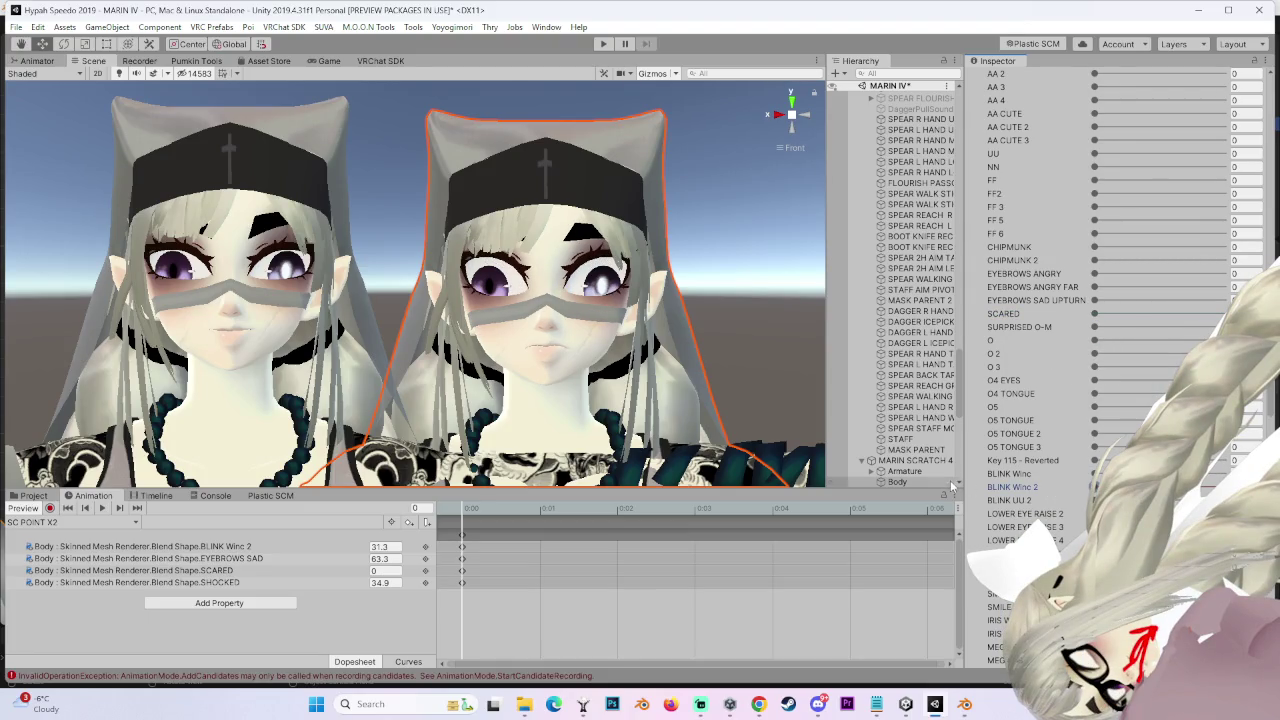
pyautogui.moveTo(1035, 487); pyautogui.dragTo(995, 488)
pyautogui.scroll(-12, 1065, 519)
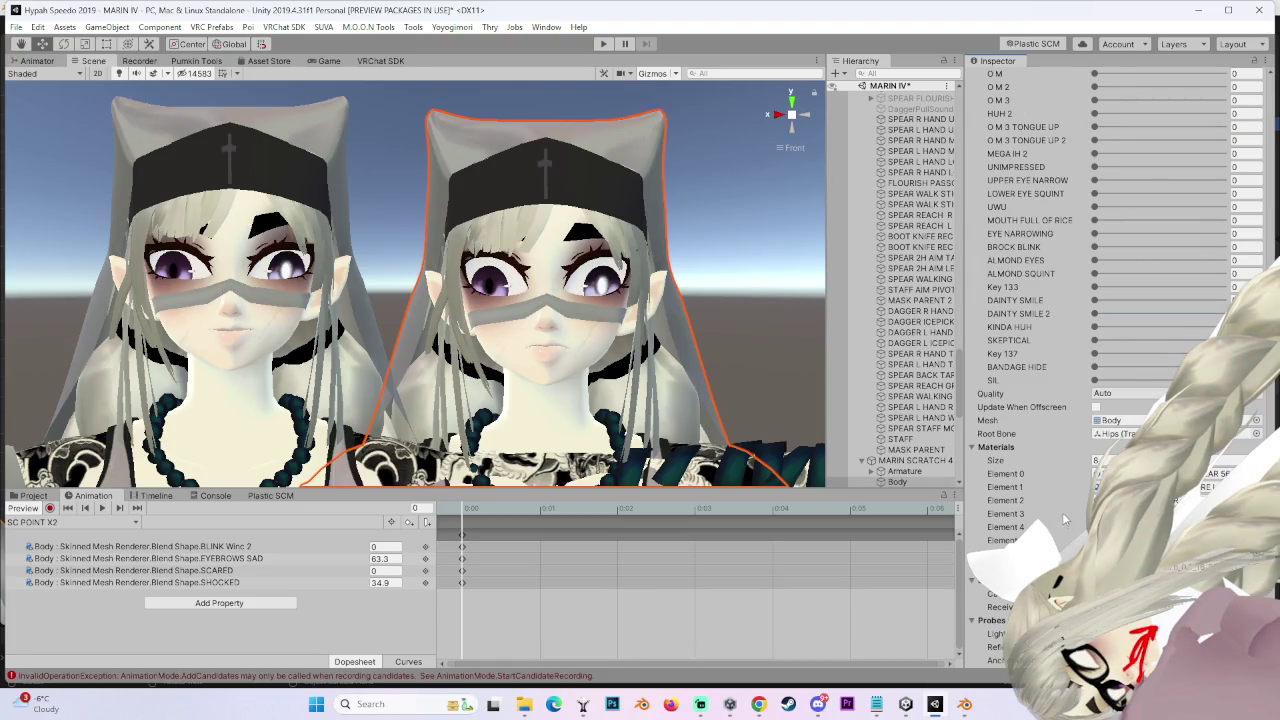
pyautogui.scroll(3, 1060, 410)
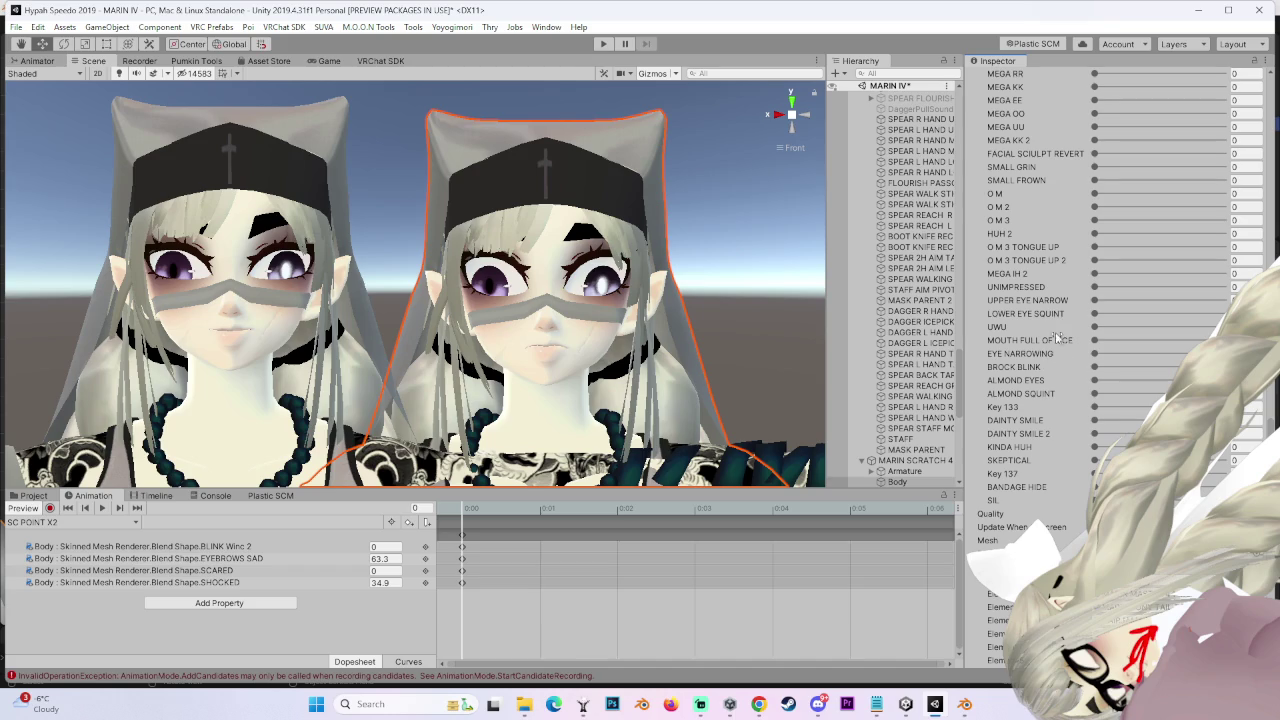
# Set ALMOND EYES to 54 and ALMOND SQUINT to 27.4, and key both into SC POINT X2
pyautogui.moveTo(1090, 380); pyautogui.dragTo(1170, 380)
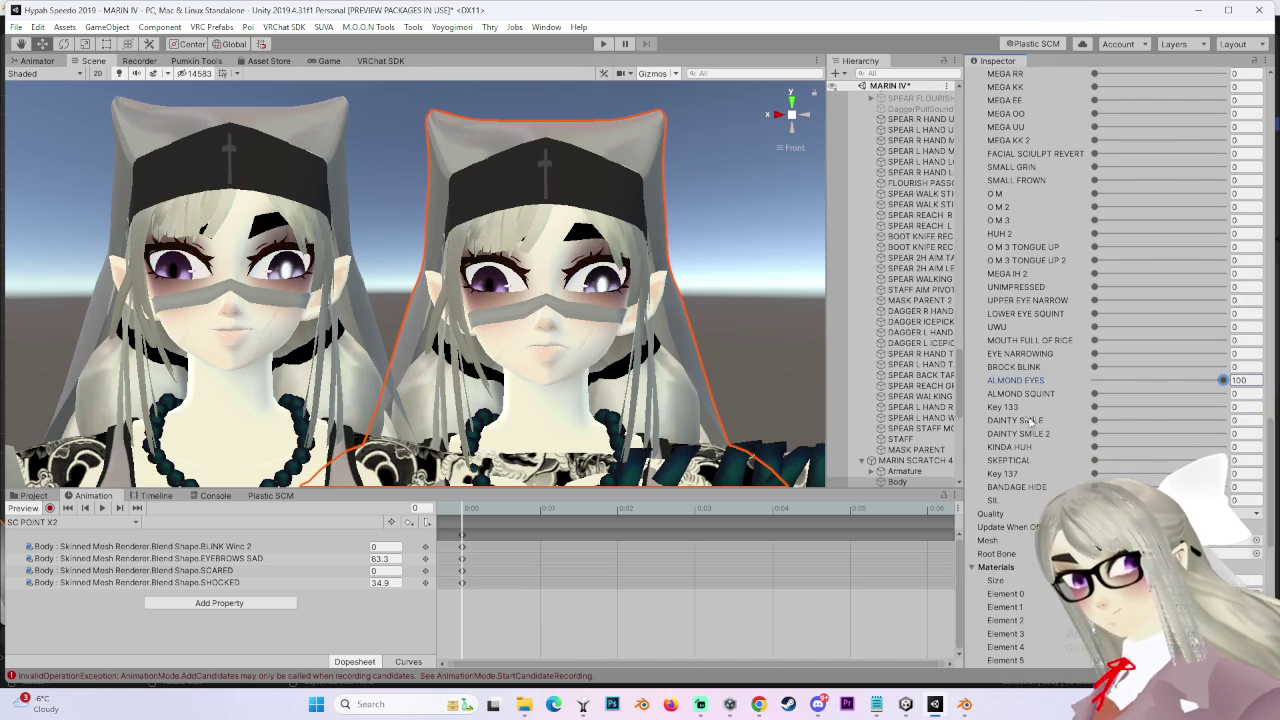
pyautogui.moveTo(1151, 385)
pyautogui.mouseDown()
pyautogui.moveTo(1096, 381)
pyautogui.moveTo(1172, 380)
pyautogui.moveTo(1132, 391)
pyautogui.moveTo(1190, 393)
pyautogui.mouseUp()
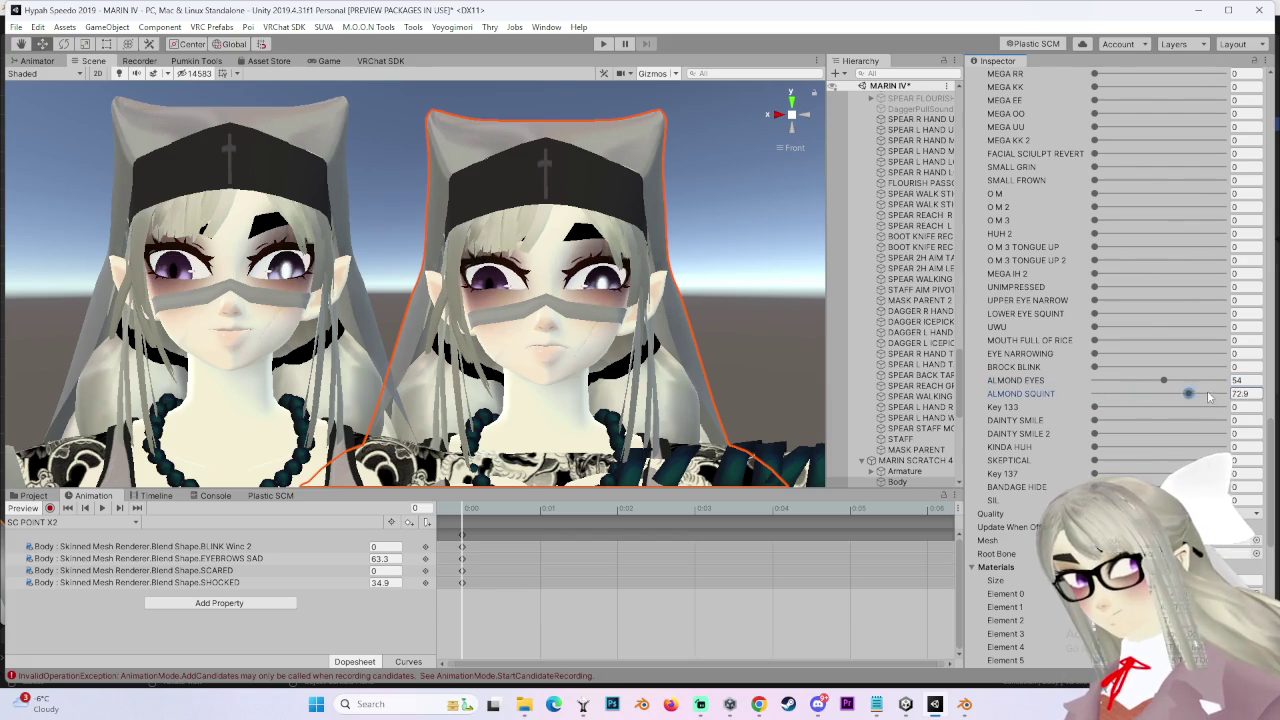
pyautogui.moveTo(1027, 399); pyautogui.dragTo(978, 406)
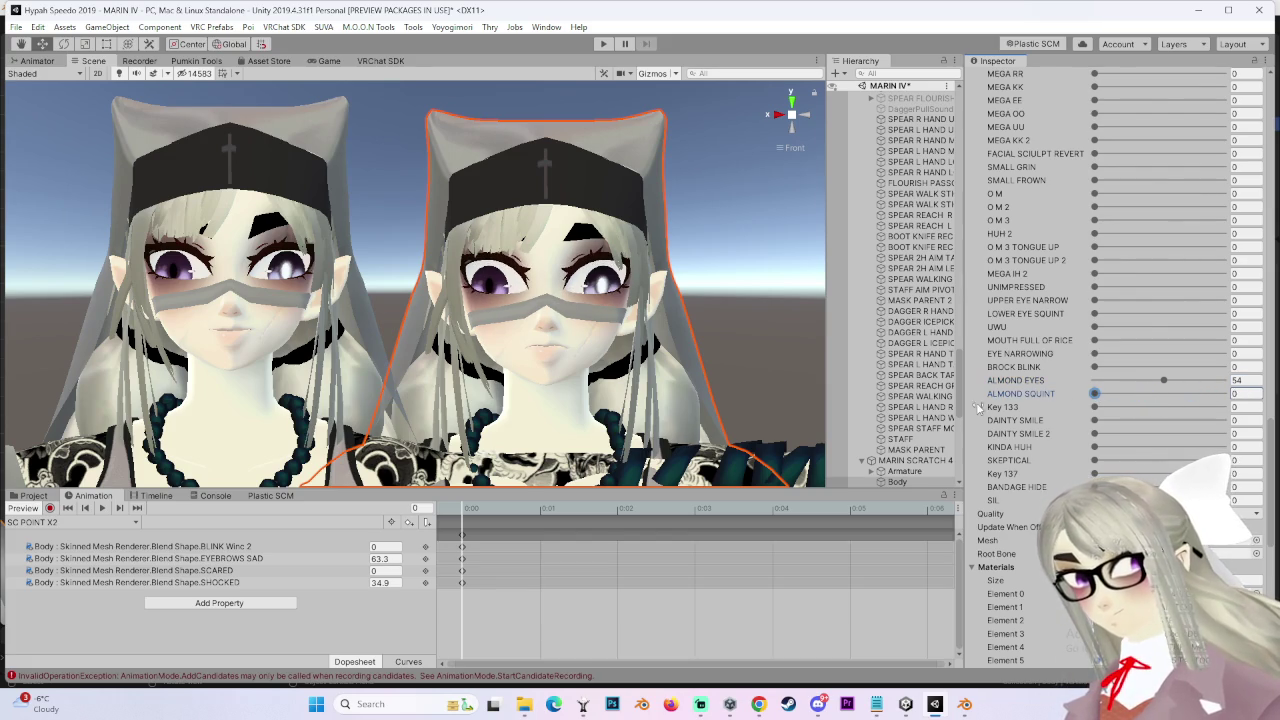
pyautogui.click(1130, 393)
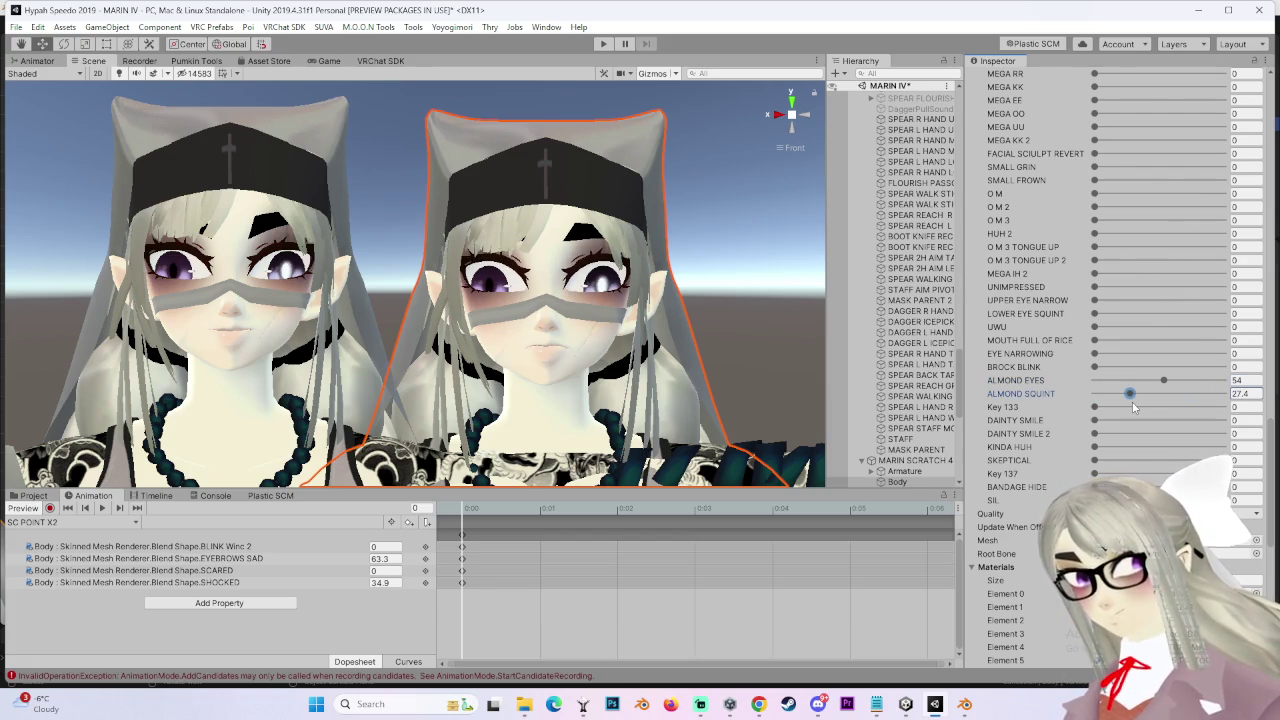
pyautogui.rightClick(1047, 393)
pyautogui.click(1068, 423)
pyautogui.rightClick(1047, 393)
pyautogui.click(1068, 423)
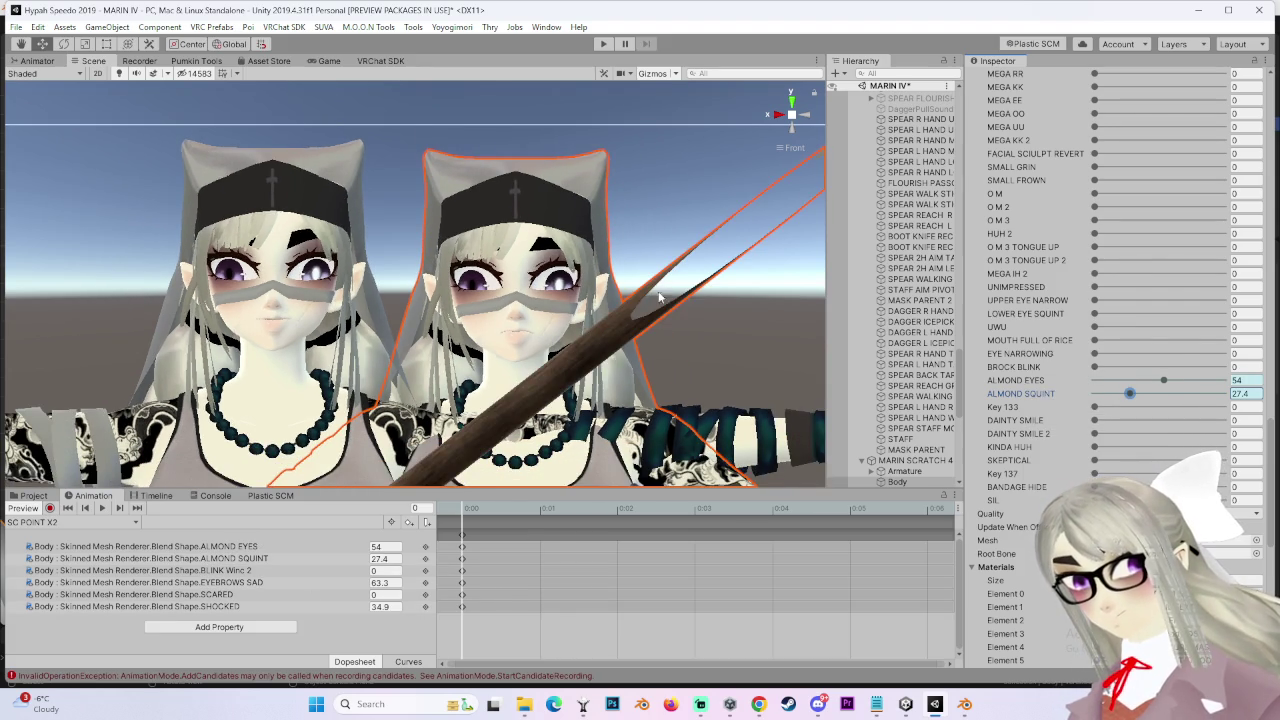
# Delete the extra MARIN SCRATCH 453 SIL ADDED (4) avatar copy from the Hierarchy
pyautogui.scroll(2, 640, 310)
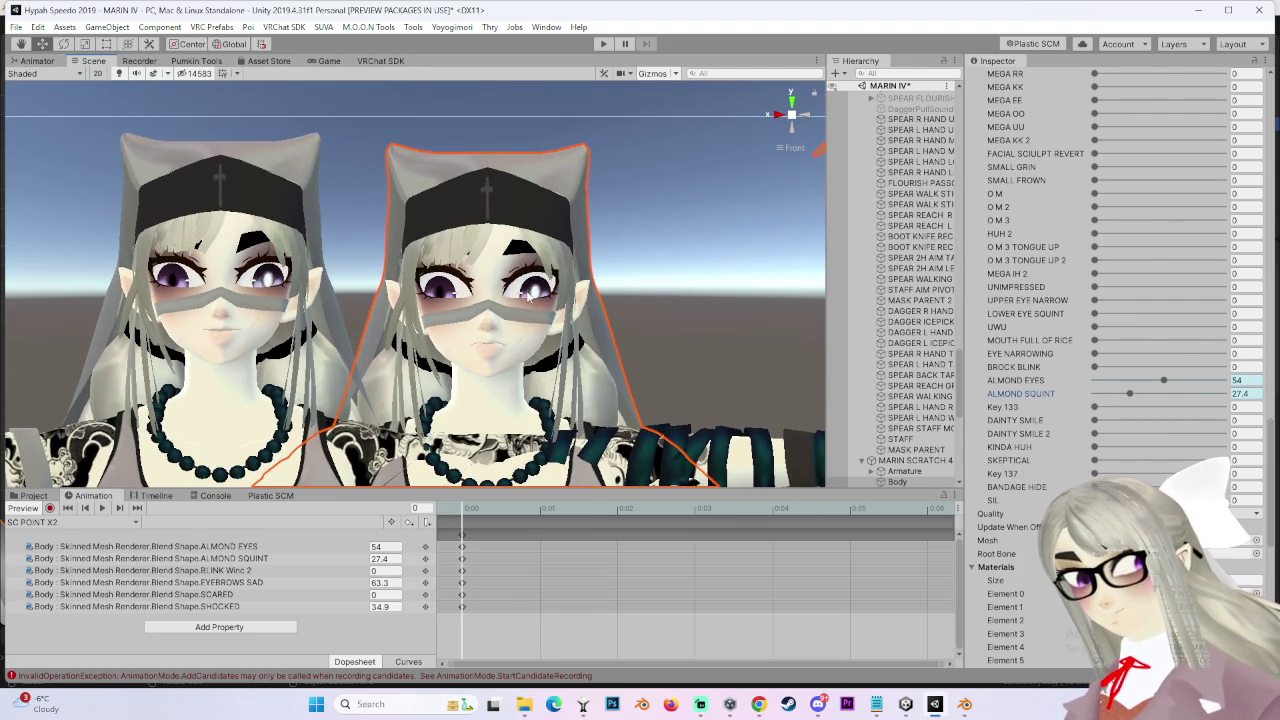
pyautogui.scroll(3, 900, 250)
pyautogui.click(915, 154)
pyautogui.rightClick(920, 154)
pyautogui.click(910, 163)
pyautogui.rightClick(908, 160)
pyautogui.click(930, 240)
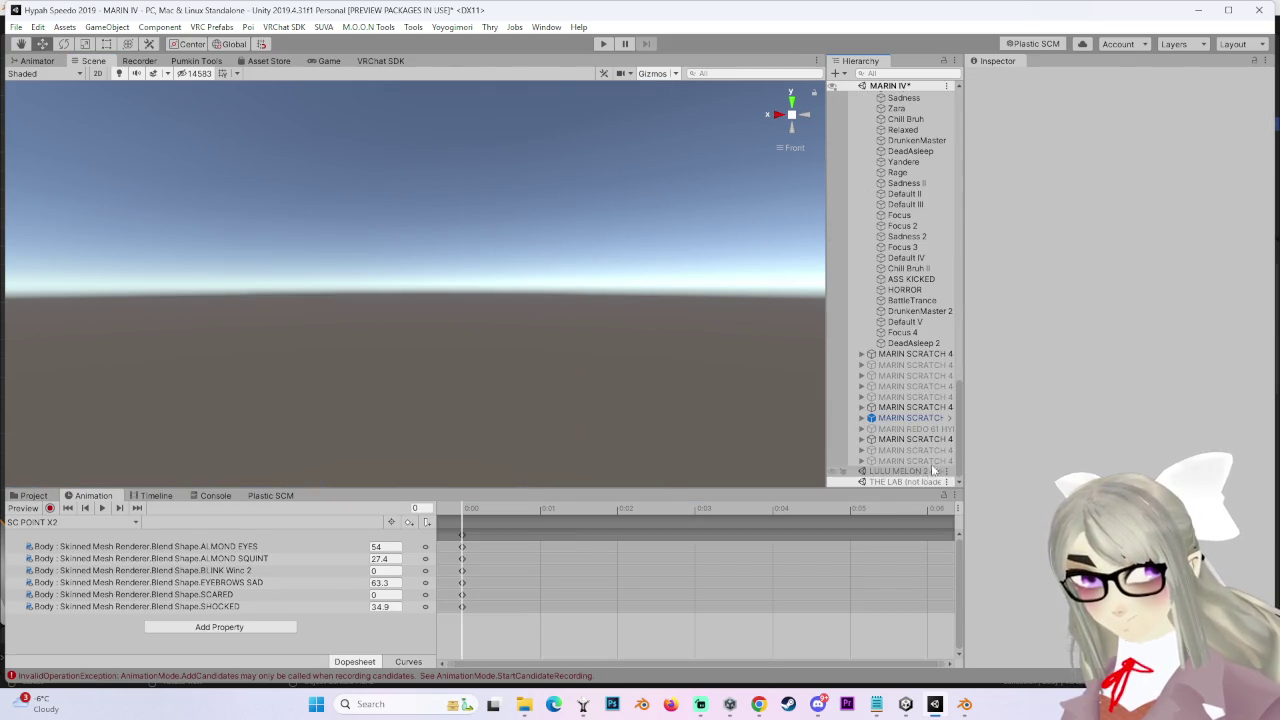
# Select MARIN SCRATCH 453 SIL ADDED (1) and browse to the MARIN NEW FACIAL ANIMS clips
pyautogui.click(925, 460)
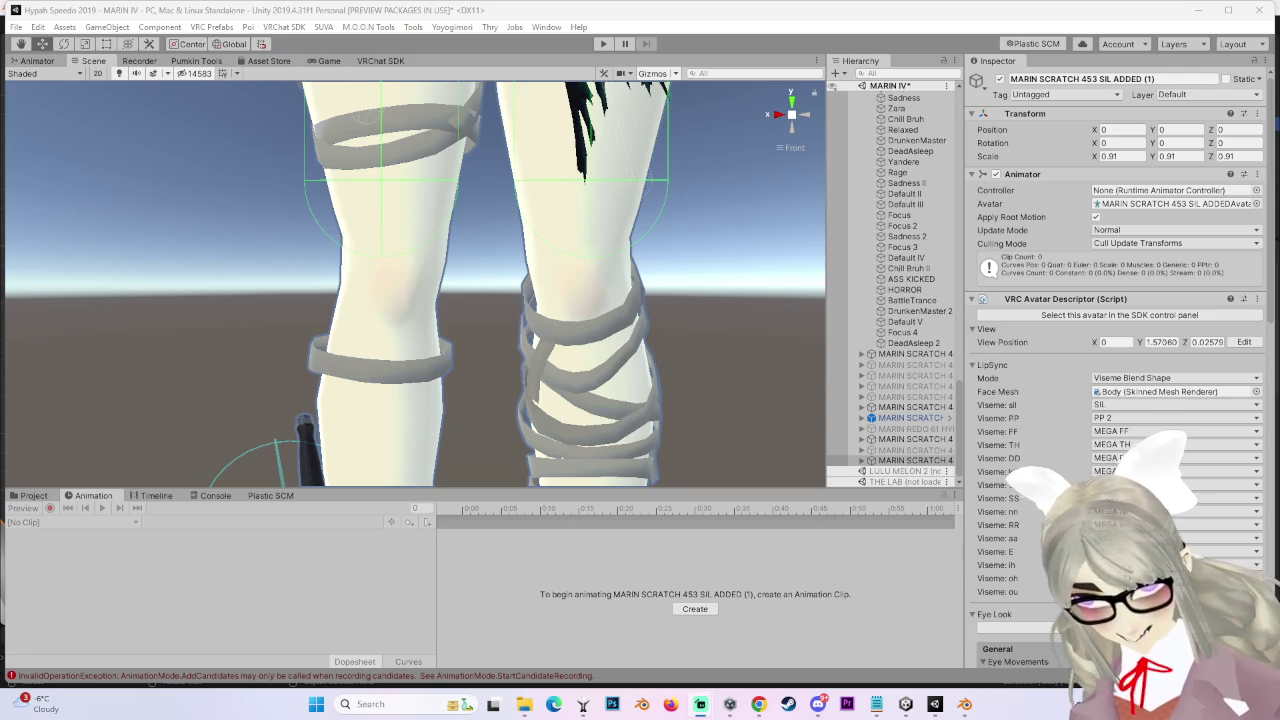
pyautogui.click(33, 495)
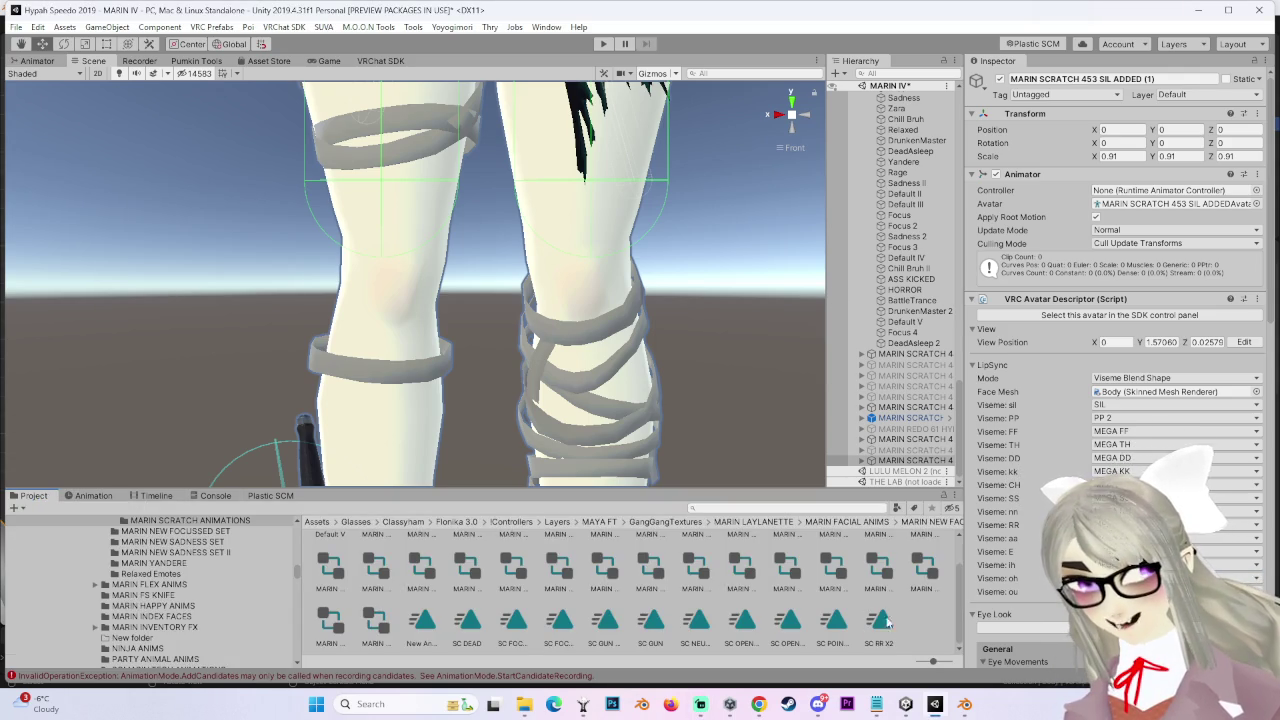
# Drag the SC NEUTRAL clip onto MARIN SCRATCH 453 SIL ADDED (1) to give it an animator
pyautogui.click(880, 622)
pyautogui.click(880, 622)
pyautogui.click(468, 622)
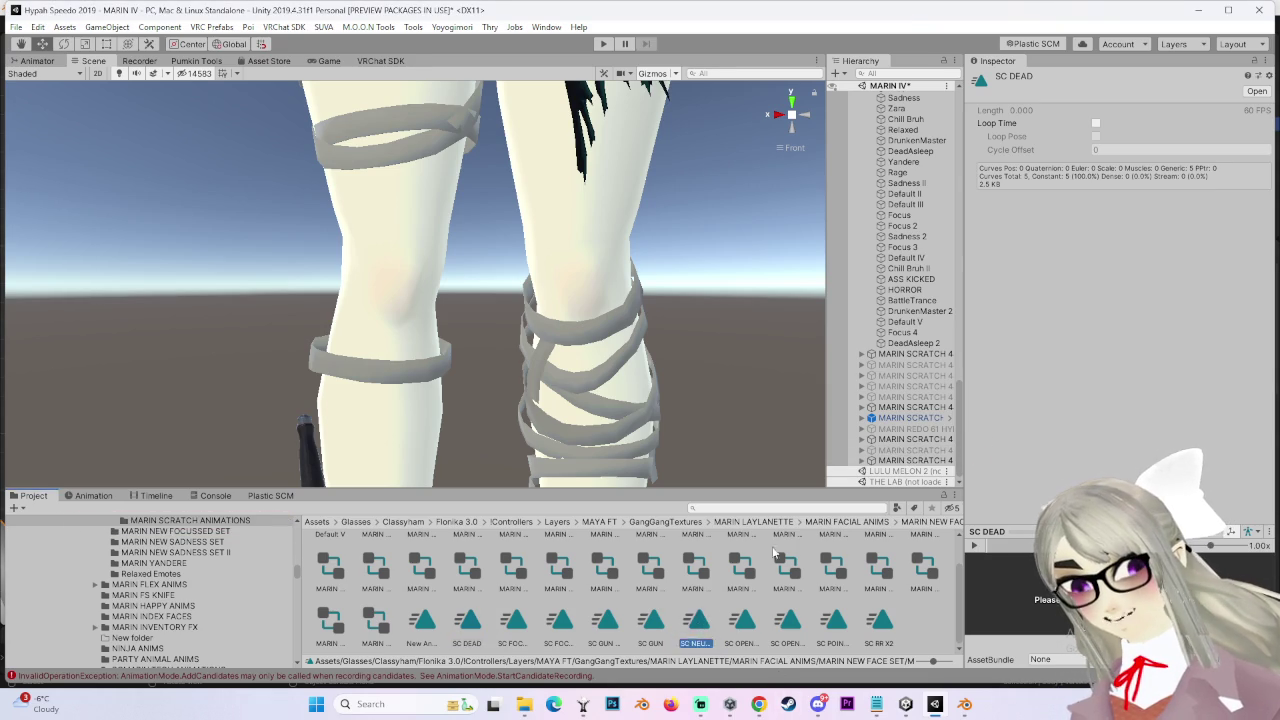
pyautogui.click(910, 460)
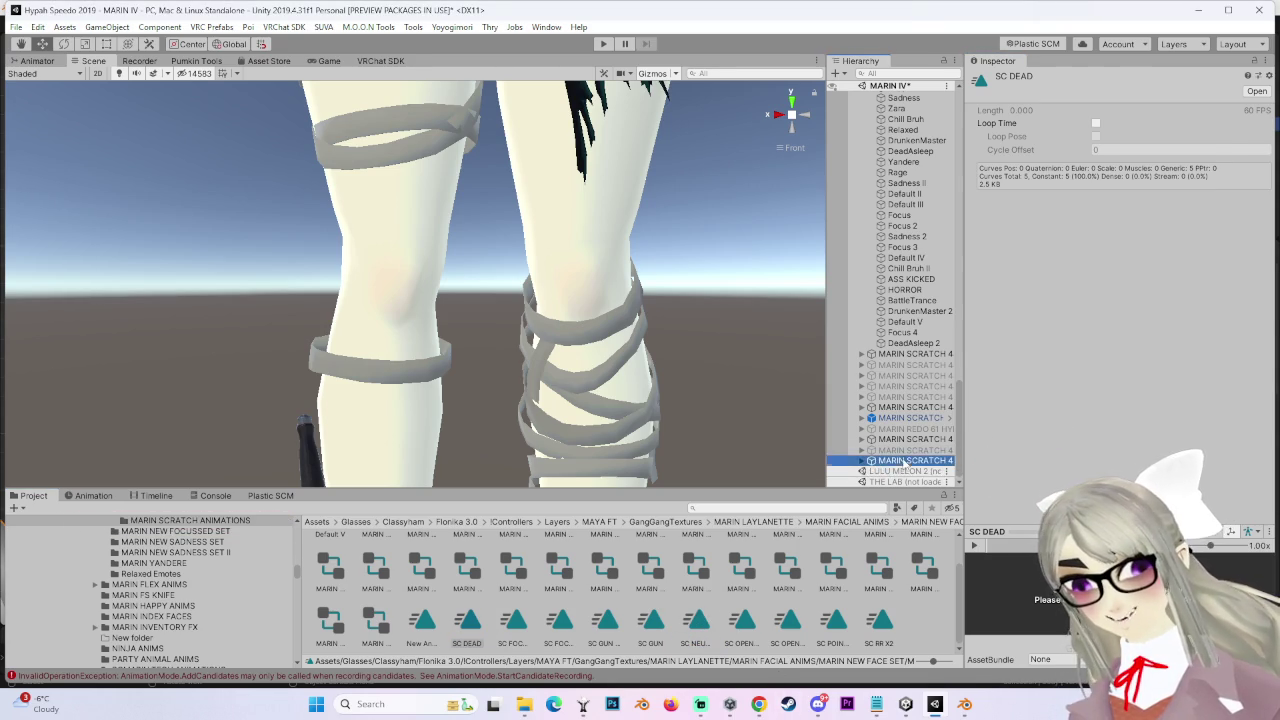
pyautogui.moveTo(827, 450); pyautogui.dragTo(730, 445)
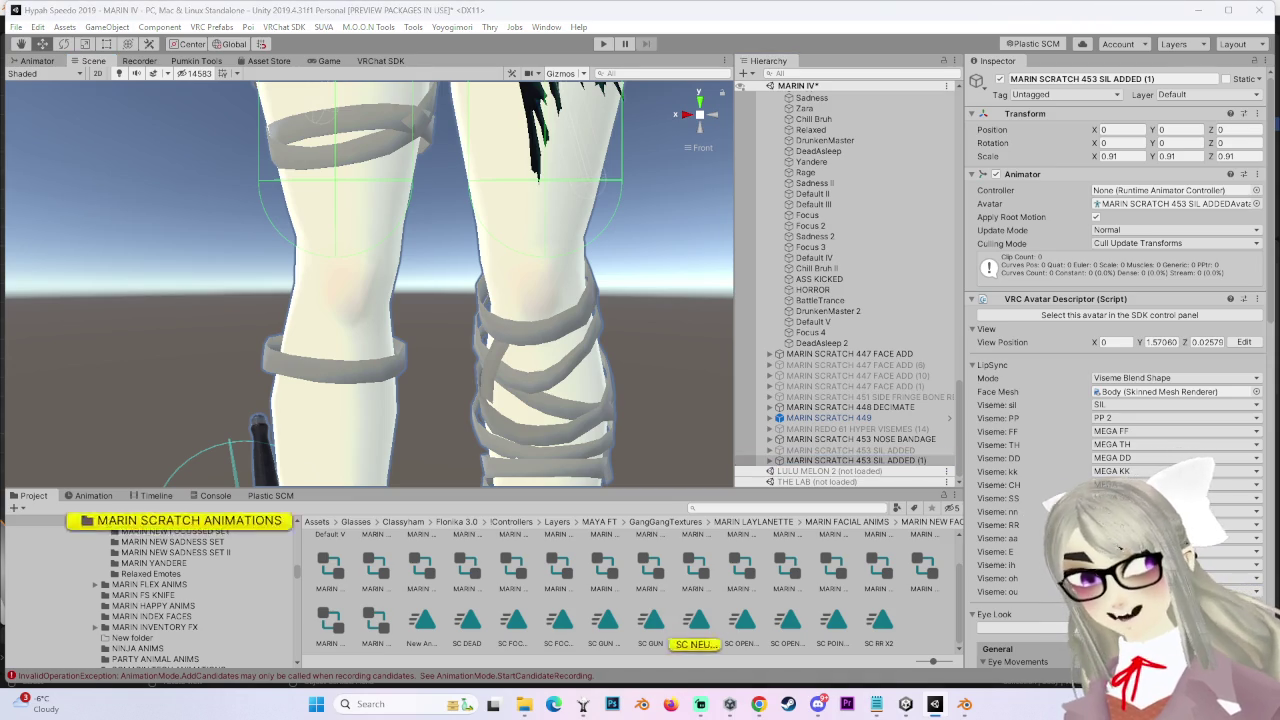
pyautogui.moveTo(713, 627)
pyautogui.mouseDown()
pyautogui.moveTo(892, 459)
pyautogui.moveTo(905, 467)
pyautogui.mouseUp()
pyautogui.click(93, 495)
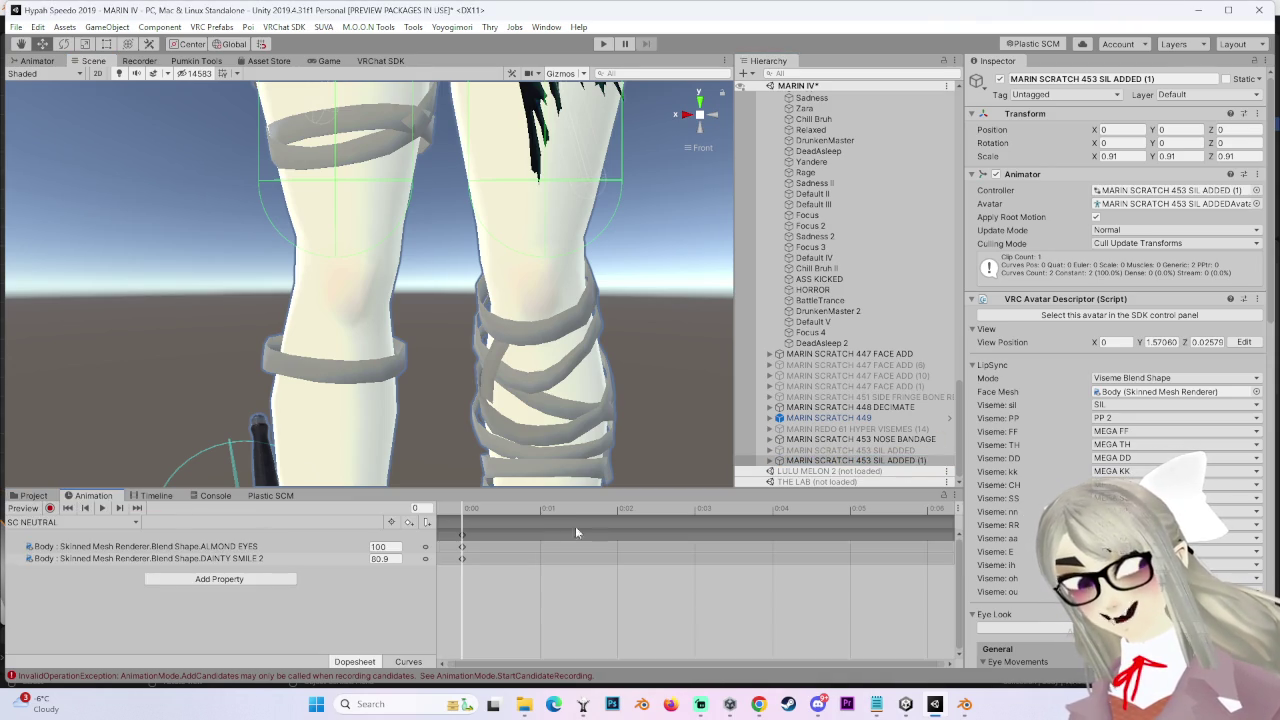
# Frame the avatar's face and select its Body mesh
pyautogui.press('f')
pyautogui.scroll(5, 520, 318)
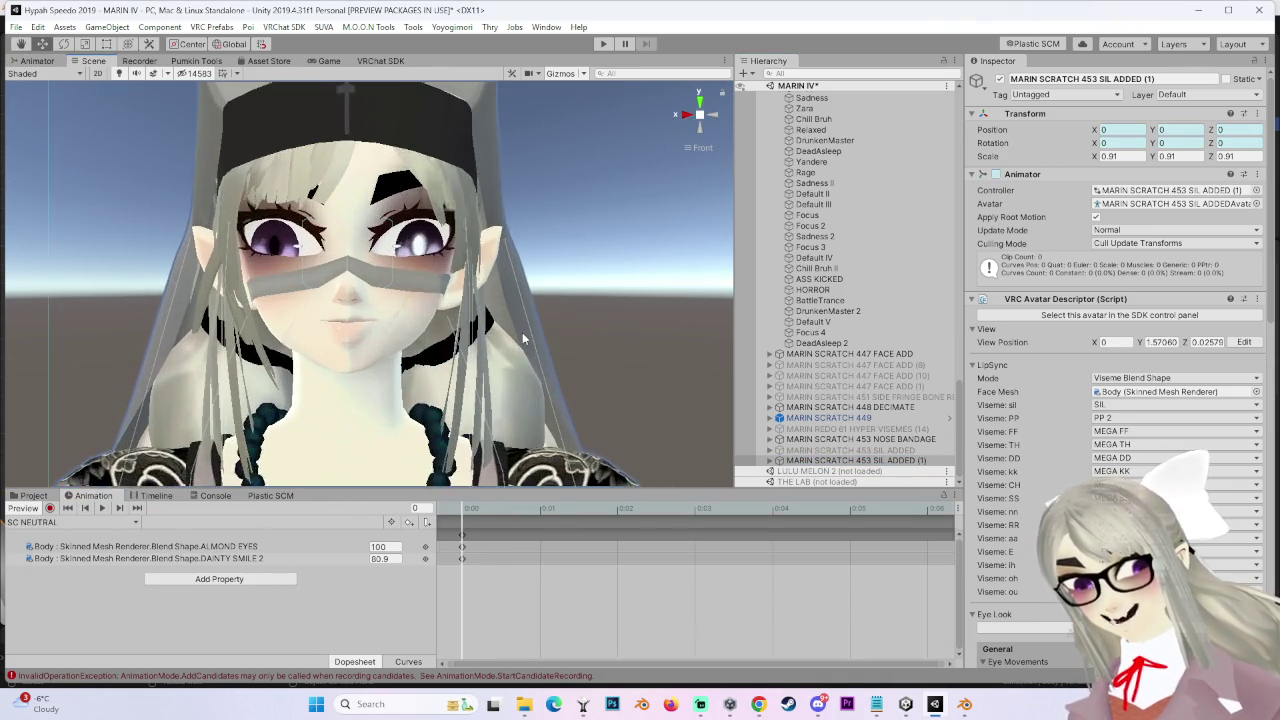
pyautogui.click(770, 460)
pyautogui.click(805, 482)
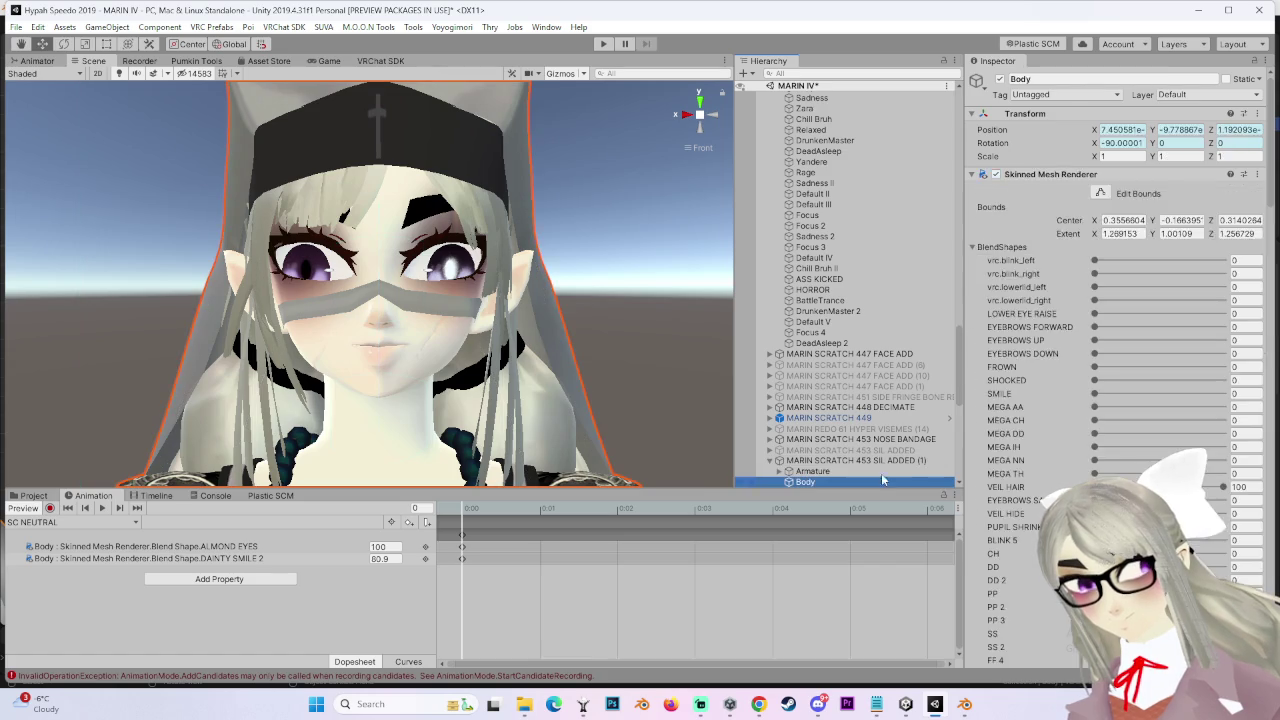
pyautogui.scroll(-10, 1031, 464)
pyautogui.scroll(-10, 1031, 465)
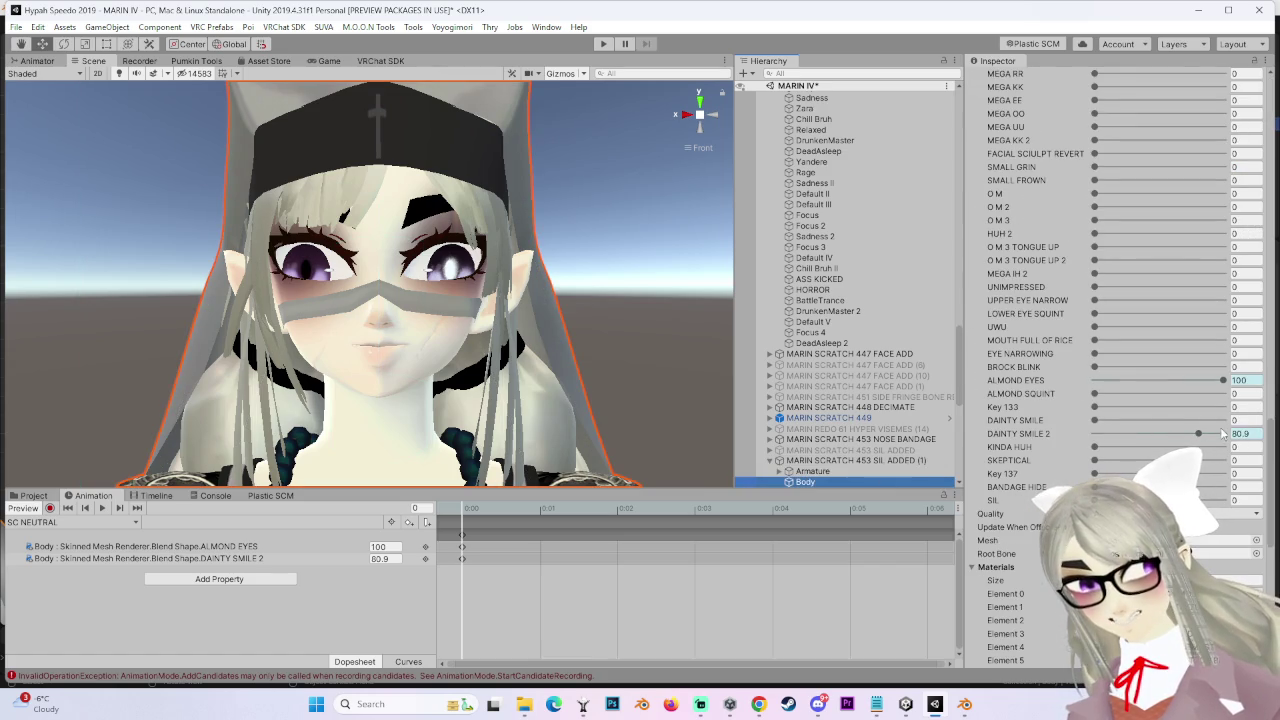
# Set ALMOND EYES to 36.9 and add an ALMOND SQUINT key at 24.3 in SC NEUTRAL
pyautogui.moveTo(1210, 381); pyautogui.dragTo(958, 378)
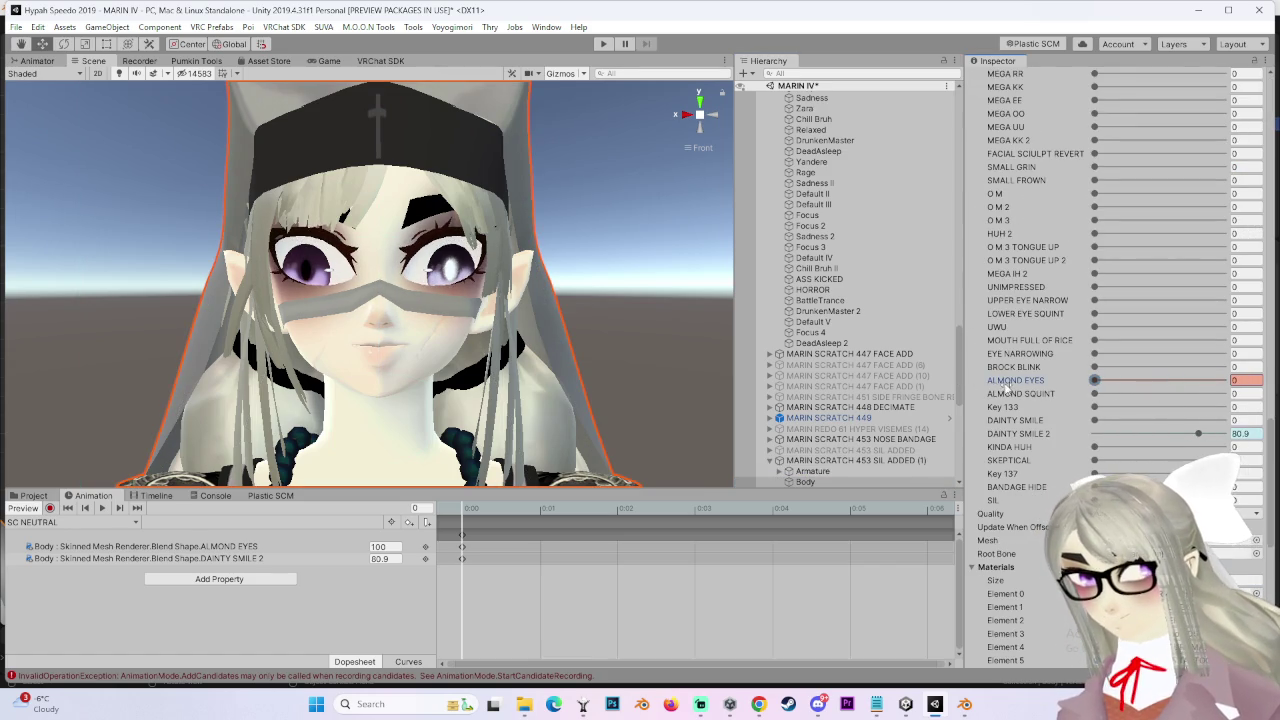
pyautogui.moveTo(990, 381); pyautogui.dragTo(1150, 381)
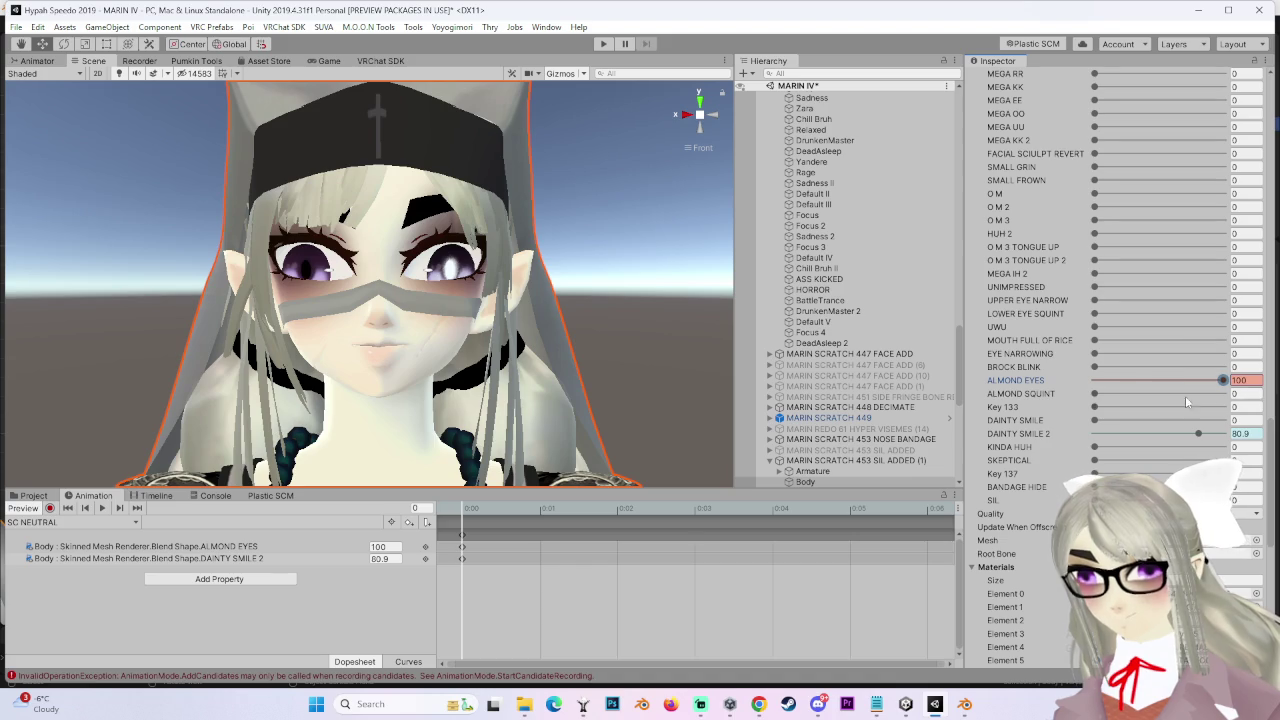
pyautogui.moveTo(1224, 381); pyautogui.dragTo(1147, 382)
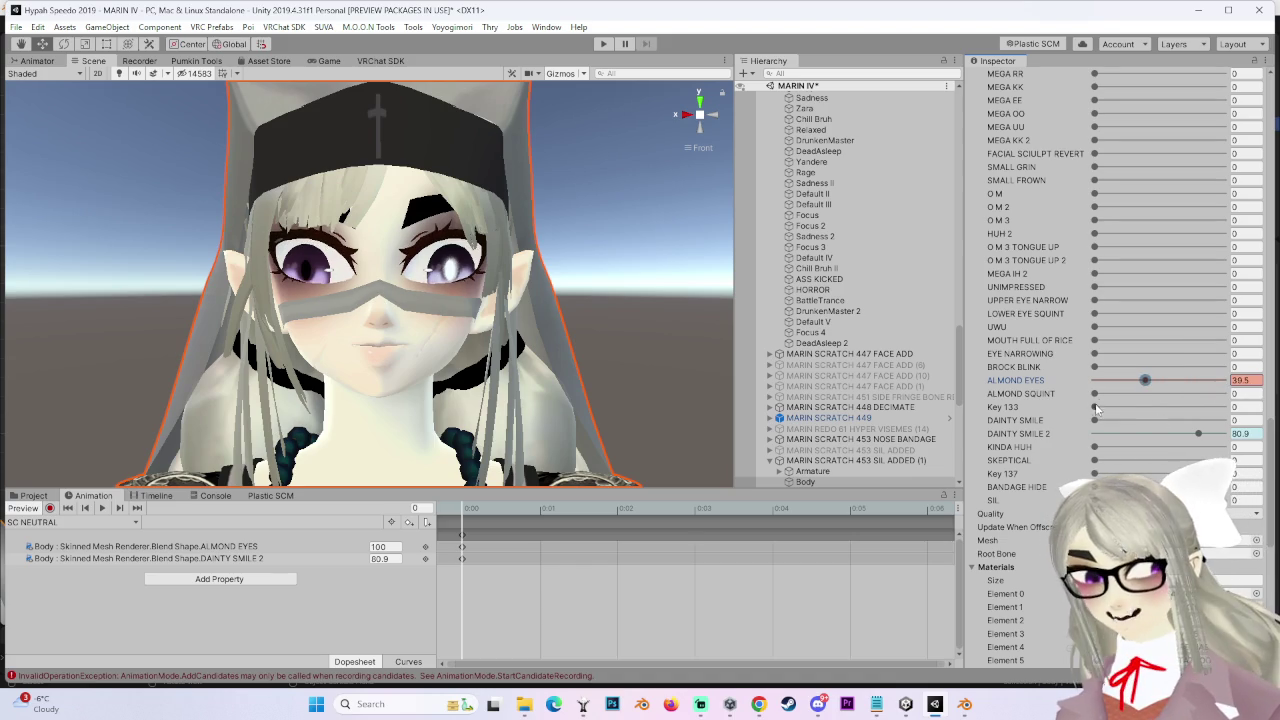
pyautogui.moveTo(1100, 398)
pyautogui.mouseDown()
pyautogui.moveTo(1129, 399)
pyautogui.moveTo(1030, 404)
pyautogui.moveTo(1122, 395)
pyautogui.moveTo(1133, 400)
pyautogui.moveTo(1050, 404)
pyautogui.moveTo(1166, 410)
pyautogui.moveTo(1126, 418)
pyautogui.moveTo(1141, 384)
pyautogui.mouseUp()
pyautogui.rightClick(1045, 377)
pyautogui.rightClick(1042, 393)
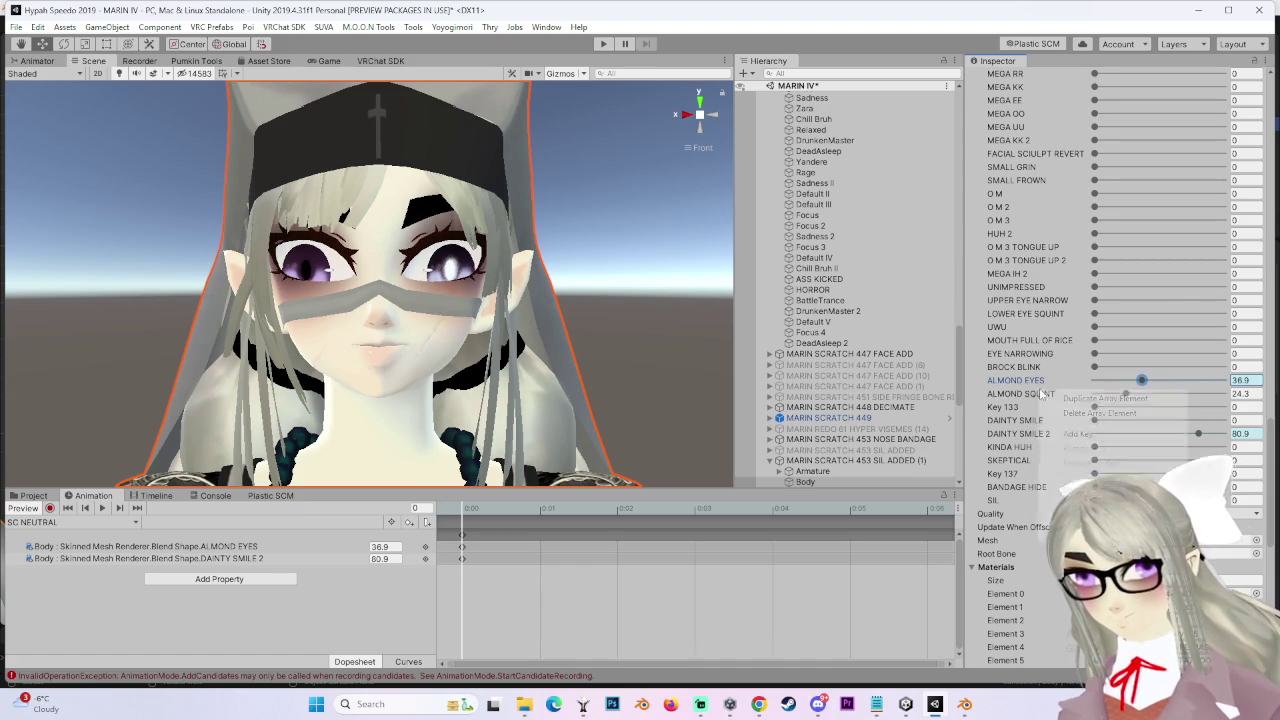
pyautogui.click(1078, 434)
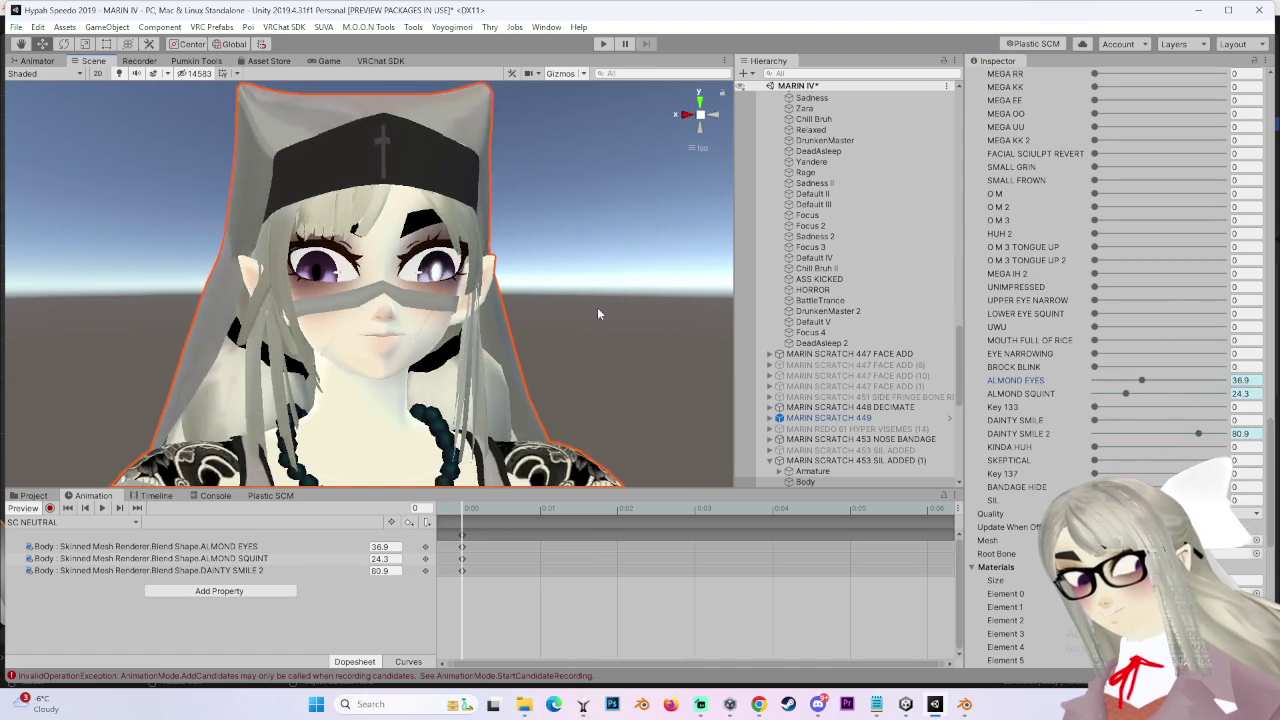
# Try ALMOND SQUINT near 39 and ALMOND EYES near 24 from a front-on view
pyautogui.scroll(5, 605, 320)
pyautogui.moveTo(617, 350)
pyautogui.mouseDown()
pyautogui.moveTo(606, 357)
pyautogui.moveTo(689, 358)
pyautogui.moveTo(554, 349)
pyautogui.moveTo(640, 360)
pyautogui.mouseUp()
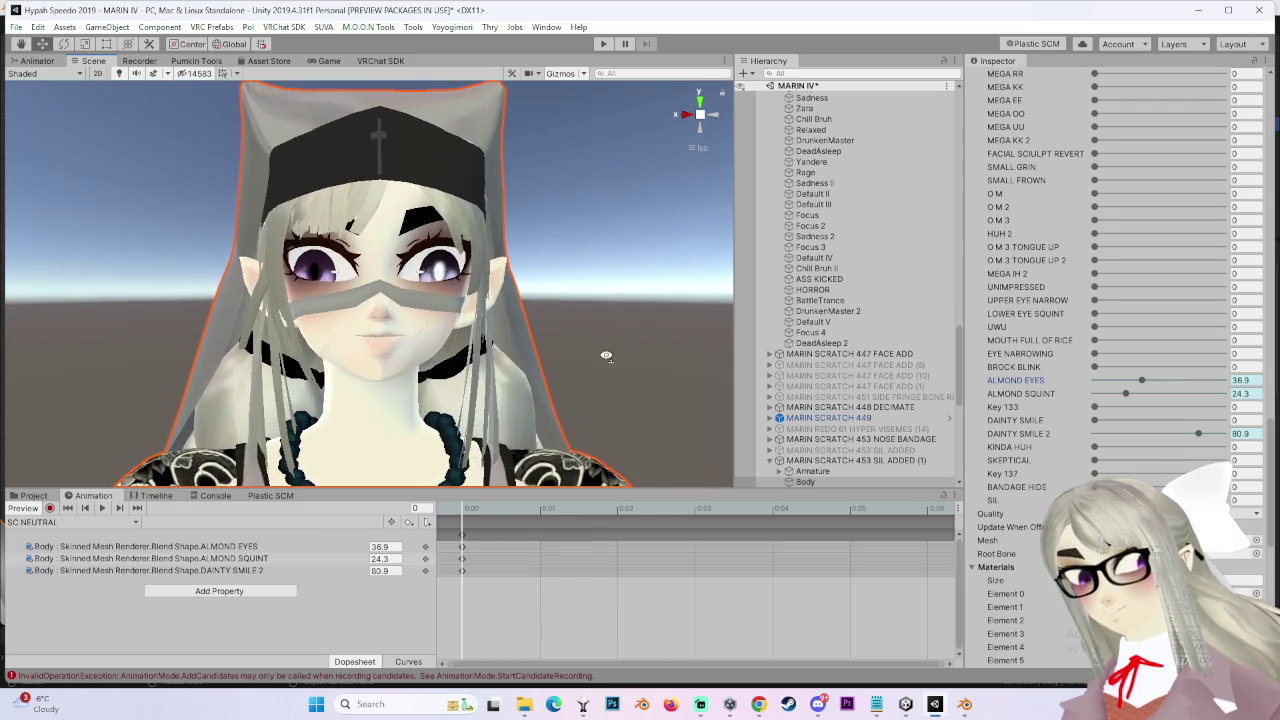
pyautogui.moveTo(1126, 393)
pyautogui.mouseDown()
pyautogui.moveTo(1169, 397)
pyautogui.moveTo(1108, 386)
pyautogui.mouseUp()
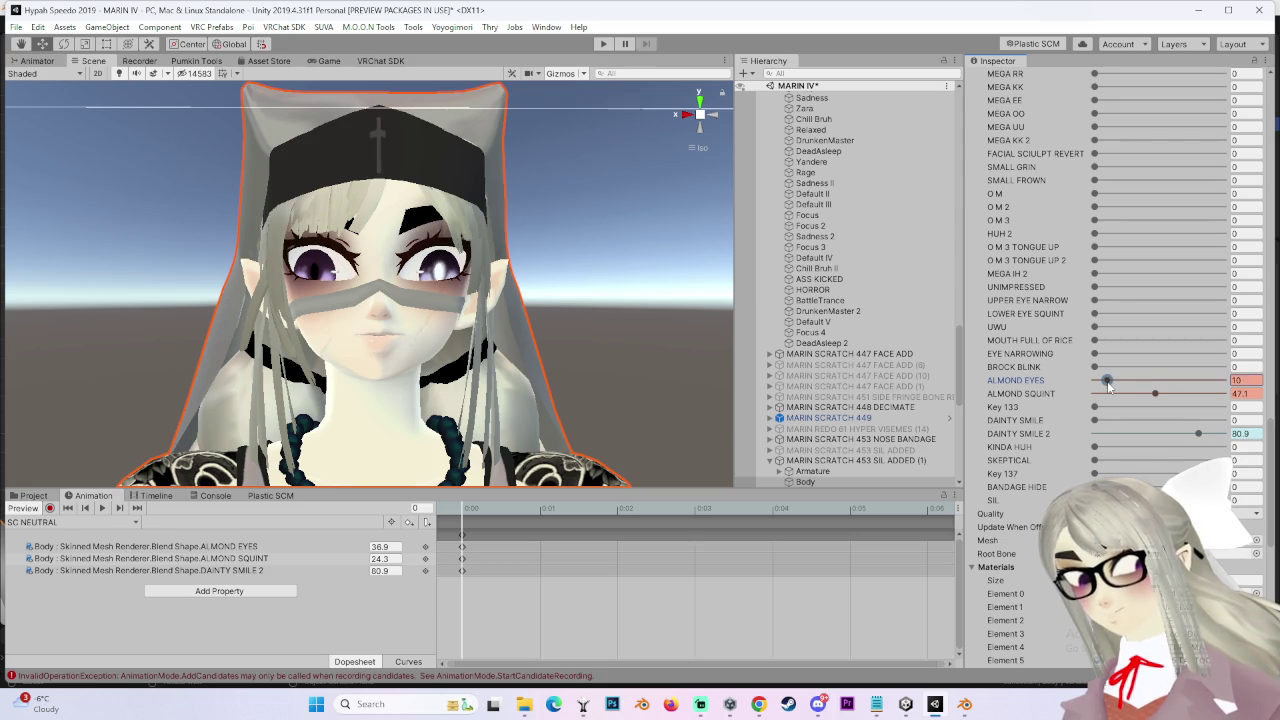
pyautogui.moveTo(520, 300); pyautogui.dragTo(582, 305)
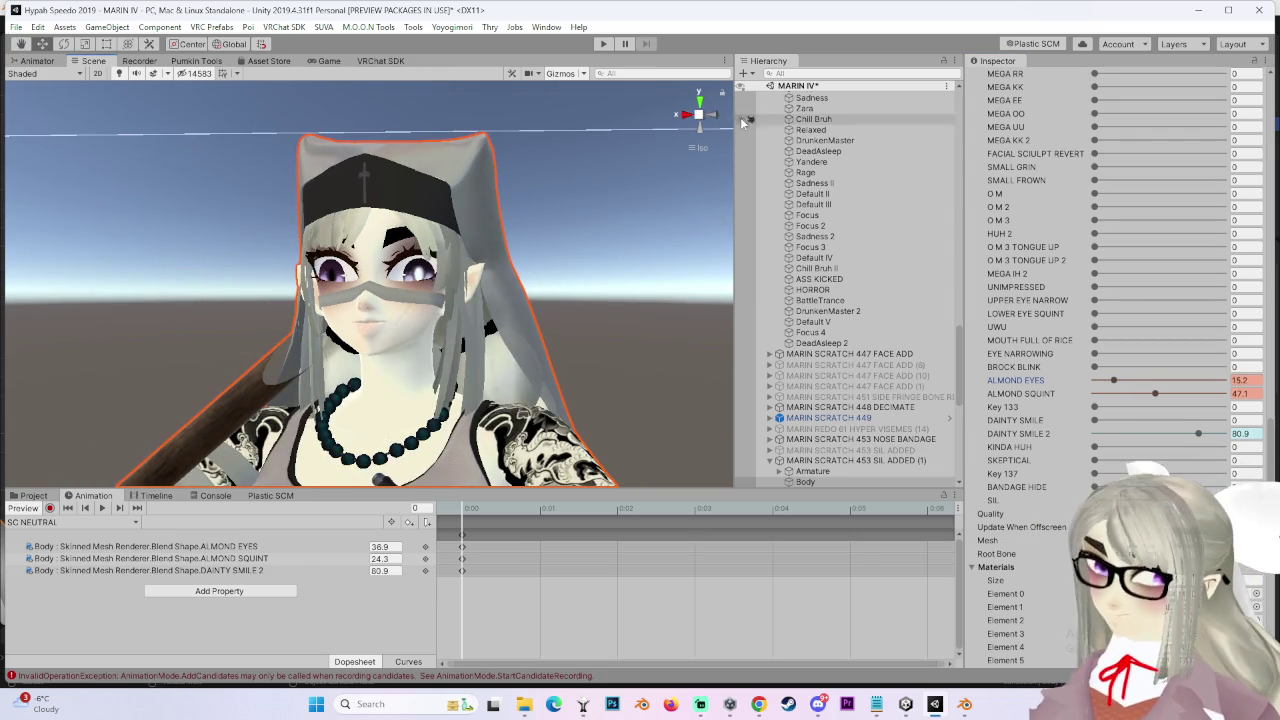
pyautogui.moveTo(650, 200); pyautogui.dragTo(703, 116)
pyautogui.click(703, 116)
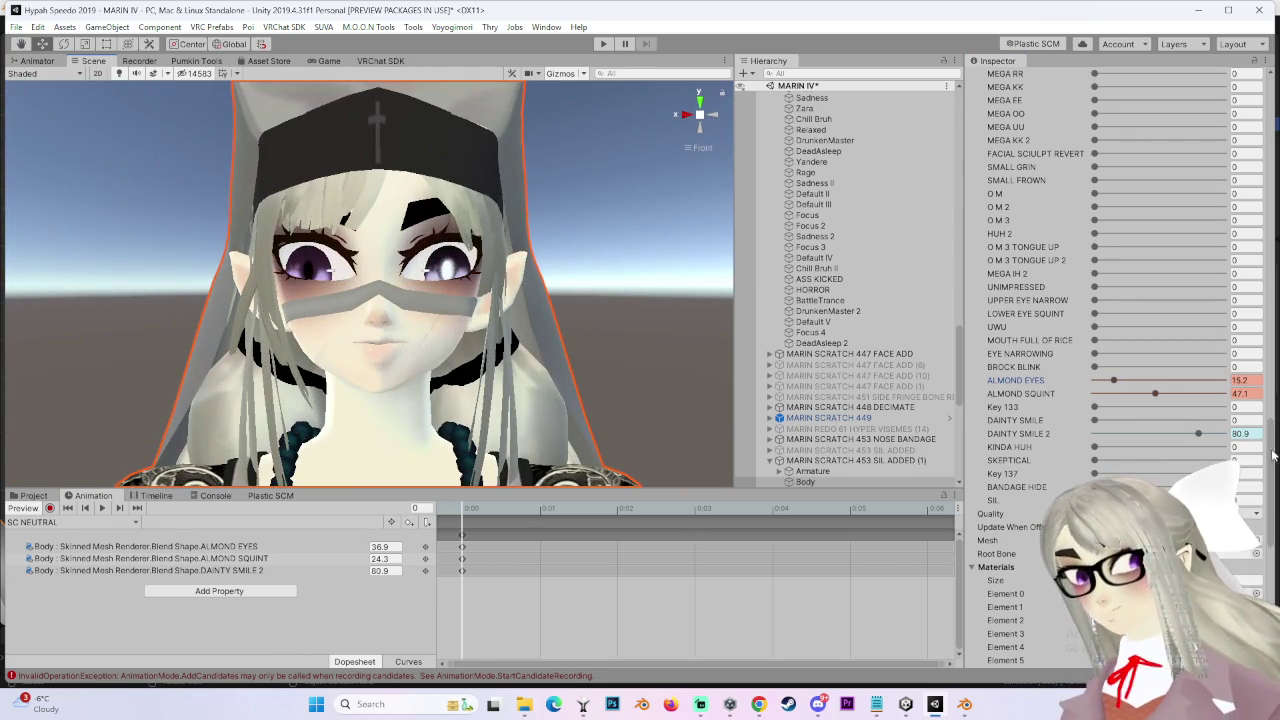
pyautogui.moveTo(1112, 388)
pyautogui.mouseDown()
pyautogui.moveTo(1140, 385)
pyautogui.moveTo(1137, 395)
pyautogui.mouseUp()
# Settle ALMOND SQUINT at 31 with ALMOND EYES at 14.2, checking the face from angled views
pyautogui.moveTo(540, 370)
pyautogui.mouseDown()
pyautogui.moveTo(586, 363)
pyautogui.moveTo(560, 368)
pyautogui.mouseUp()
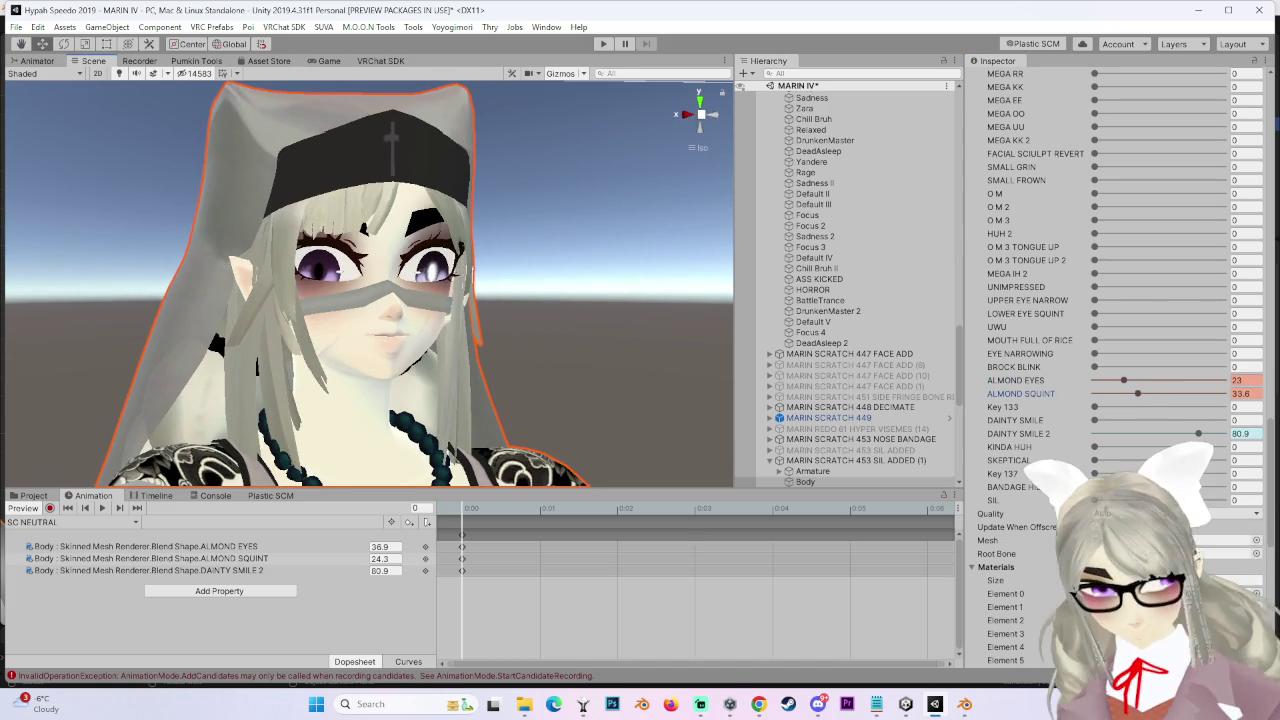
pyautogui.moveTo(430, 308); pyautogui.dragTo(505, 336)
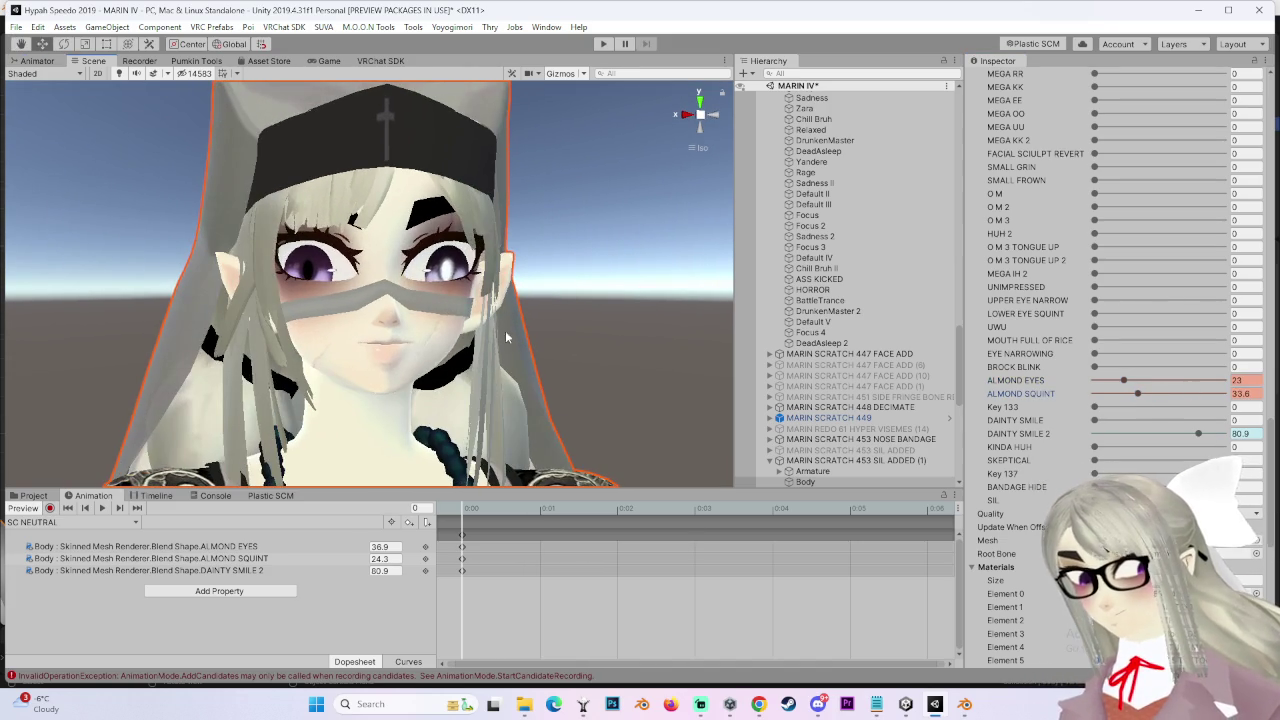
pyautogui.moveTo(1163, 410); pyautogui.dragTo(1141, 411)
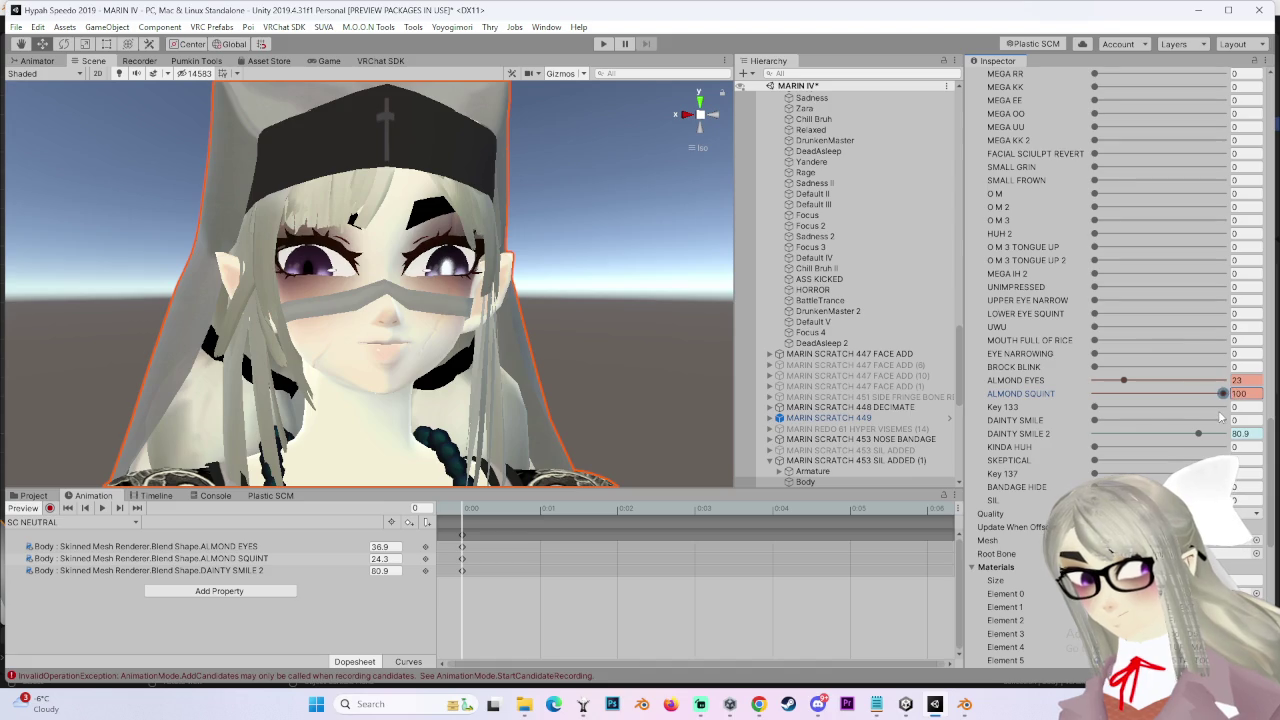
pyautogui.moveTo(1141, 411)
pyautogui.mouseDown()
pyautogui.moveTo(1155, 415)
pyautogui.moveTo(1112, 380)
pyautogui.mouseUp()
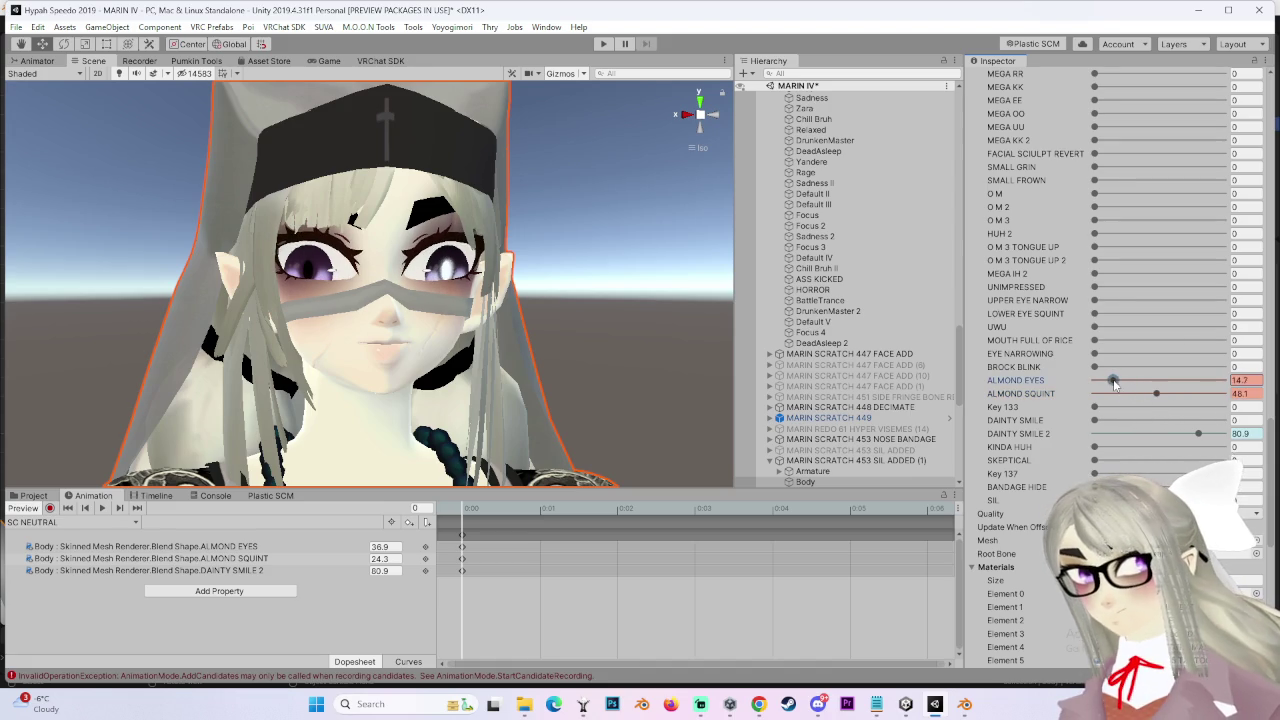
pyautogui.keyDown('alt'); pyautogui.moveTo(686, 305); pyautogui.dragTo(502, 352); pyautogui.keyUp('alt')
pyautogui.scroll(5, 580, 347)
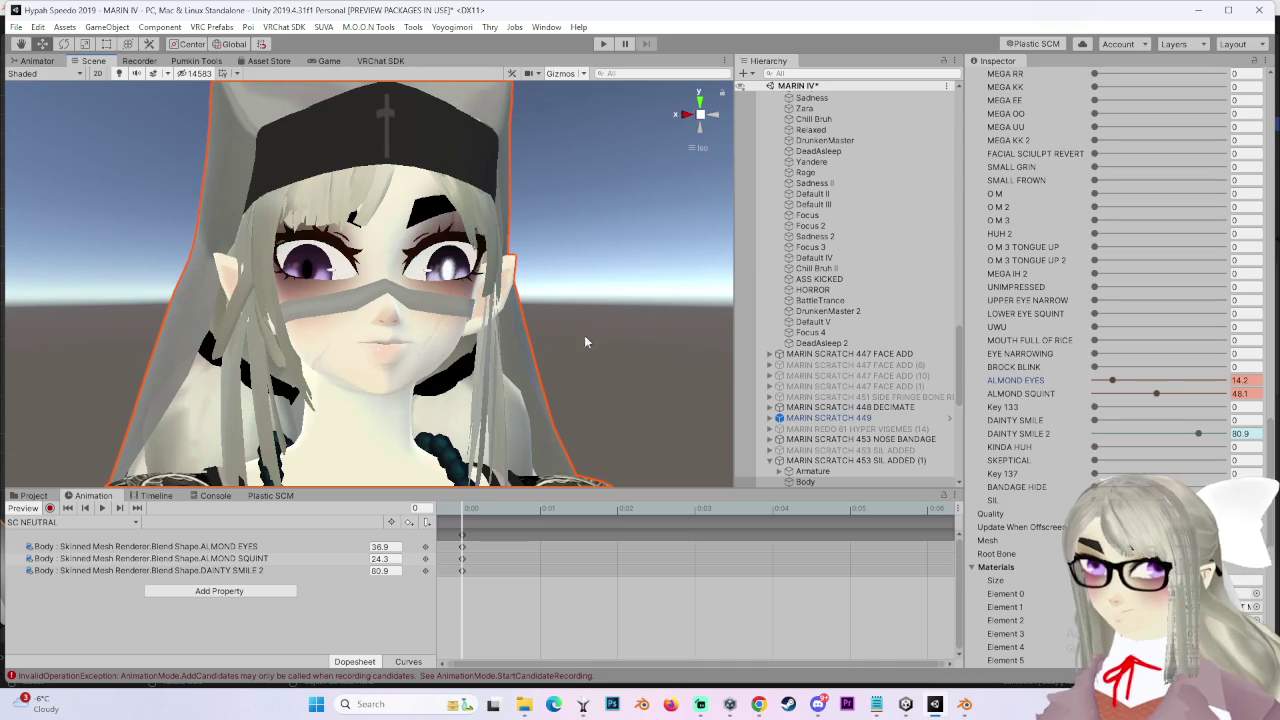
pyautogui.click(1136, 396)
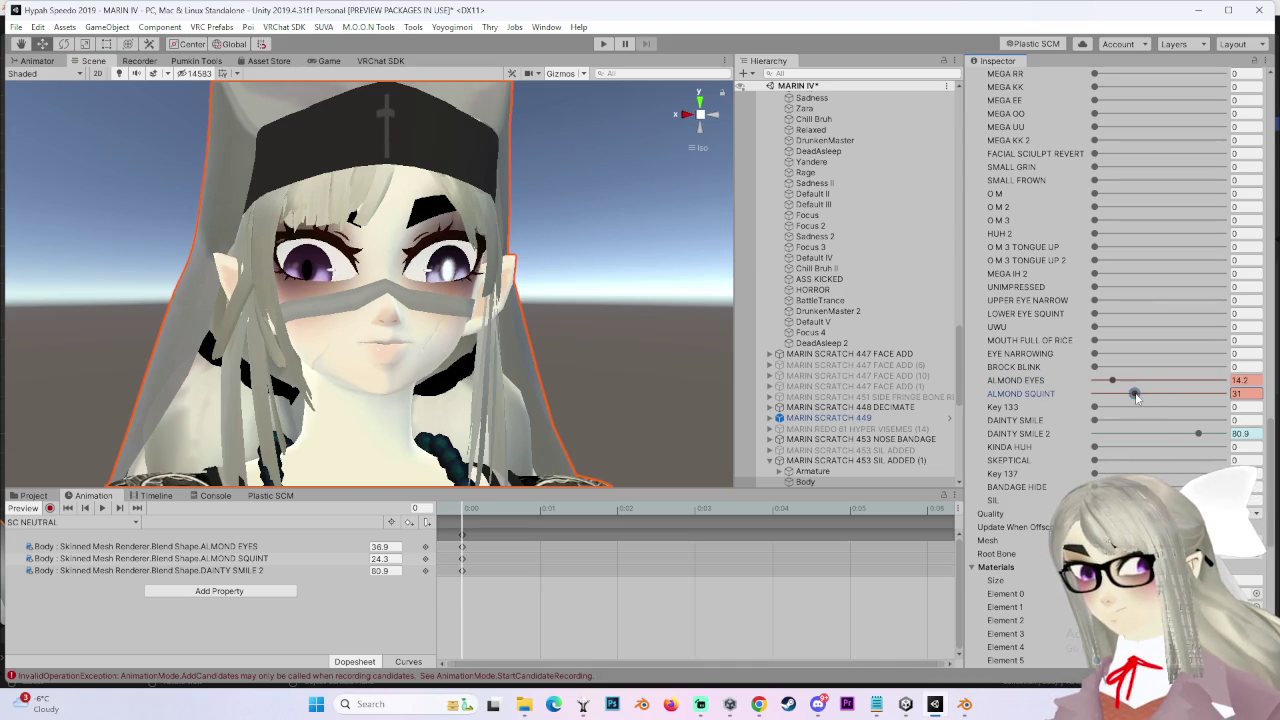
pyautogui.scroll(-3, 480, 304)
# View the avatar head-on and push ALMOND EYES to full strength
pyautogui.moveTo(480, 304)
pyautogui.mouseDown()
pyautogui.moveTo(584, 318)
pyautogui.moveTo(460, 335)
pyautogui.mouseUp()
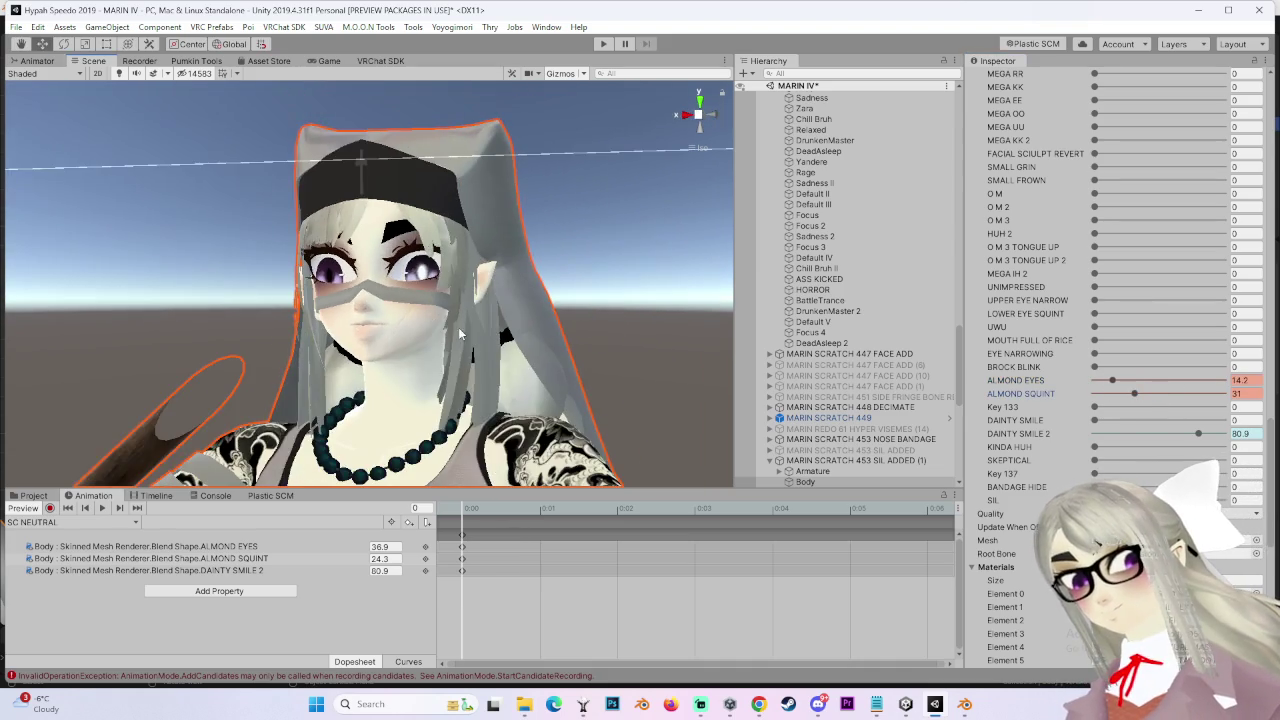
pyautogui.click(712, 124)
pyautogui.click(688, 114)
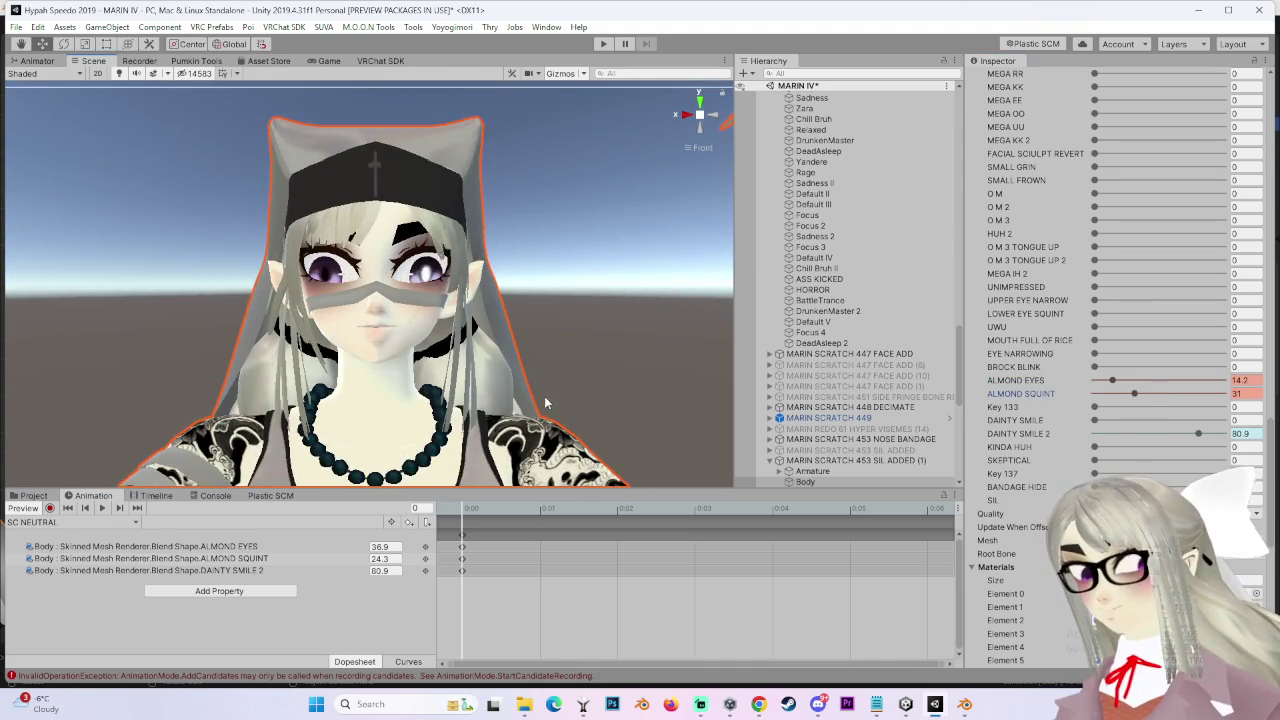
pyautogui.scroll(2, 545, 403)
pyautogui.moveTo(1134, 396)
pyautogui.mouseDown()
pyautogui.moveTo(1162, 396)
pyautogui.moveTo(1097, 381)
pyautogui.mouseUp()
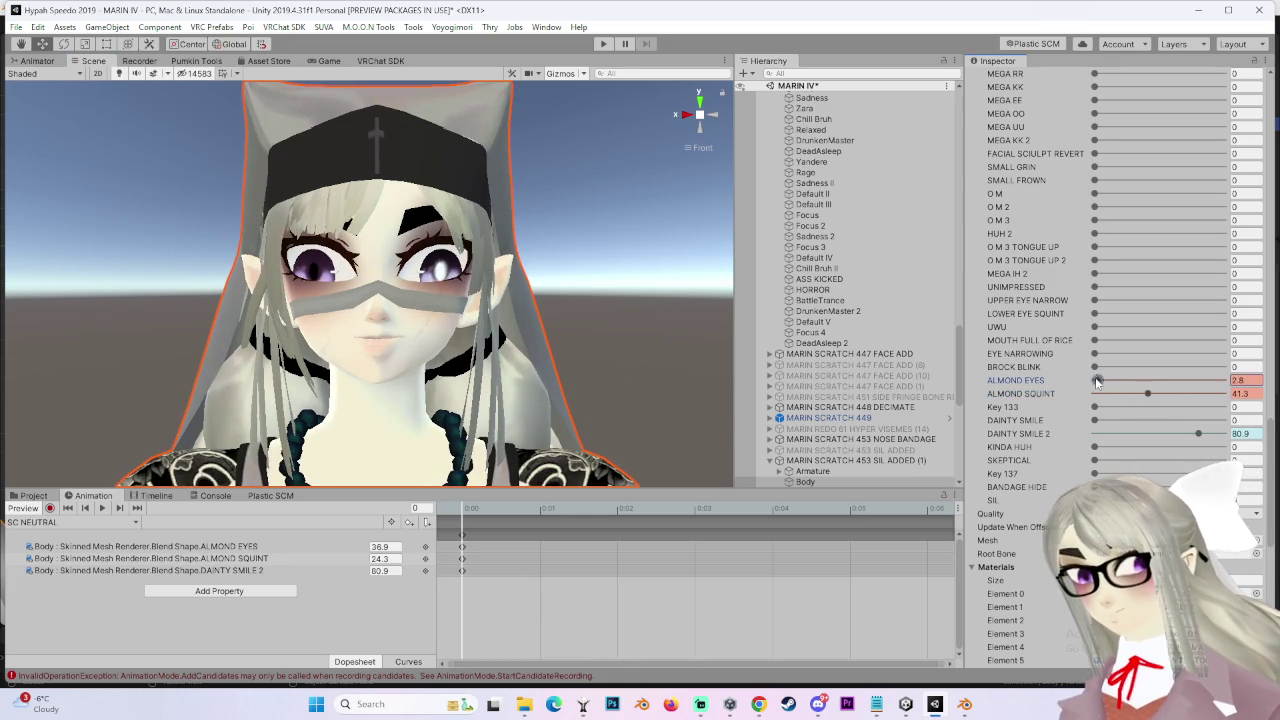
pyautogui.moveTo(560, 320); pyautogui.dragTo(500, 262)
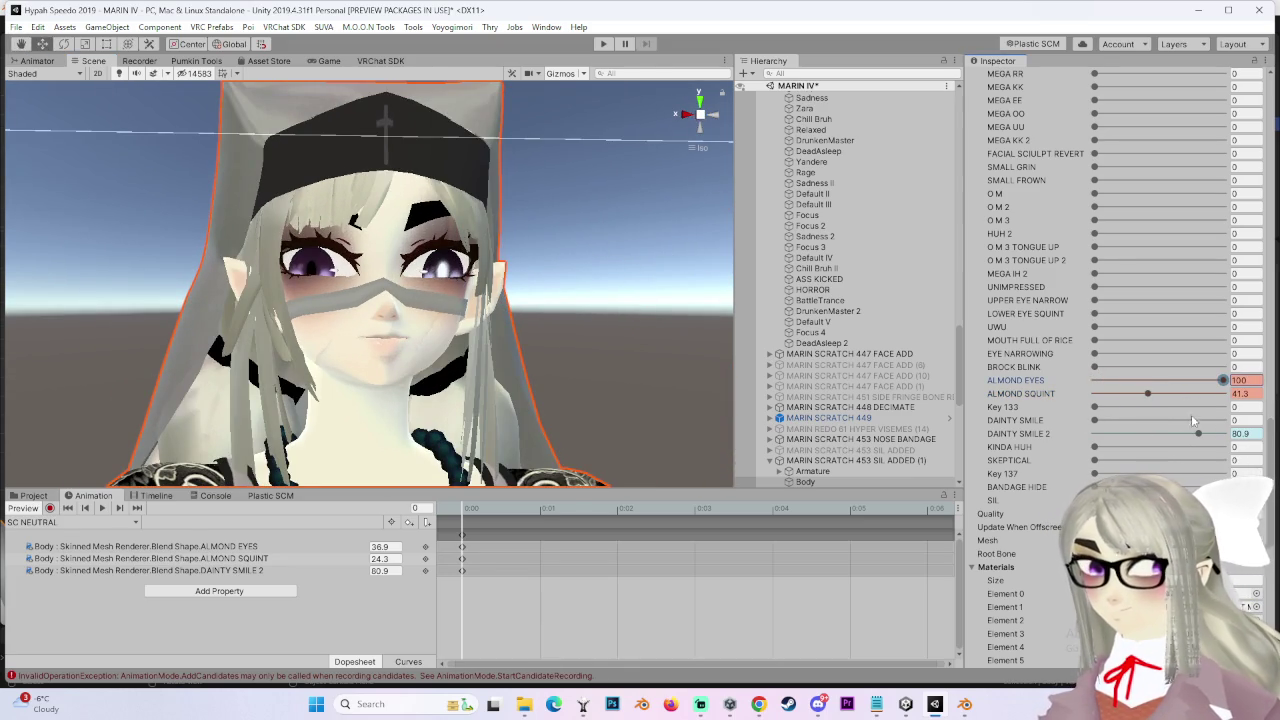
pyautogui.moveTo(1100, 381); pyautogui.dragTo(1230, 381)
pyautogui.moveTo(1147, 393); pyautogui.dragTo(1150, 393)
# Ease ALMOND EYES back down and raise ALMOND SQUINT to about 32.8
pyautogui.moveTo(700, 330); pyautogui.dragTo(680, 346)
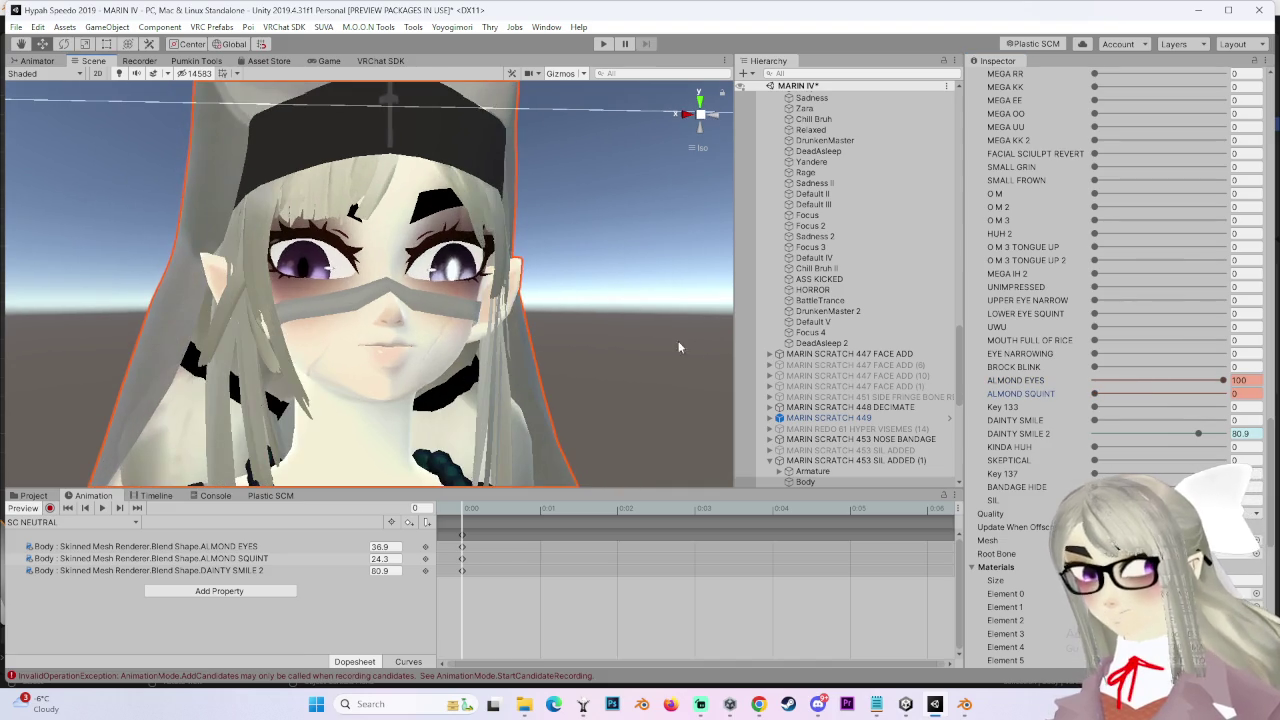
pyautogui.moveTo(1226, 380); pyautogui.dragTo(1167, 387)
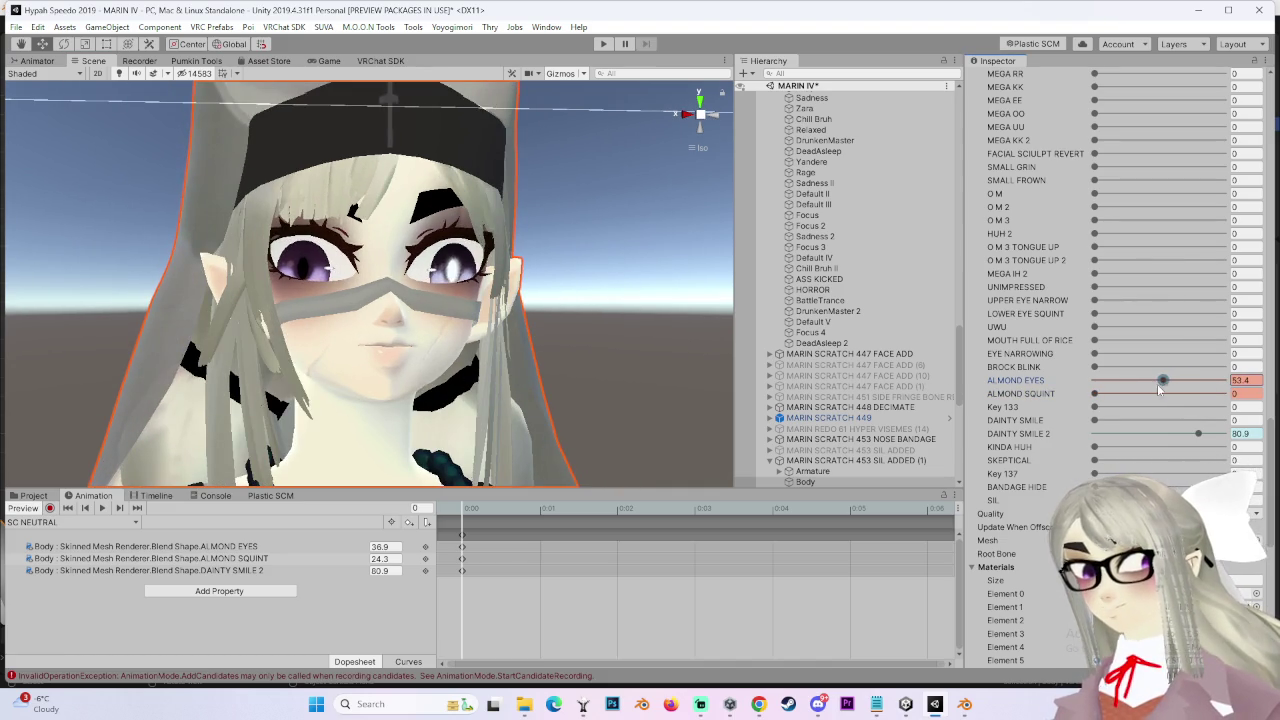
pyautogui.click(1098, 393)
pyautogui.click(1134, 393)
pyautogui.click(1162, 380)
pyautogui.moveTo(1141, 385)
pyautogui.mouseDown()
pyautogui.moveTo(1113, 385)
pyautogui.moveTo(1137, 393)
pyautogui.mouseUp()
pyautogui.moveTo(440, 300)
pyautogui.mouseDown()
pyautogui.moveTo(551, 304)
pyautogui.moveTo(518, 340)
pyautogui.moveTo(420, 352)
pyautogui.moveTo(442, 330)
pyautogui.moveTo(558, 333)
pyautogui.mouseUp()
# Update the SC NEUTRAL keys to ALMOND EYES 18.2 and ALMOND SQUINT 32.8
pyautogui.rightClick(1040, 393)
pyautogui.click(1087, 438)
pyautogui.rightClick(1040, 380)
pyautogui.click(1087, 424)
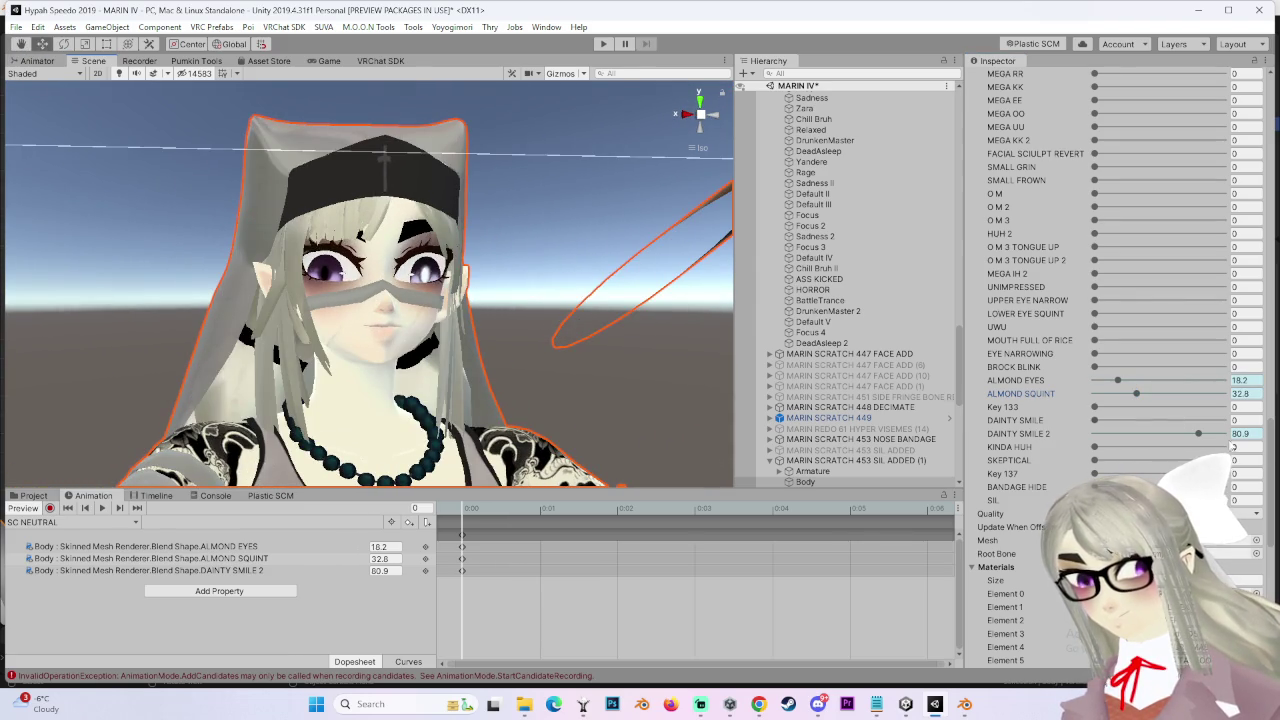
pyautogui.scroll(9, 850, 330)
pyautogui.moveTo(555, 352); pyautogui.dragTo(592, 364)
# Delete the duplicate MARIN SCRATCH 453 SIL ADDED (1) avatar from the Hierarchy
pyautogui.doubleClick(870, 335)
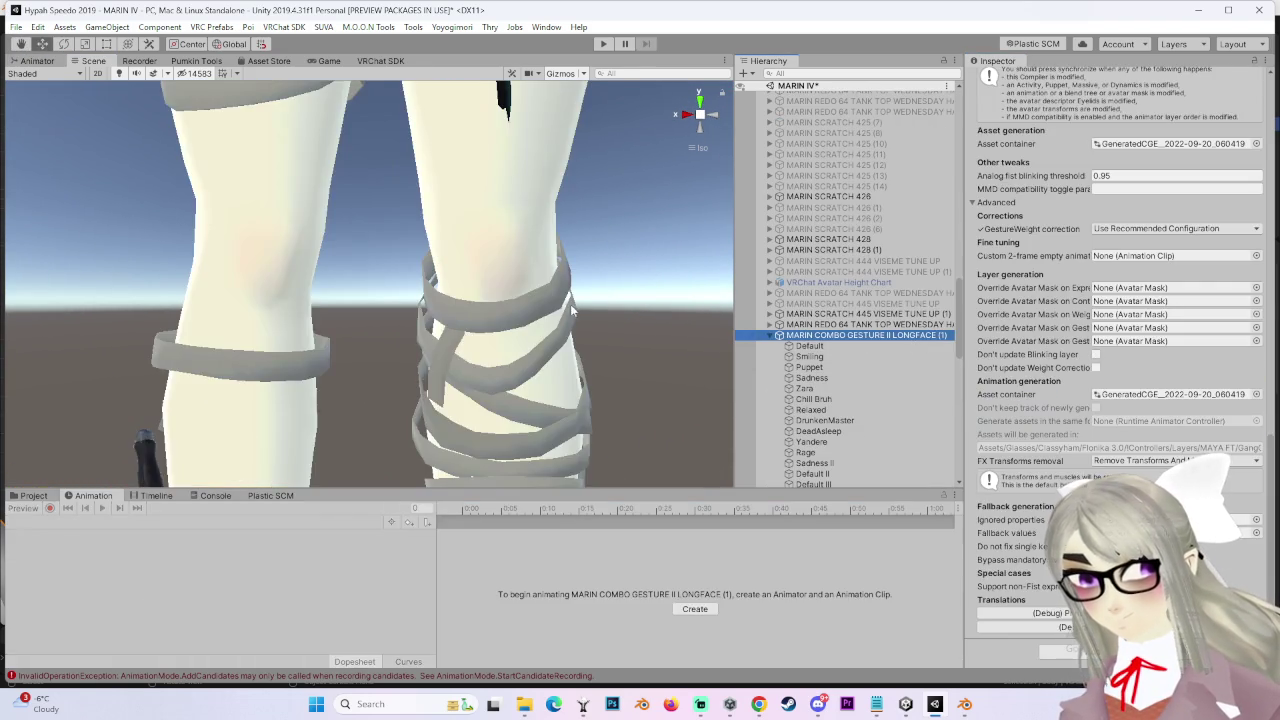
pyautogui.scroll(-4, 836, 400)
pyautogui.scroll(-9, 850, 300)
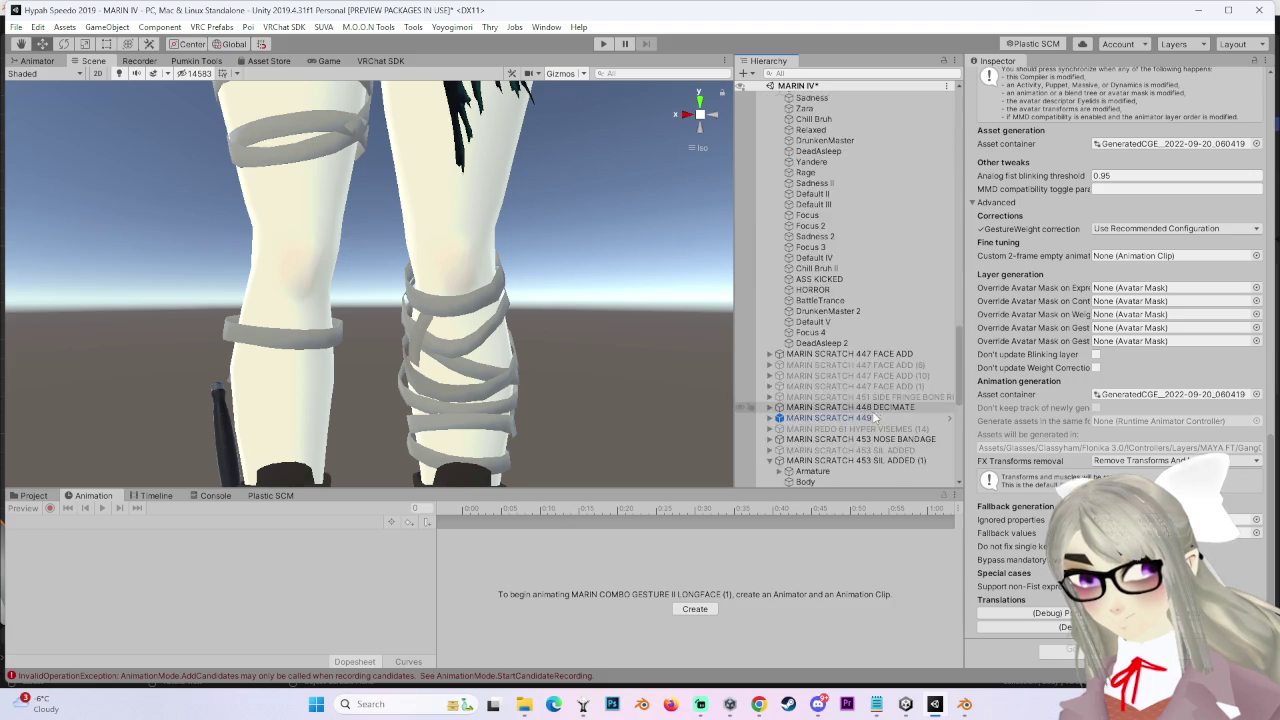
pyautogui.moveTo(546, 323)
pyautogui.mouseDown()
pyautogui.moveTo(590, 371)
pyautogui.moveTo(548, 315)
pyautogui.moveTo(536, 343)
pyautogui.mouseUp()
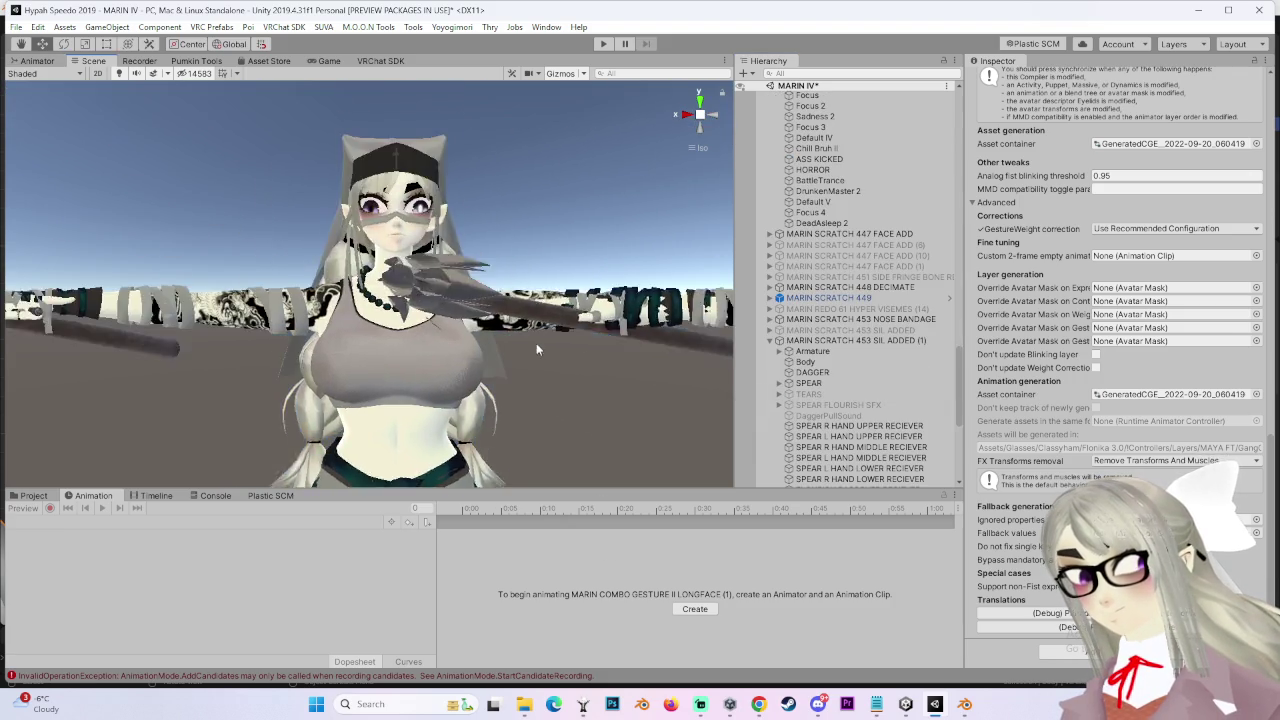
pyautogui.click(806, 361)
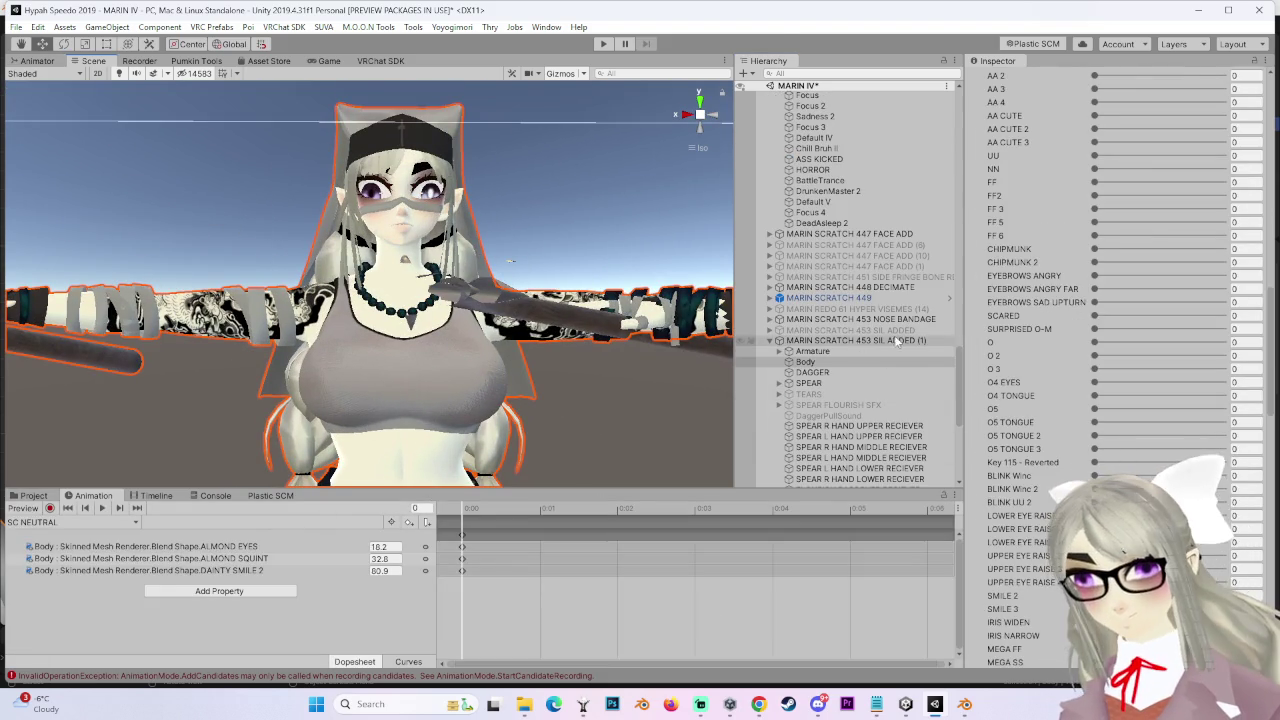
pyautogui.rightClick(895, 340)
pyautogui.click(957, 413)
pyautogui.click(850, 460)
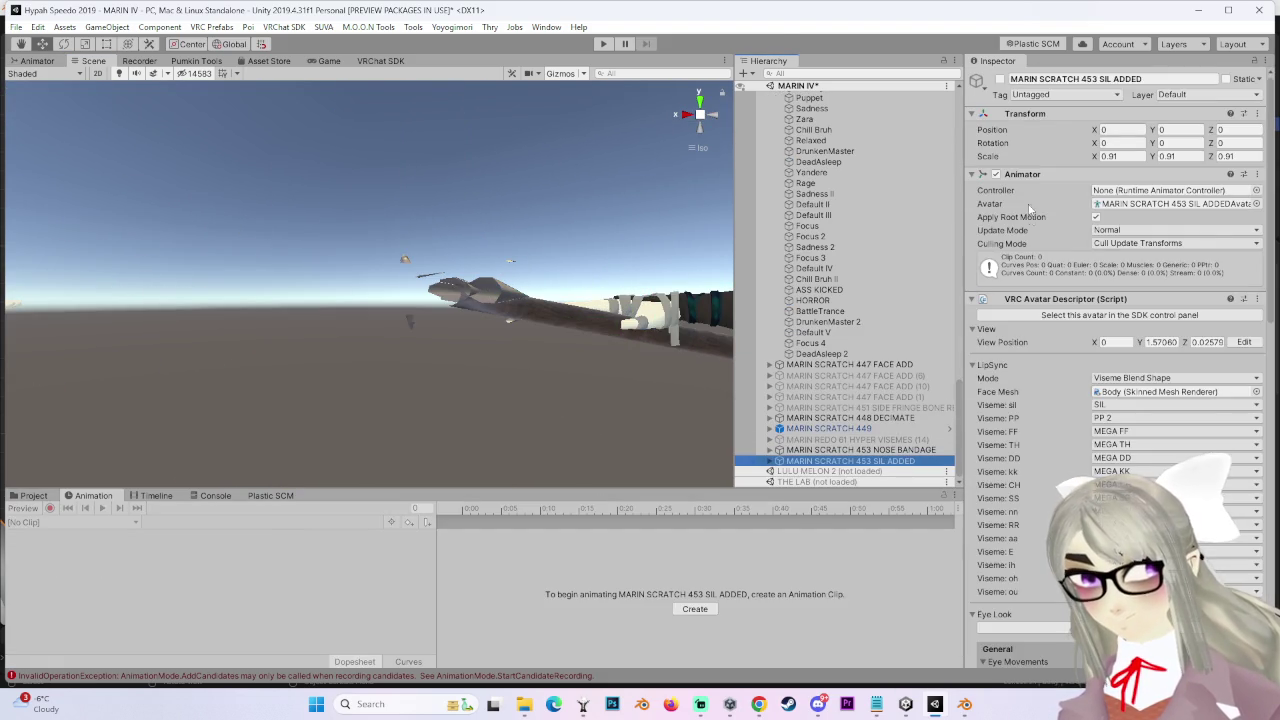
# Synchronize the Animator FX layers from MARIN COMBO GESTURE II LONGFACE (1) and inspect its Default activity
pyautogui.scroll(5, 864, 385)
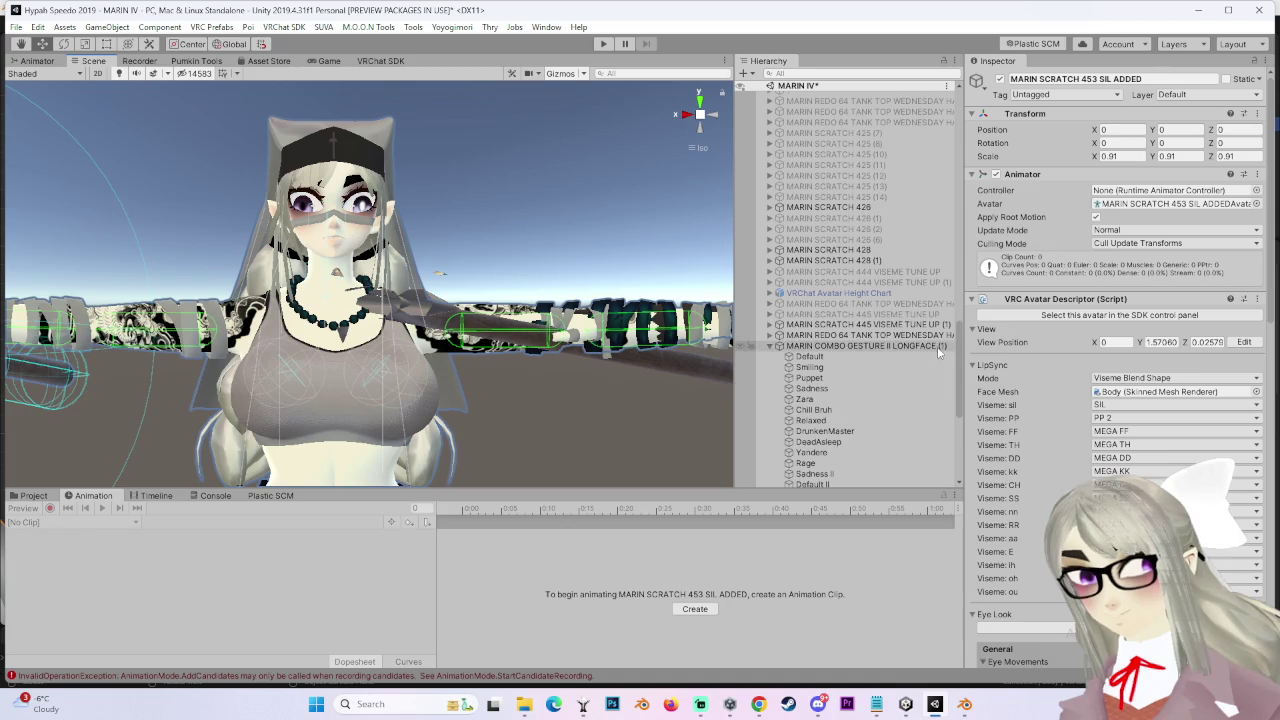
pyautogui.click(937, 346)
pyautogui.scroll(-10, 1075, 388)
pyautogui.scroll(-6, 1075, 388)
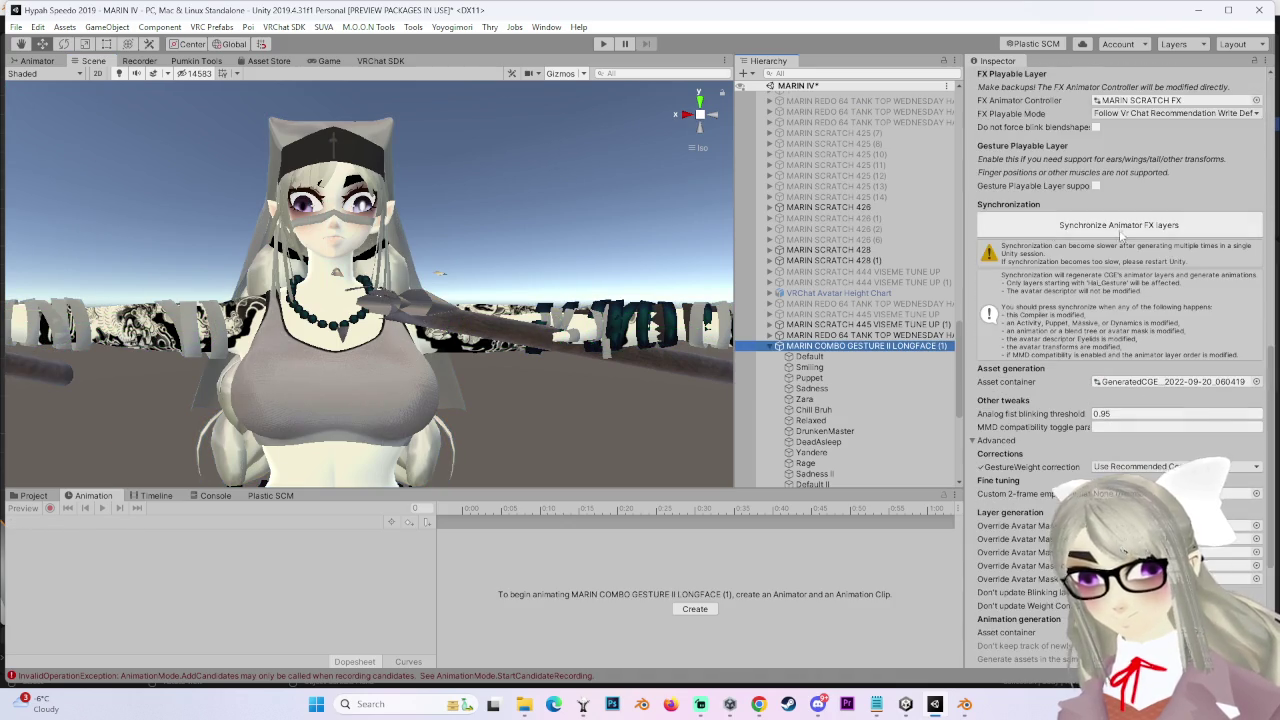
pyautogui.click(1120, 229)
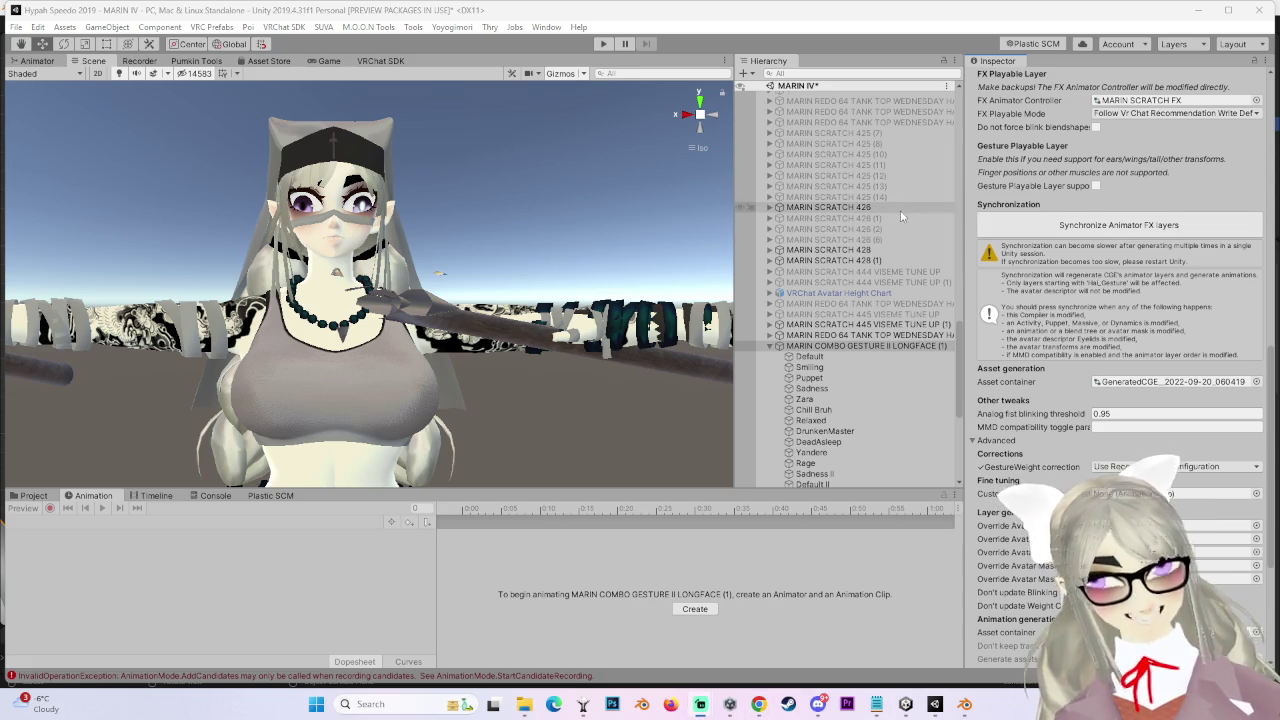
pyautogui.scroll(3, 341, 397)
pyautogui.moveTo(339, 331); pyautogui.dragTo(563, 262)
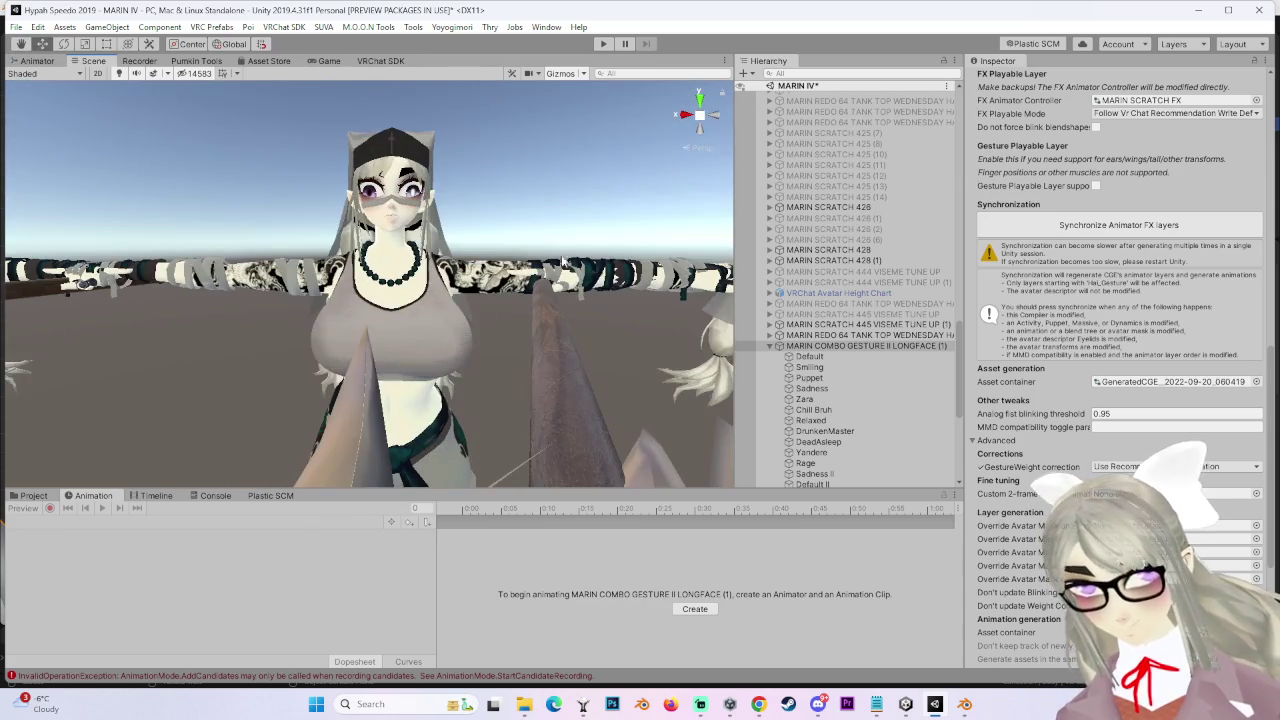
pyautogui.click(885, 356)
# Select the MARIN SCRATCH 453 SIL ADDED avatar and go to the Assets root folder
pyautogui.click(775, 346)
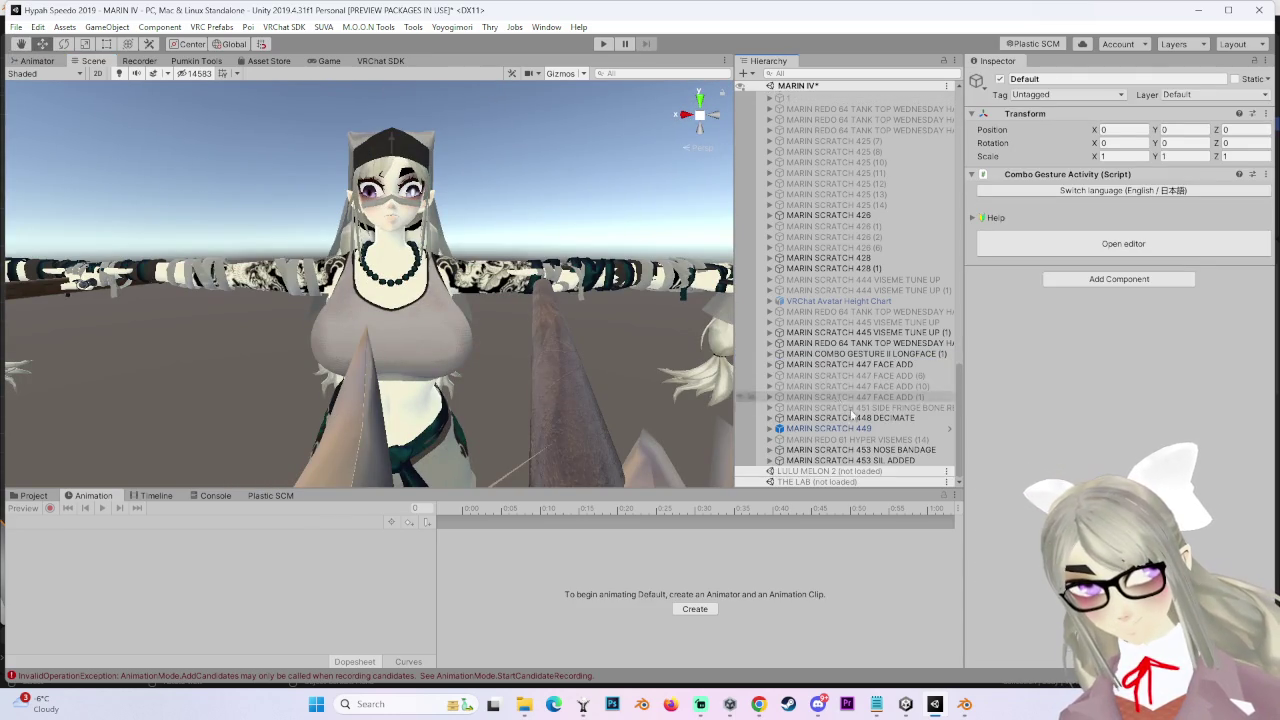
pyautogui.doubleClick(880, 460)
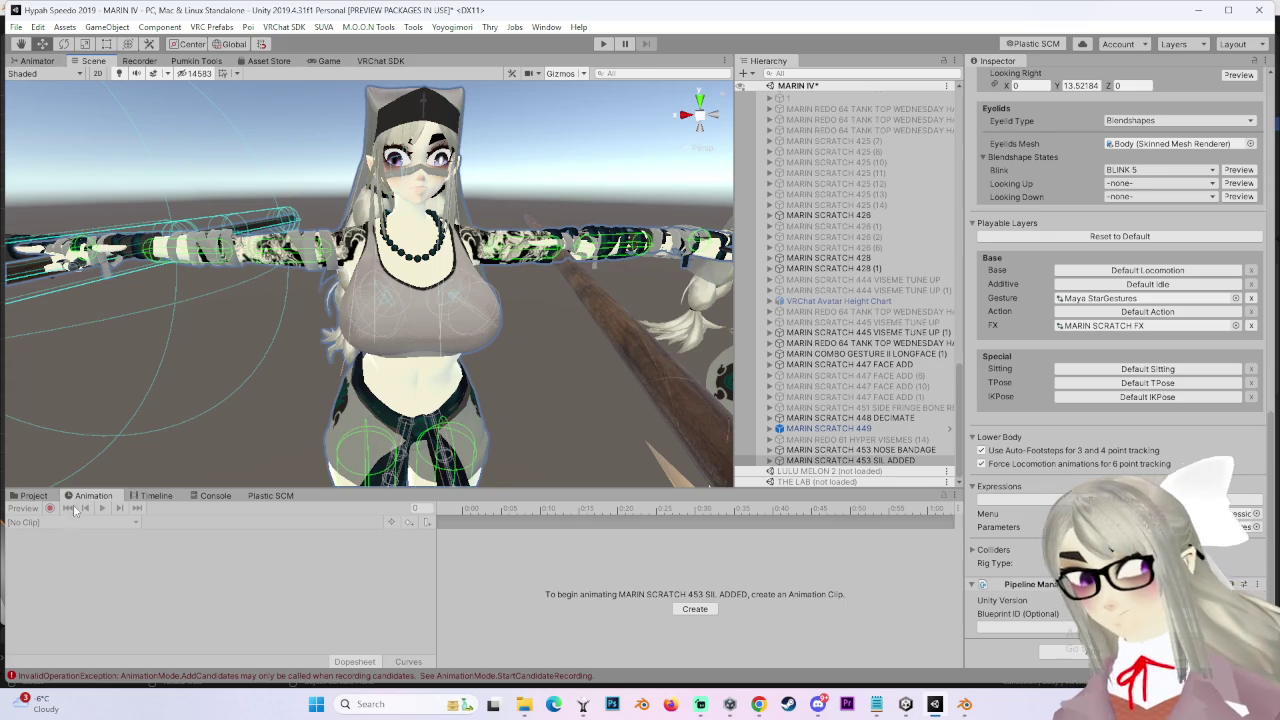
pyautogui.click(34, 495)
pyautogui.scroll(2, 555, 603)
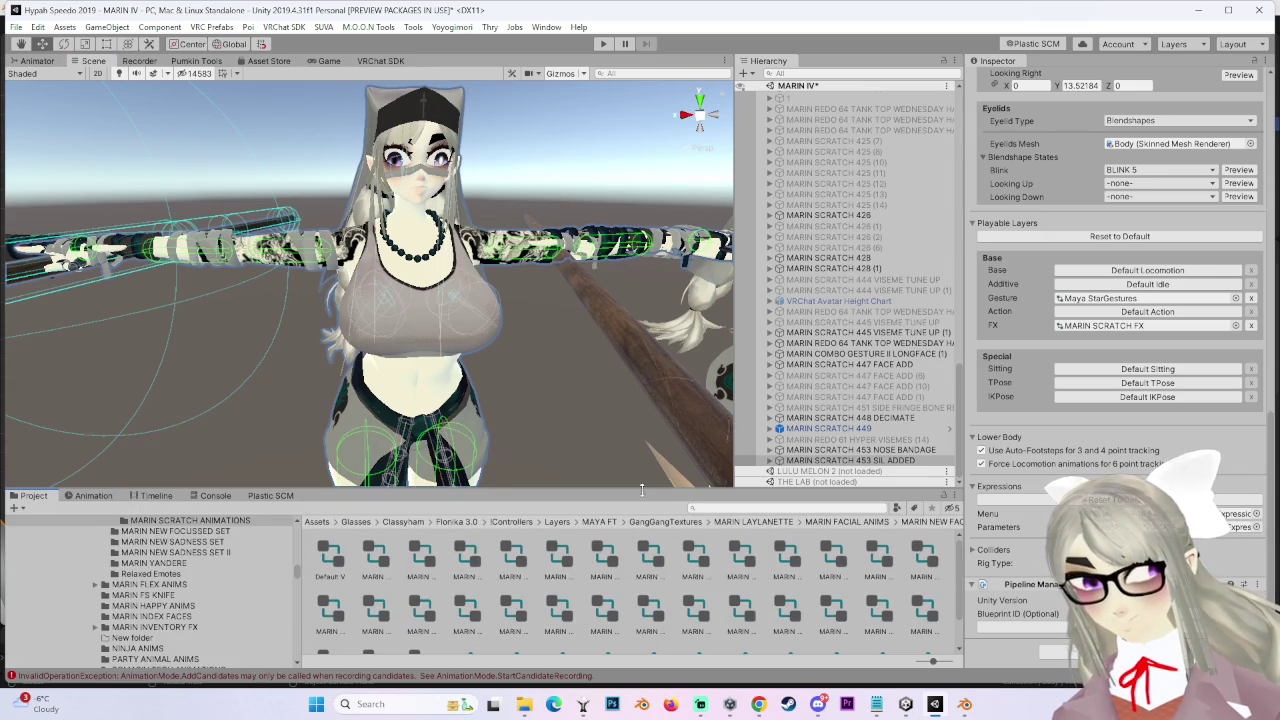
pyautogui.click(314, 523)
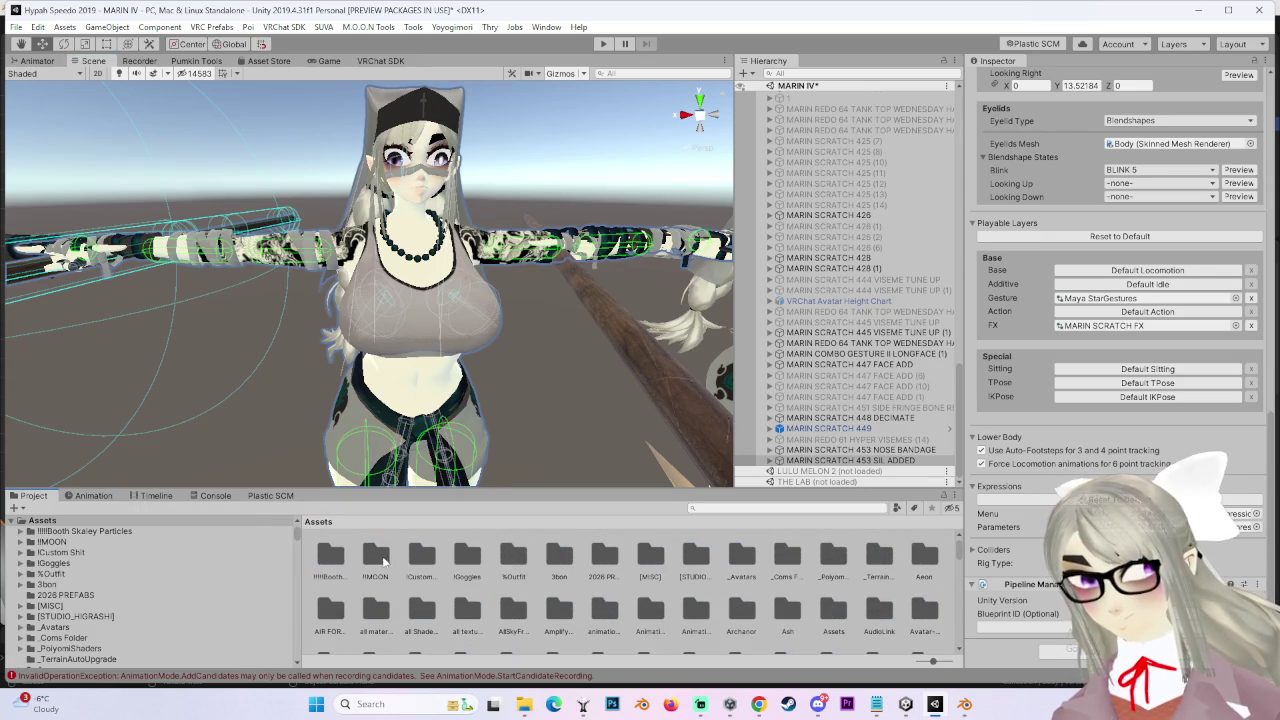
# Open the 2026 PREFABS folder with the avatar selected
pyautogui.scroll(-10, 640, 600)
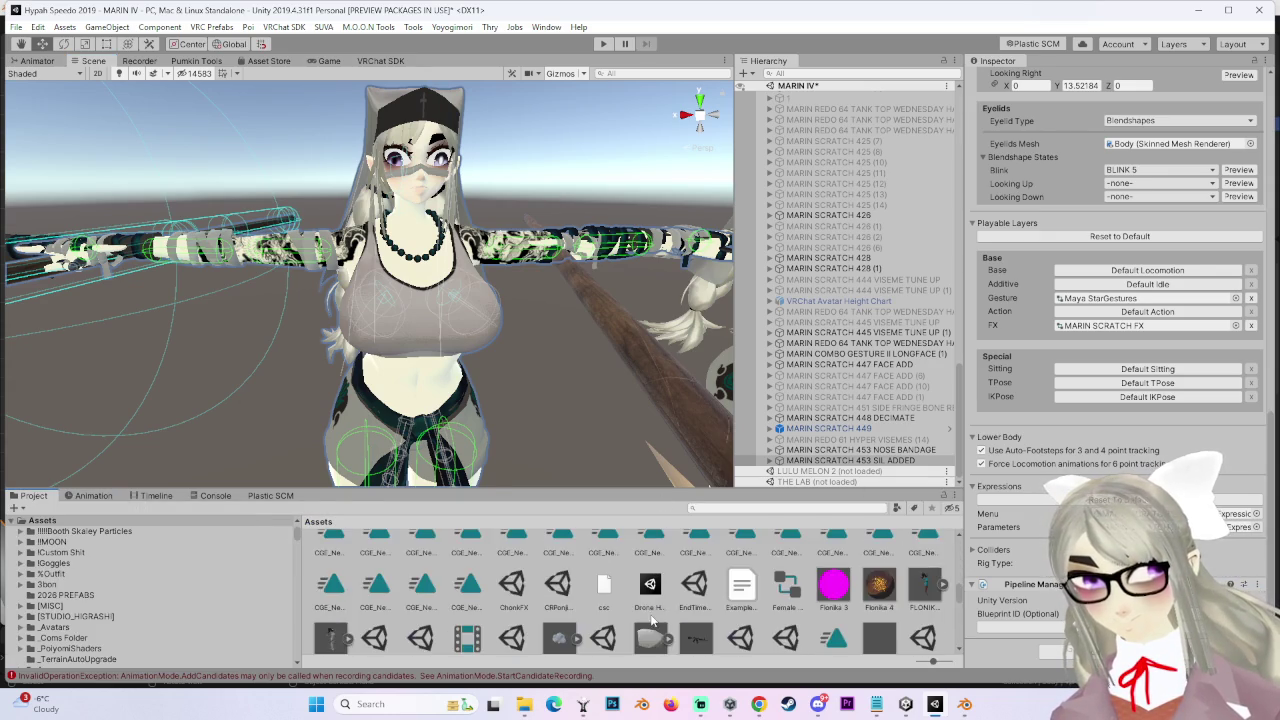
pyautogui.scroll(3, 580, 618)
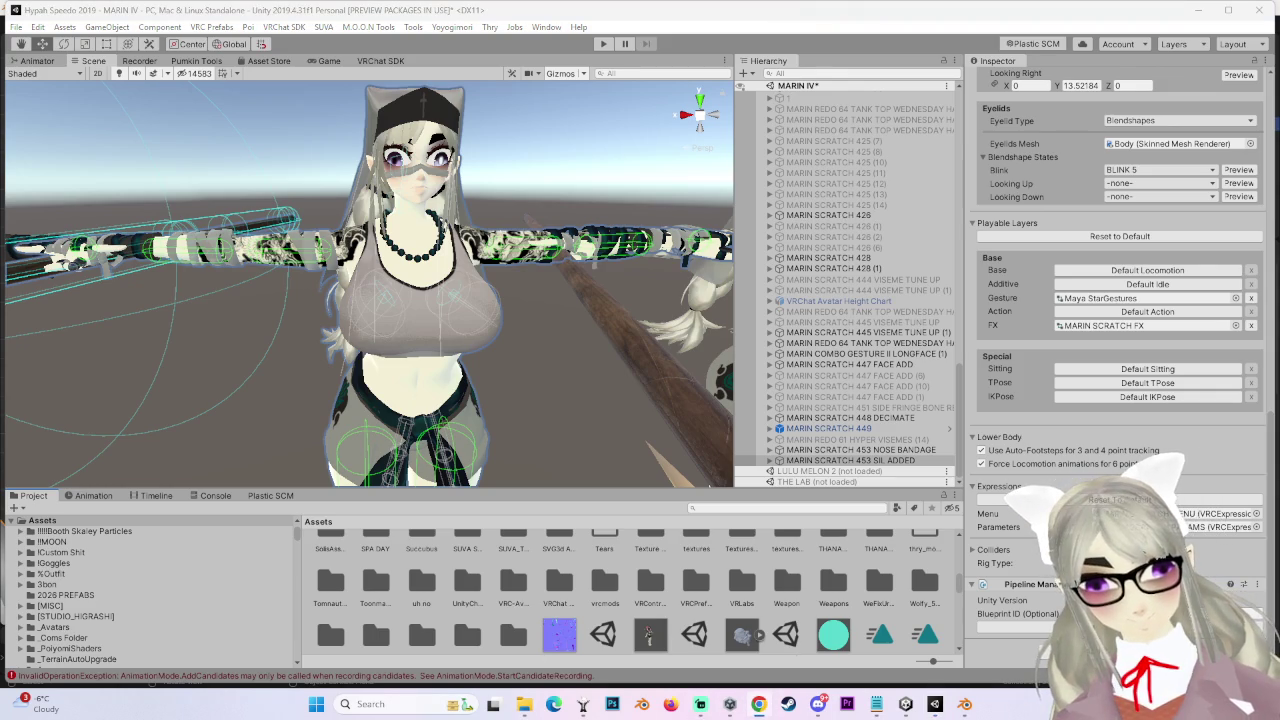
pyautogui.scroll(-2, 631, 568)
pyautogui.scroll(2, 560, 590)
pyautogui.scroll(-2, 581, 601)
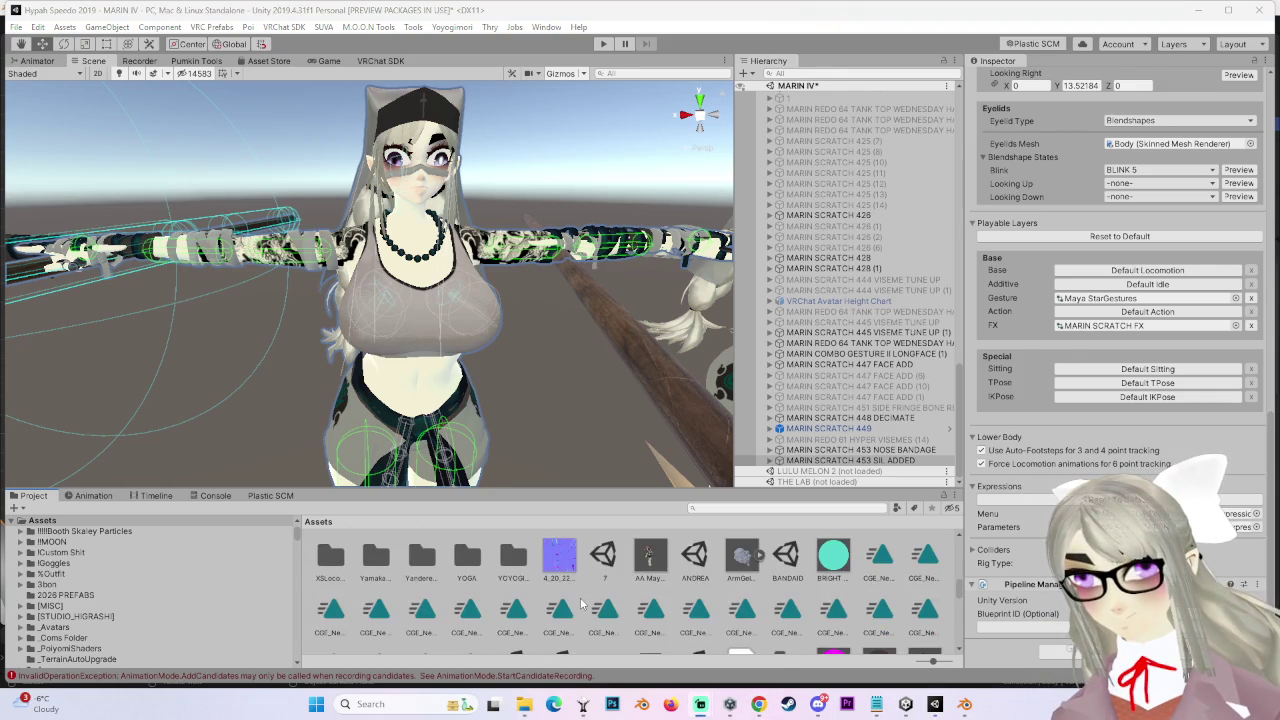
pyautogui.scroll(3, 583, 602)
pyautogui.scroll(-2, 518, 600)
pyautogui.scroll(10, 519, 602)
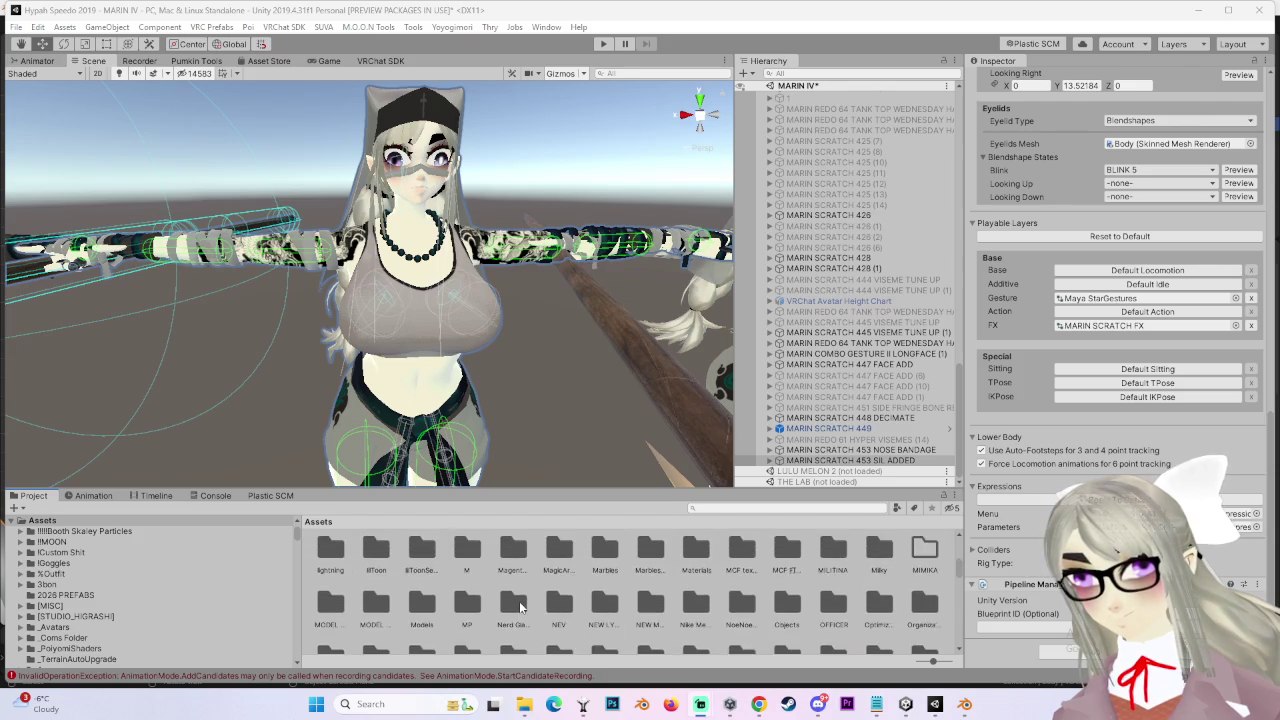
pyautogui.scroll(3, 518, 602)
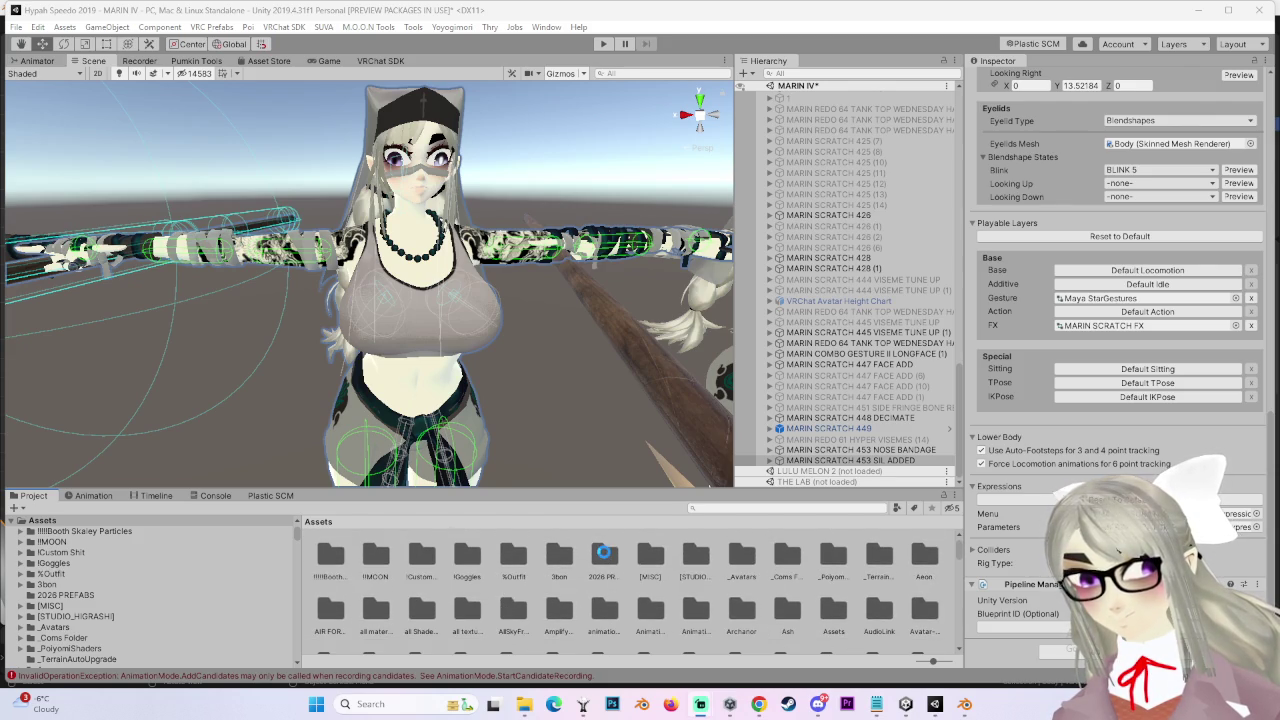
pyautogui.doubleClick(604, 556)
pyautogui.click(851, 460)
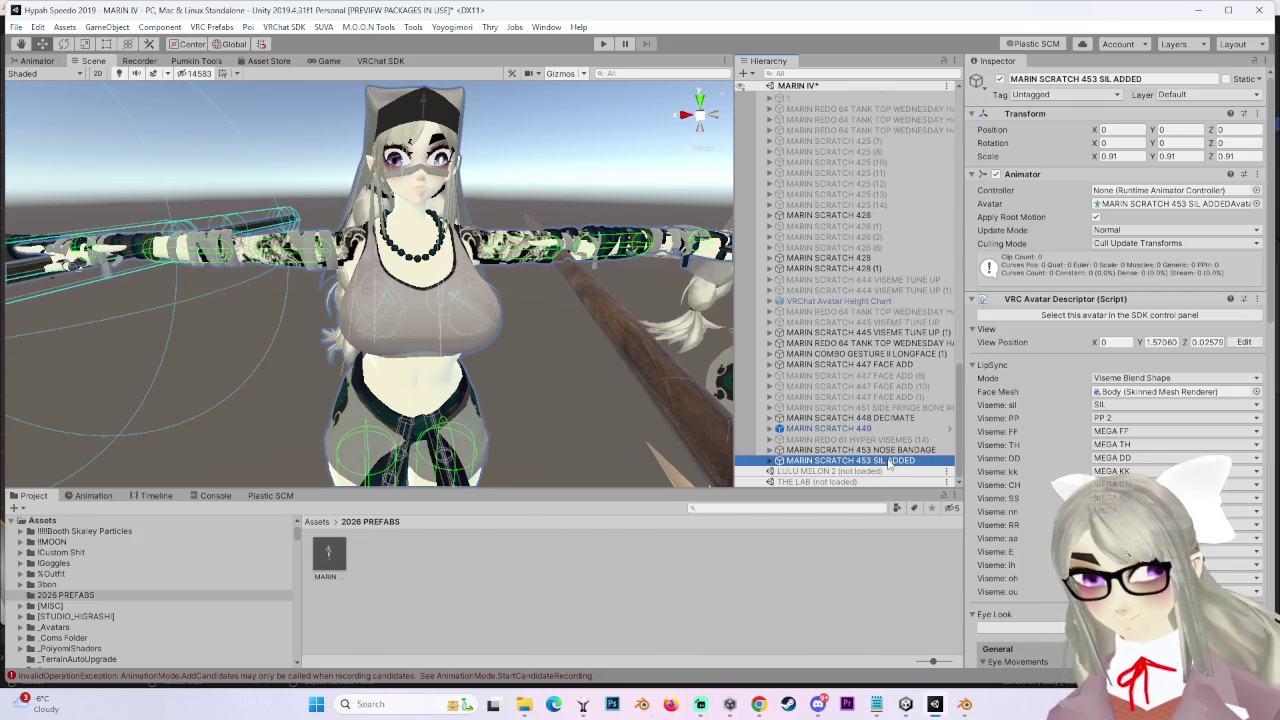
# Save the avatar as a new prefab in 2026 PREFABS and choose Export Package on it
pyautogui.moveTo(512, 266)
pyautogui.mouseDown()
pyautogui.moveTo(537, 315)
pyautogui.moveTo(518, 340)
pyautogui.moveTo(529, 337)
pyautogui.mouseUp()
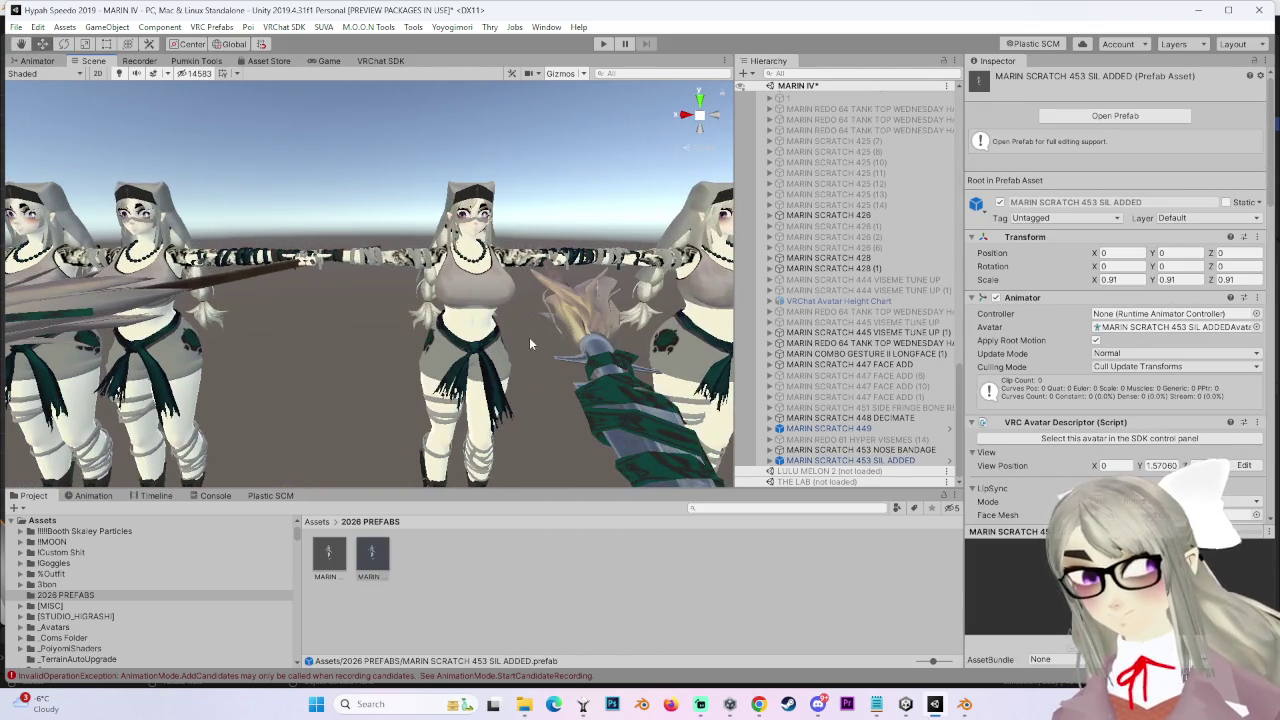
pyautogui.click(384, 554)
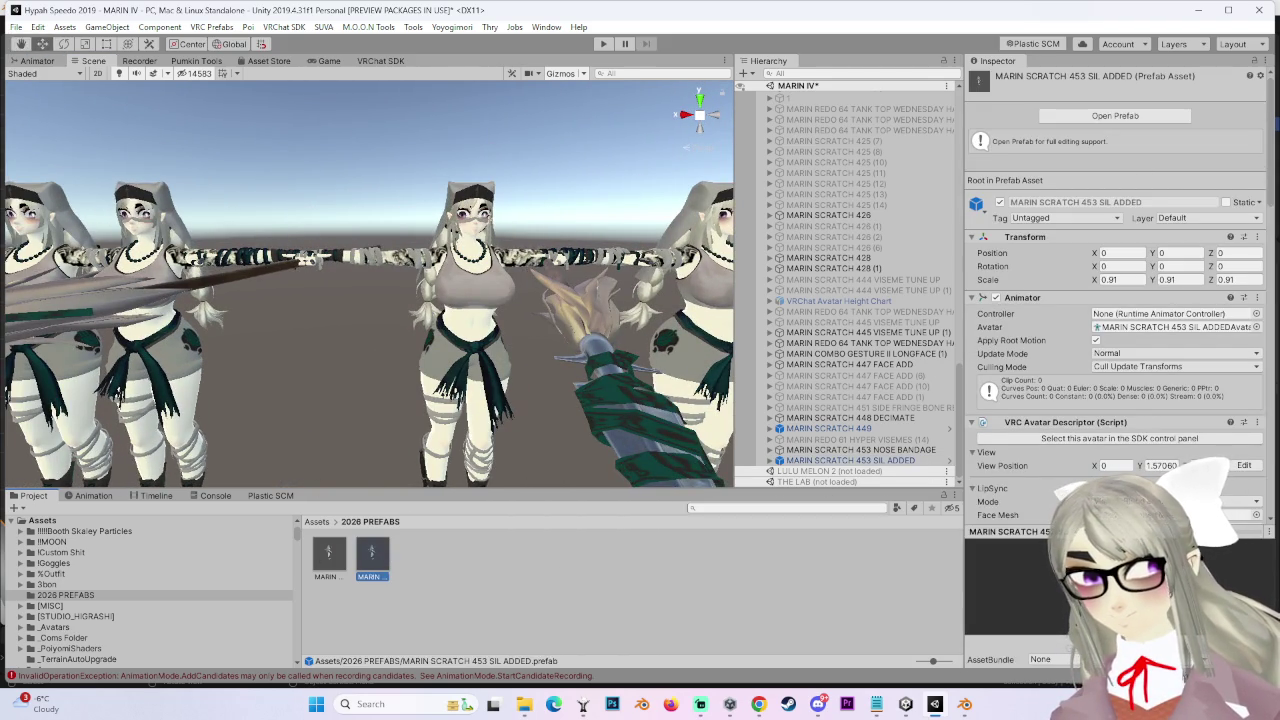
pyautogui.rightClick(379, 560)
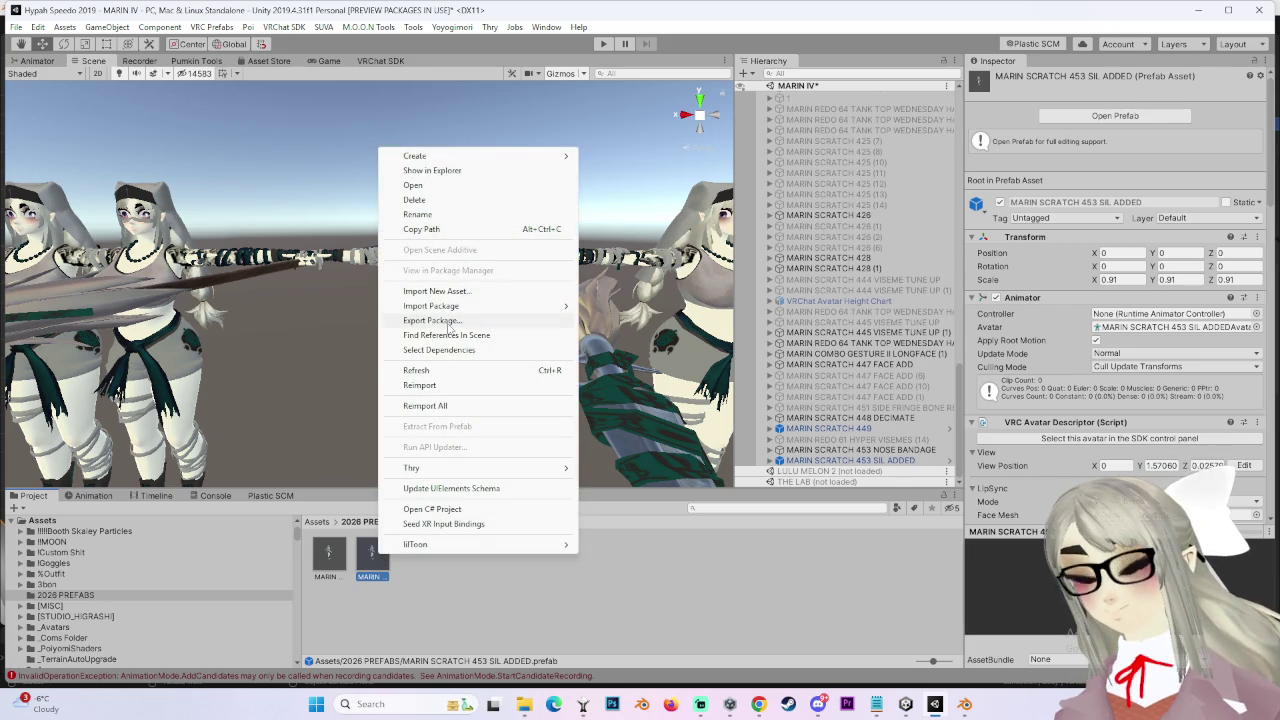
pyautogui.click(450, 322)
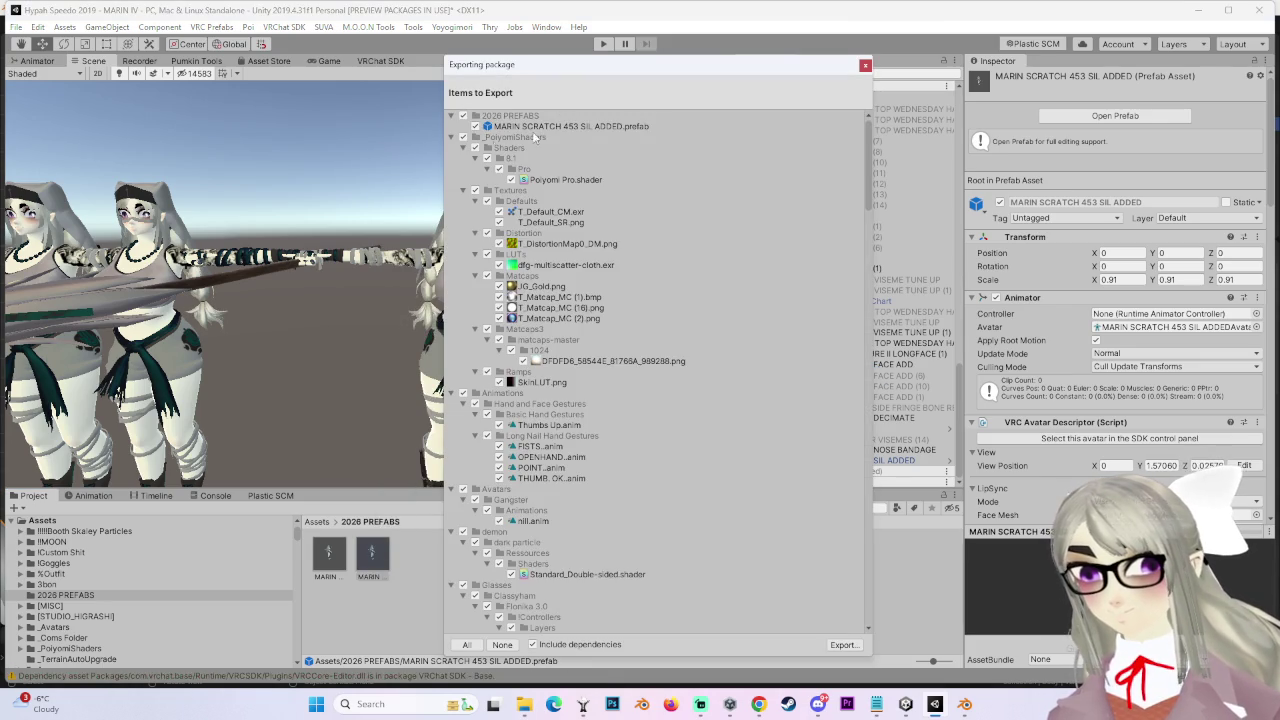
# Export the package as MARIN SCRATCH 2 into the BIKINIS AND STUFF folder
pyautogui.moveTo(868, 140)
pyautogui.mouseDown()
pyautogui.moveTo(888, 463)
pyautogui.moveTo(876, 614)
pyautogui.mouseUp()
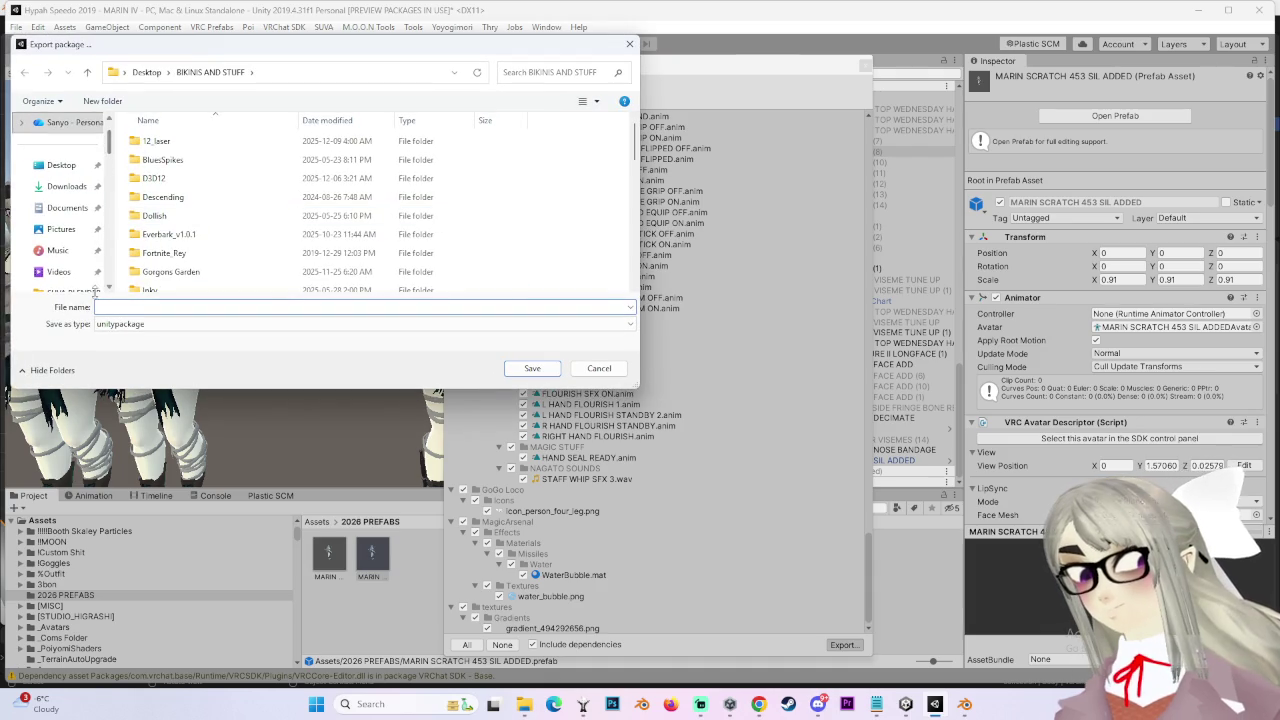
pyautogui.scroll(-1, 175, 170)
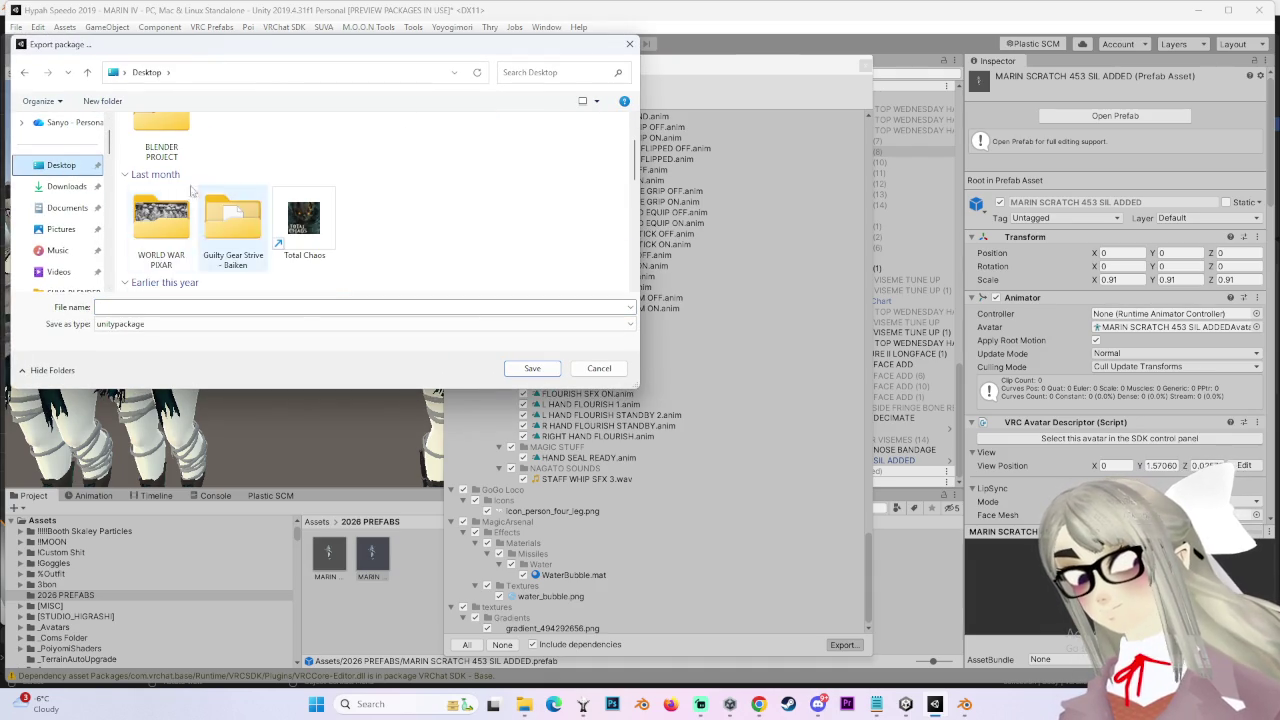
pyautogui.scroll(-3, 190, 220)
pyautogui.doubleClick(160, 145)
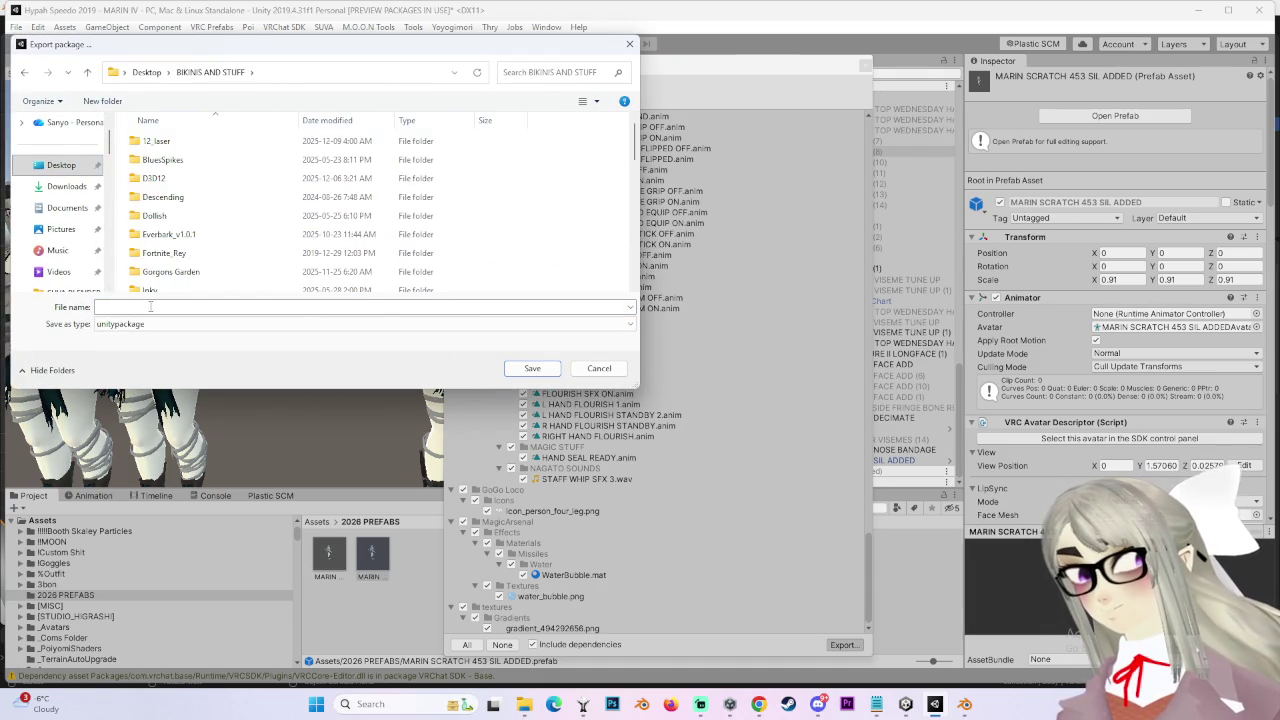
pyautogui.click(235, 304)
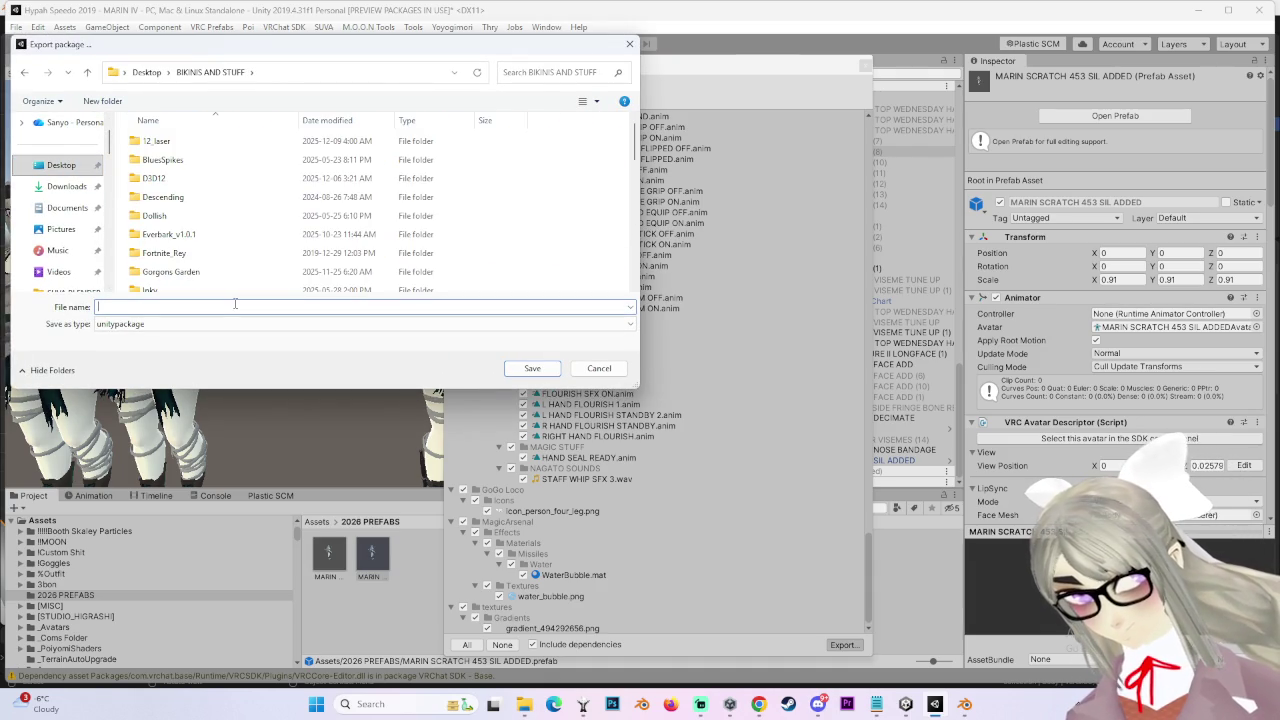
pyautogui.write('MARIN SCRATCH 2')
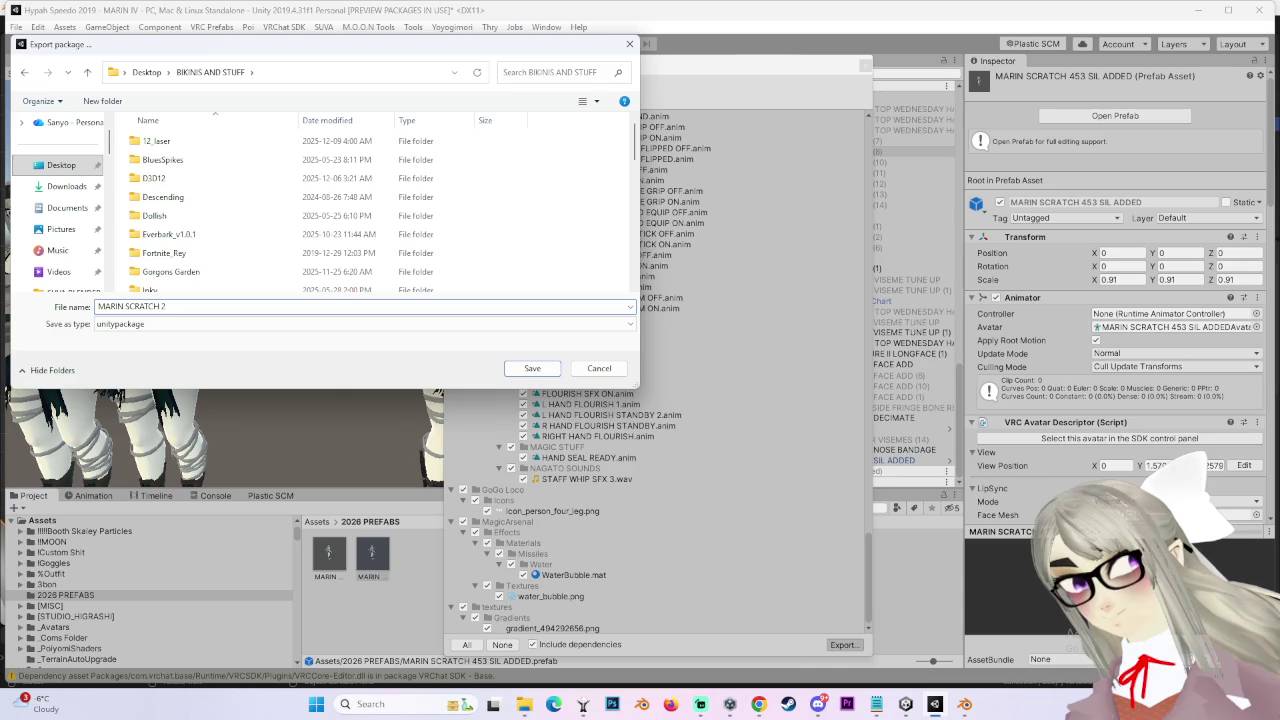
pyautogui.press('Return')
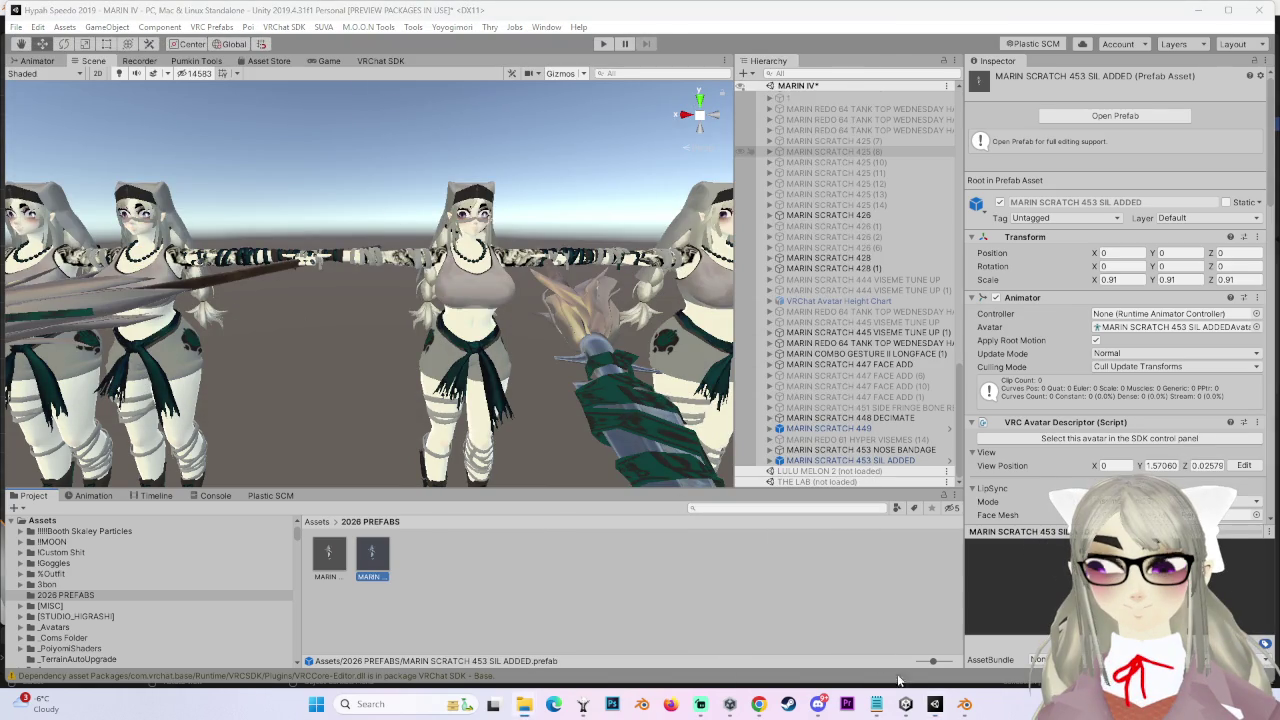
pyautogui.click(906, 704)
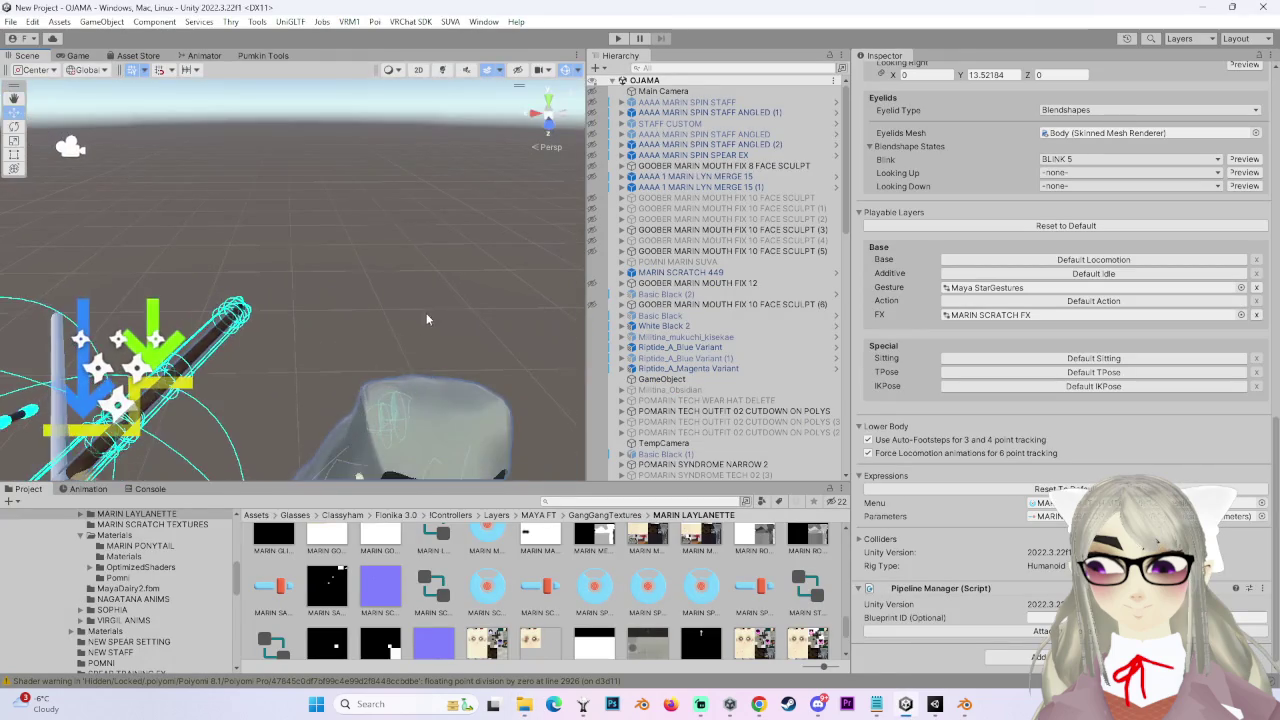
# Import MARIN SCRATCH 2 into OJAMA, collapsing the Animations, Avatars, demon and Glasses folders
pyautogui.moveTo(369, 209); pyautogui.dragTo(390, 270)
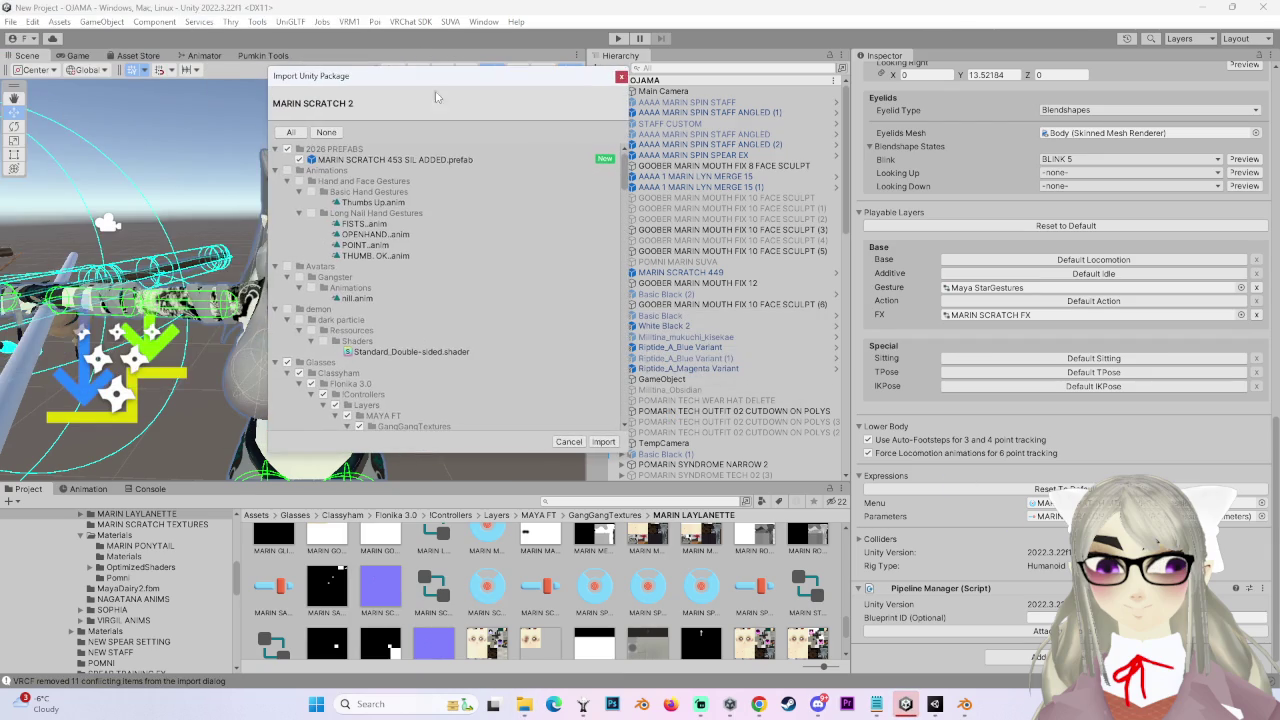
pyautogui.click(275, 171)
pyautogui.click(275, 181)
pyautogui.click(275, 192)
pyautogui.click(275, 202)
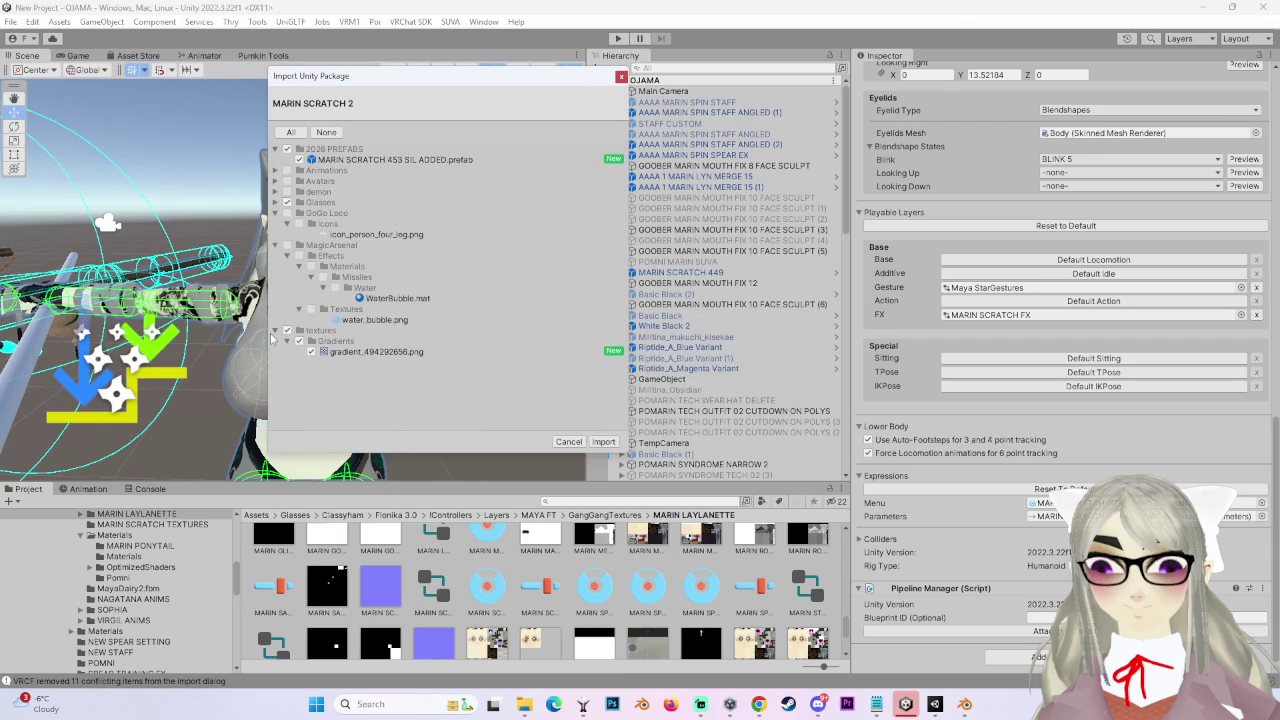
pyautogui.click(603, 441)
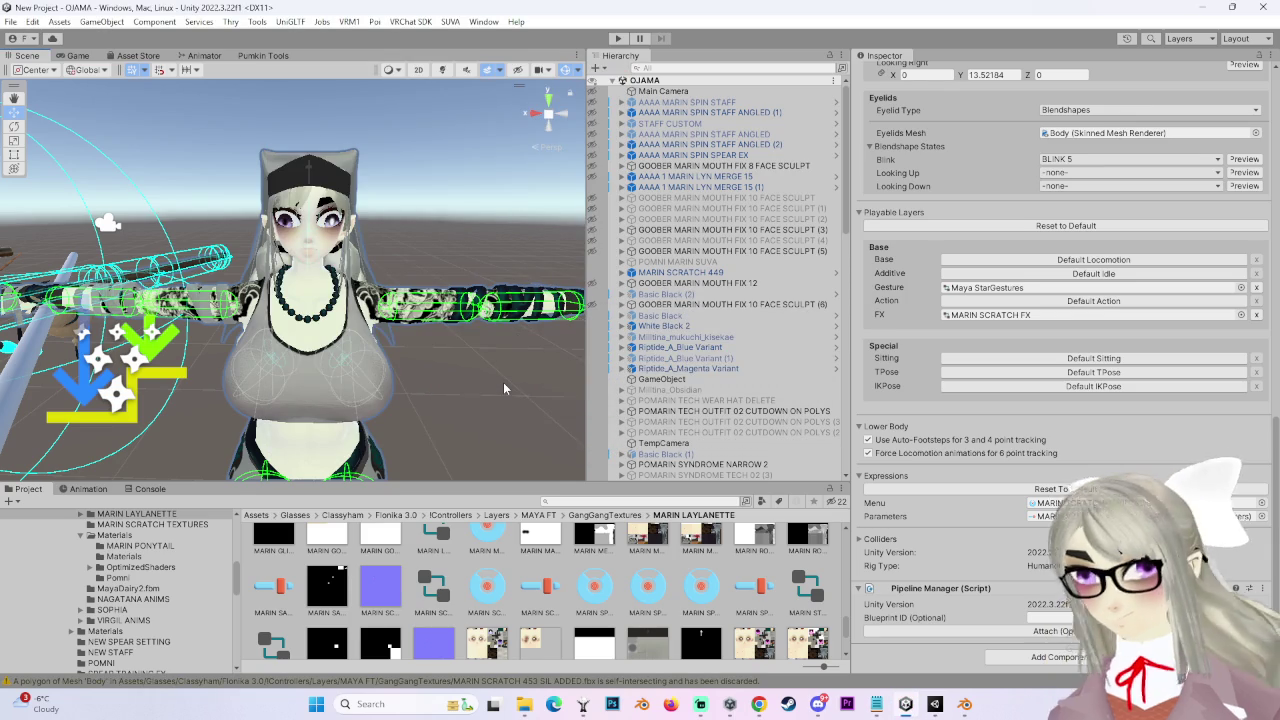
# Browse from the Assets root into the 2026 PREFABS folder
pyautogui.scroll(-10, 733, 424)
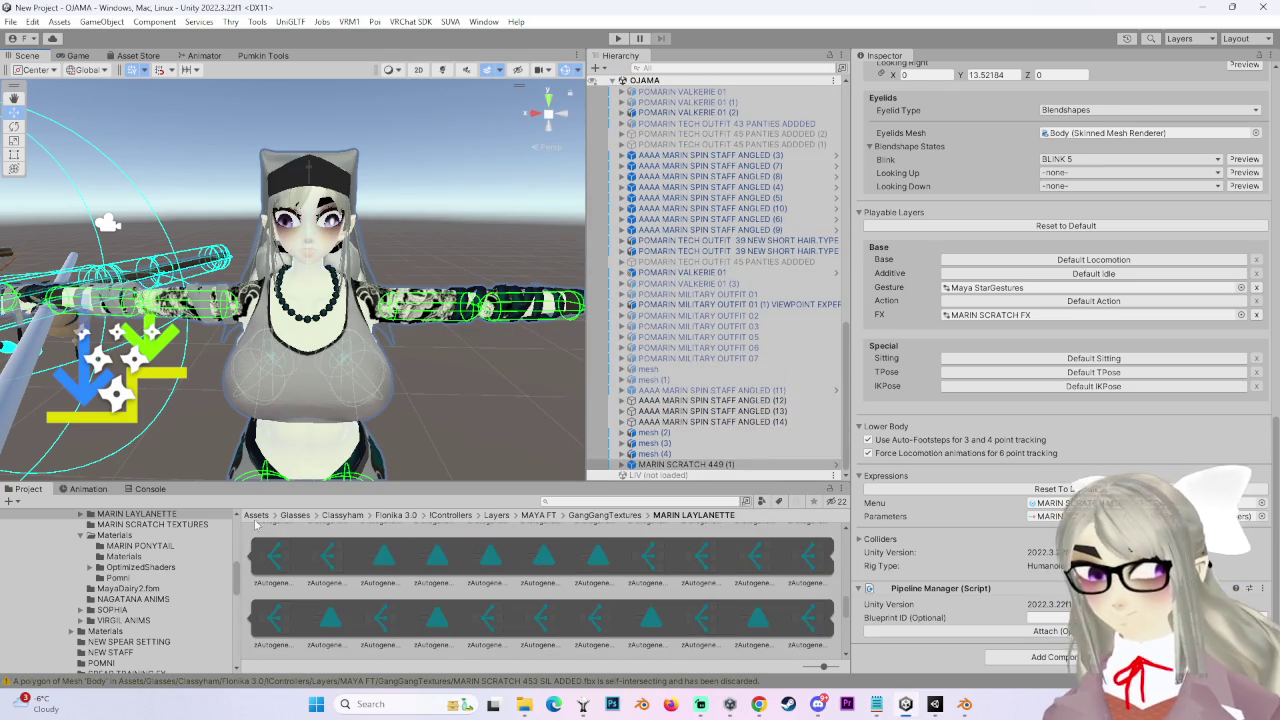
pyautogui.click(256, 516)
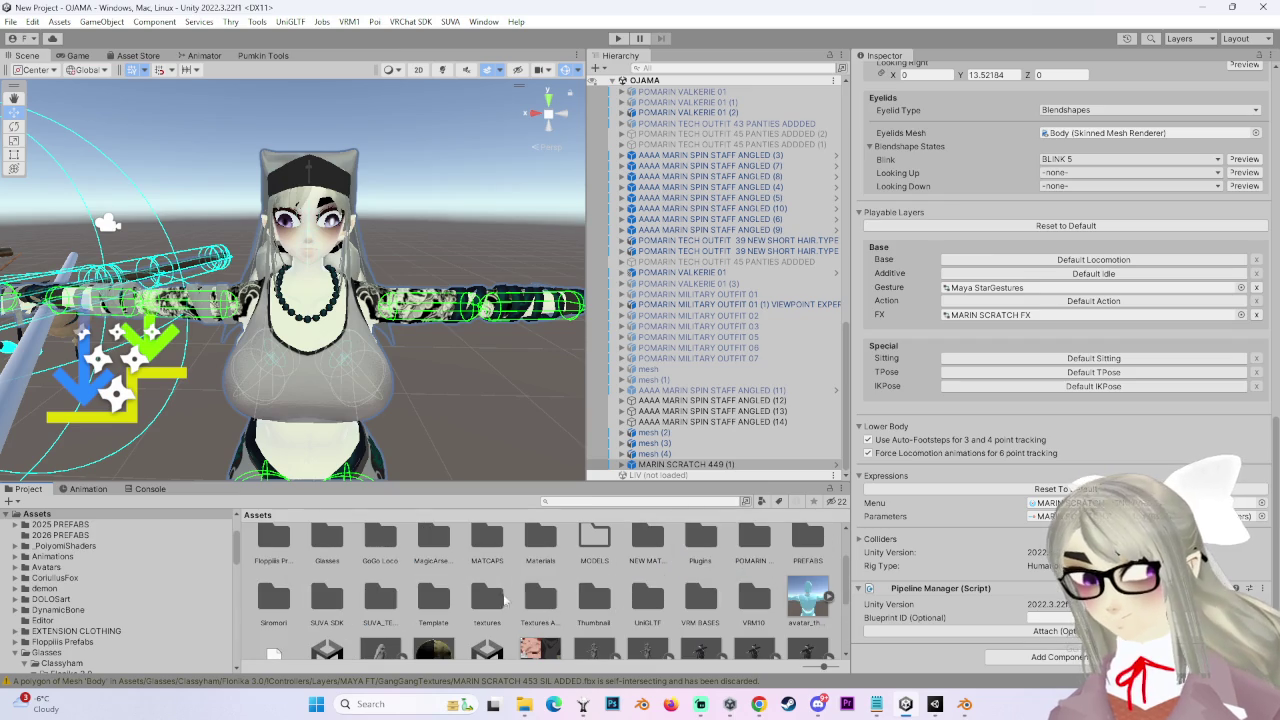
pyautogui.click(758, 541)
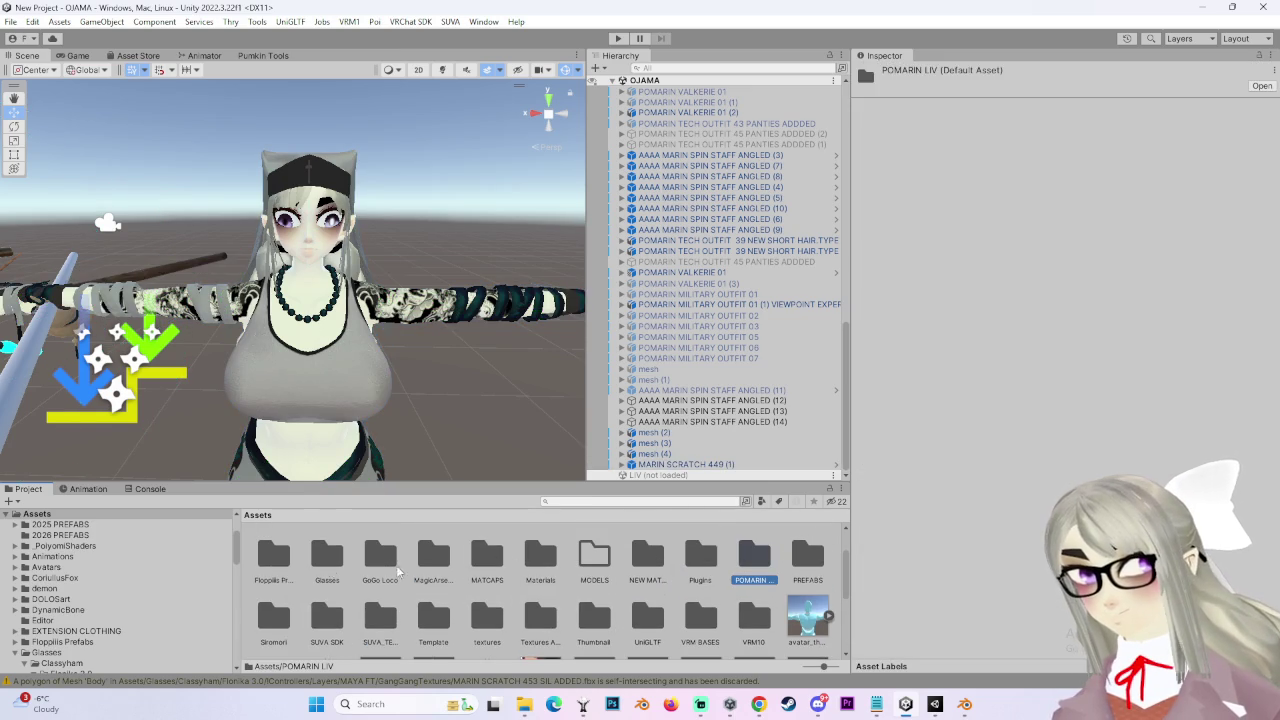
pyautogui.scroll(2, 282, 553)
pyautogui.doubleClick(282, 553)
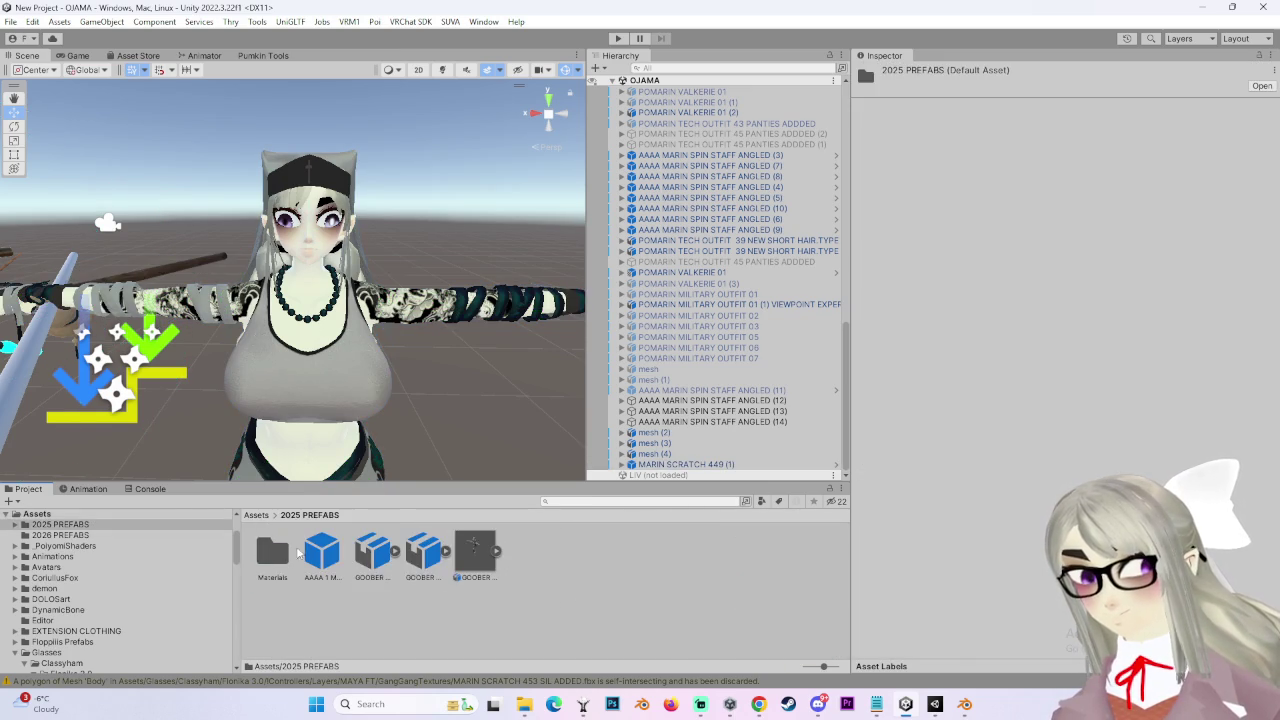
pyautogui.click(257, 515)
pyautogui.doubleClick(328, 553)
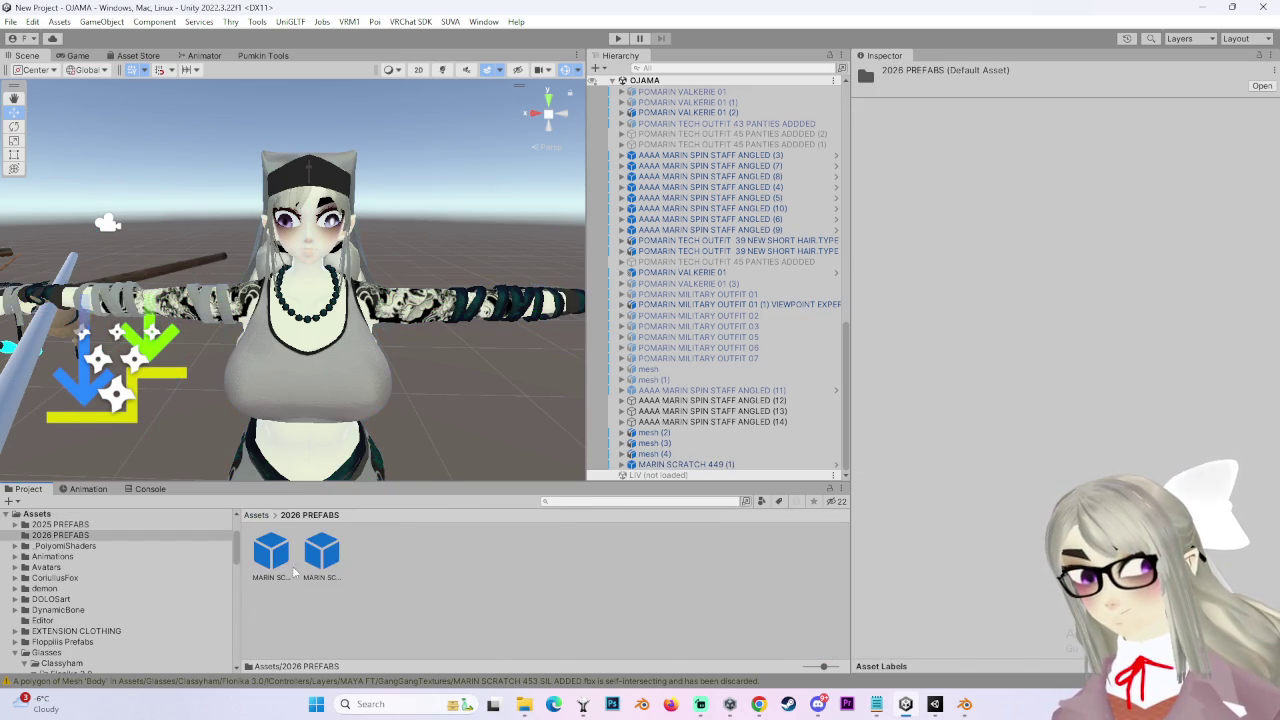
# Add a MARIN SCRATCH 453 SIL ADDED prefab instance at the top of the Hierarchy, undoing a misplaced drop
pyautogui.click(322, 552)
pyautogui.moveTo(548, 341); pyautogui.dragTo(450, 316)
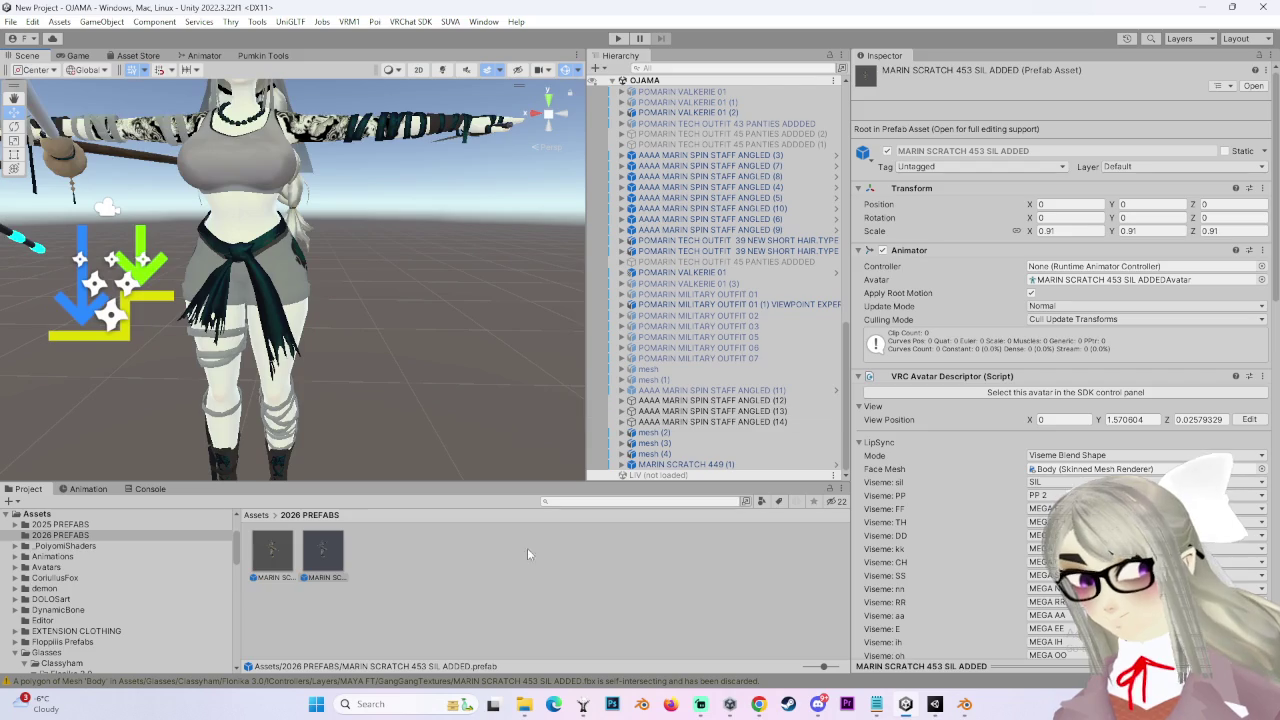
pyautogui.scroll(8, 665, 90)
pyautogui.moveTo(665, 90); pyautogui.dragTo(665, 95)
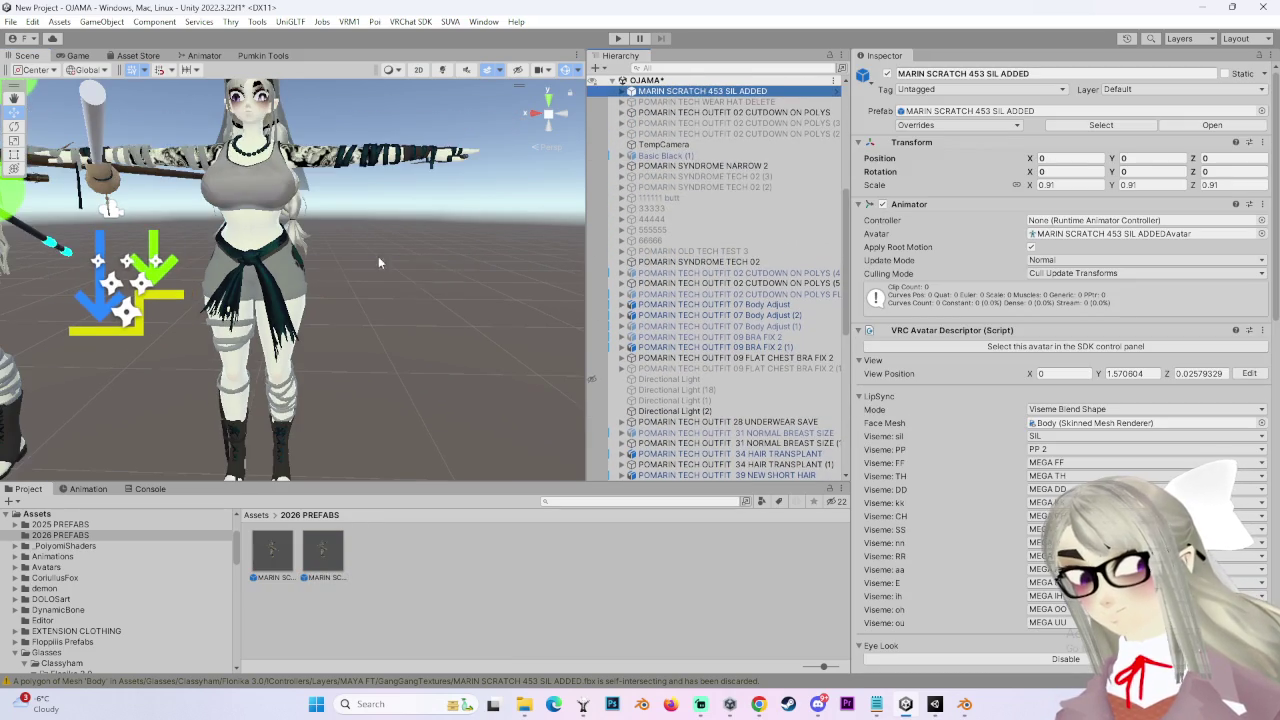
pyautogui.scroll(7, 666, 163)
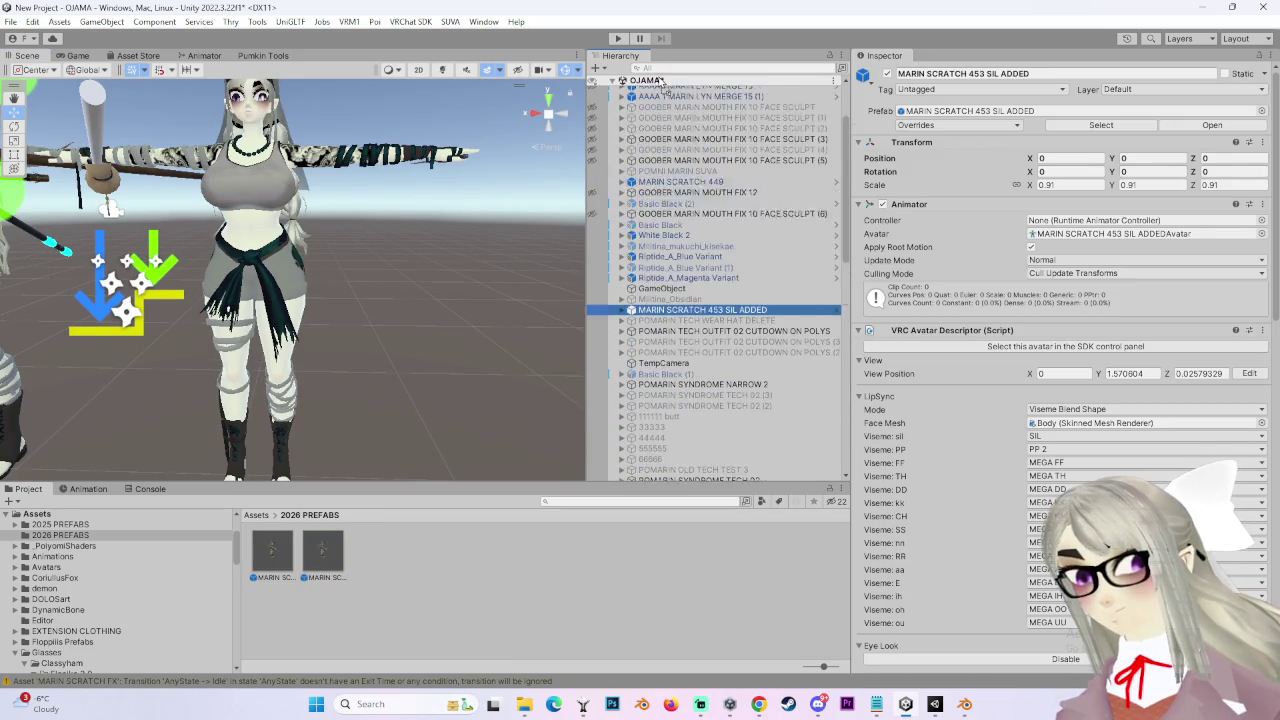
pyautogui.hotkey('ctrl', 'z')
pyautogui.moveTo(273, 548)
pyautogui.mouseDown()
pyautogui.moveTo(505, 298)
pyautogui.moveTo(658, 88)
pyautogui.mouseUp()
# Move the new avatar along X to -7.45 and frame it in the Scene view
pyautogui.scroll(-10, 338, 336)
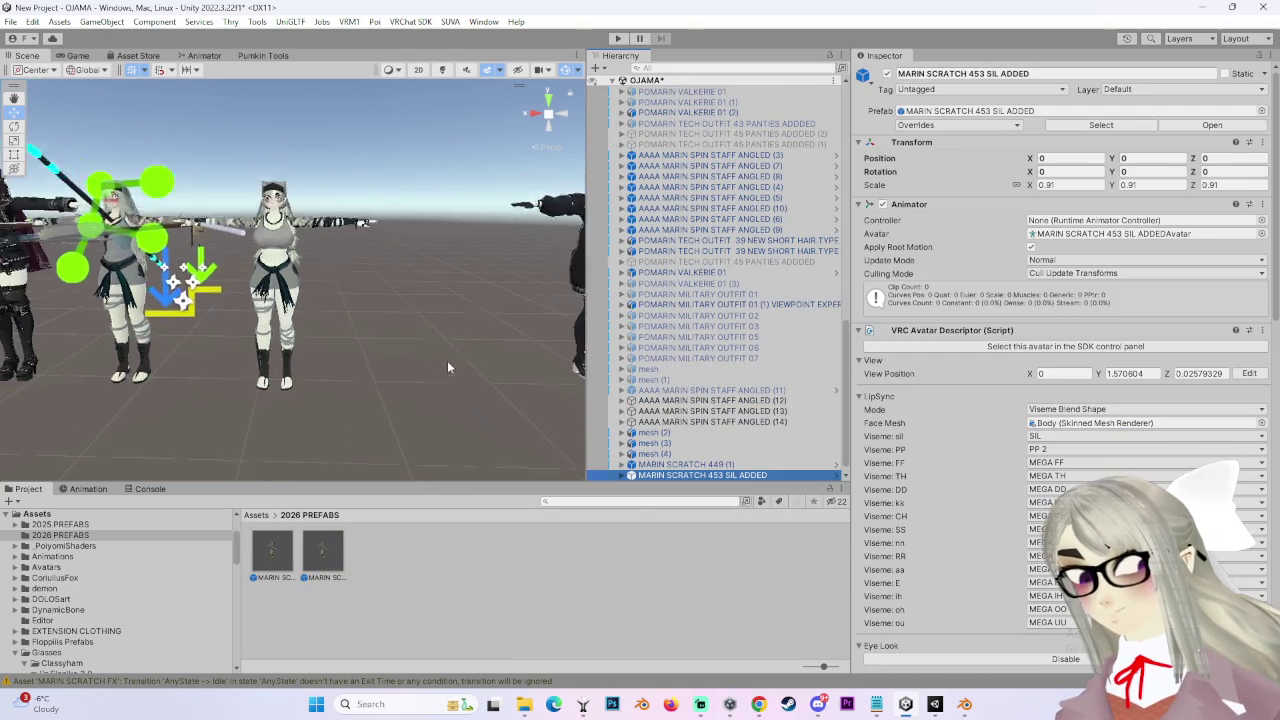
pyautogui.scroll(-3, 290, 290)
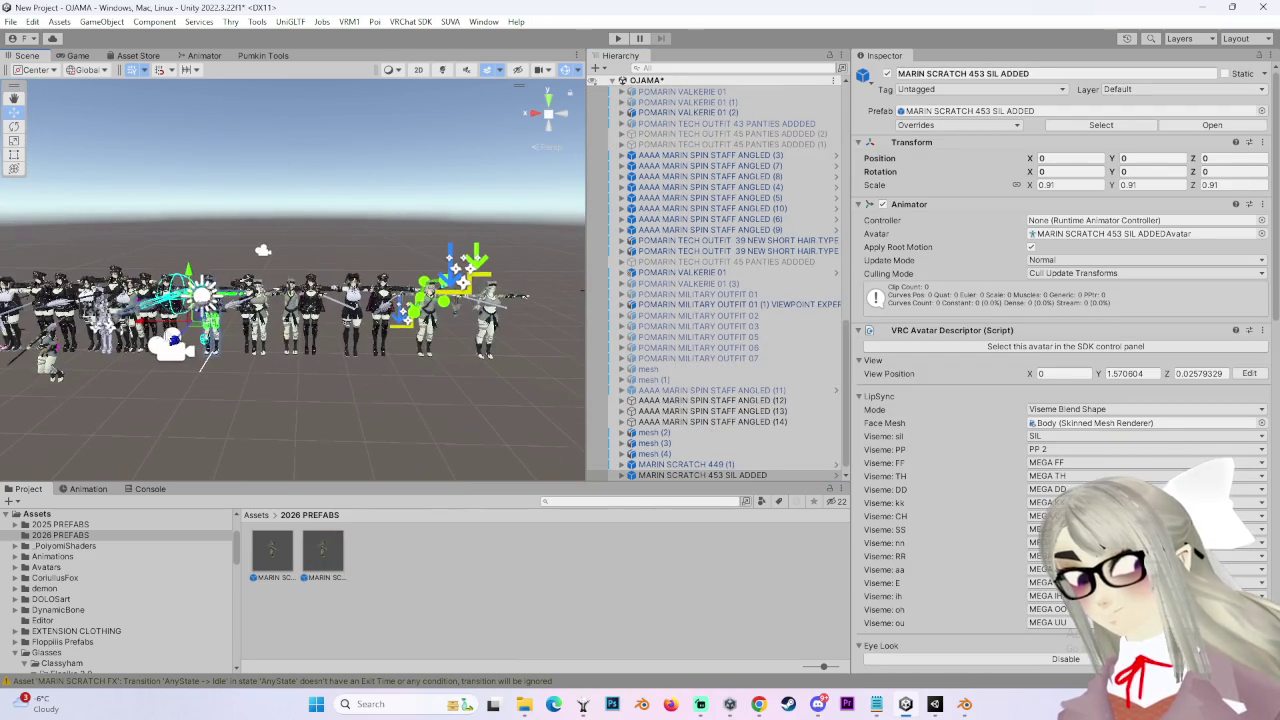
pyautogui.moveTo(180, 300); pyautogui.dragTo(480, 300)
pyautogui.doubleClick(704, 475)
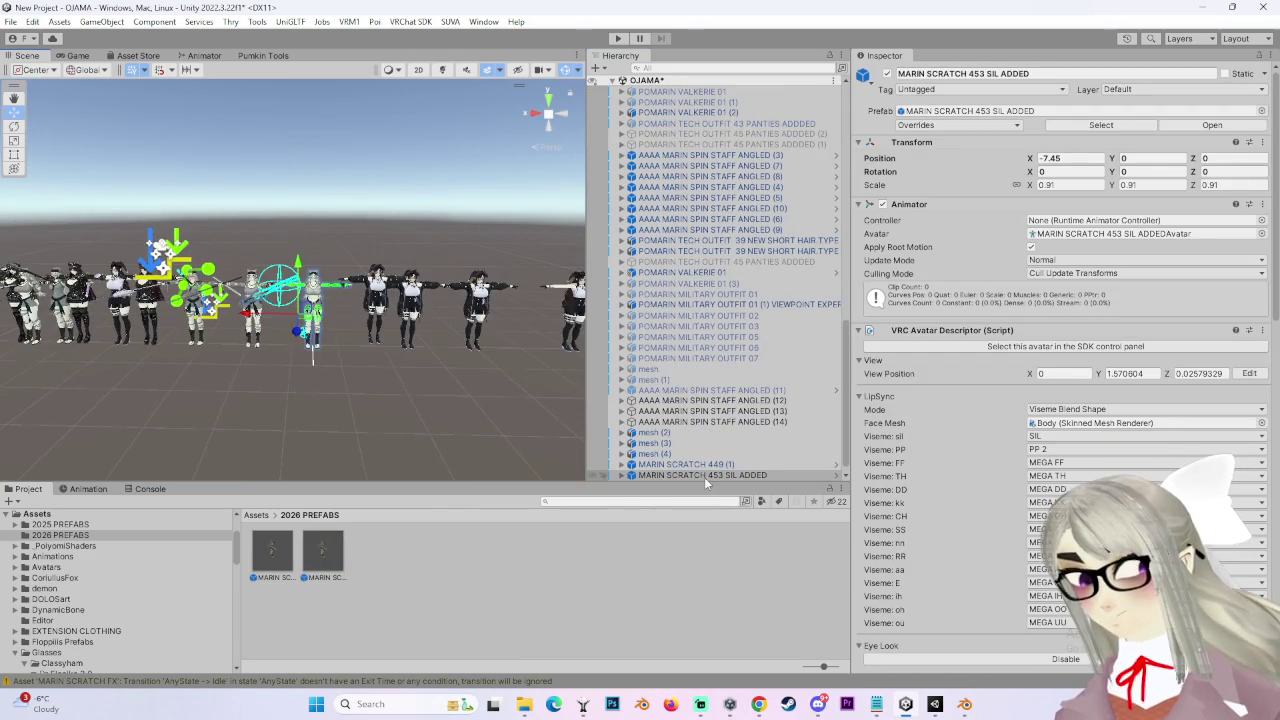
pyautogui.scroll(5, 305, 311)
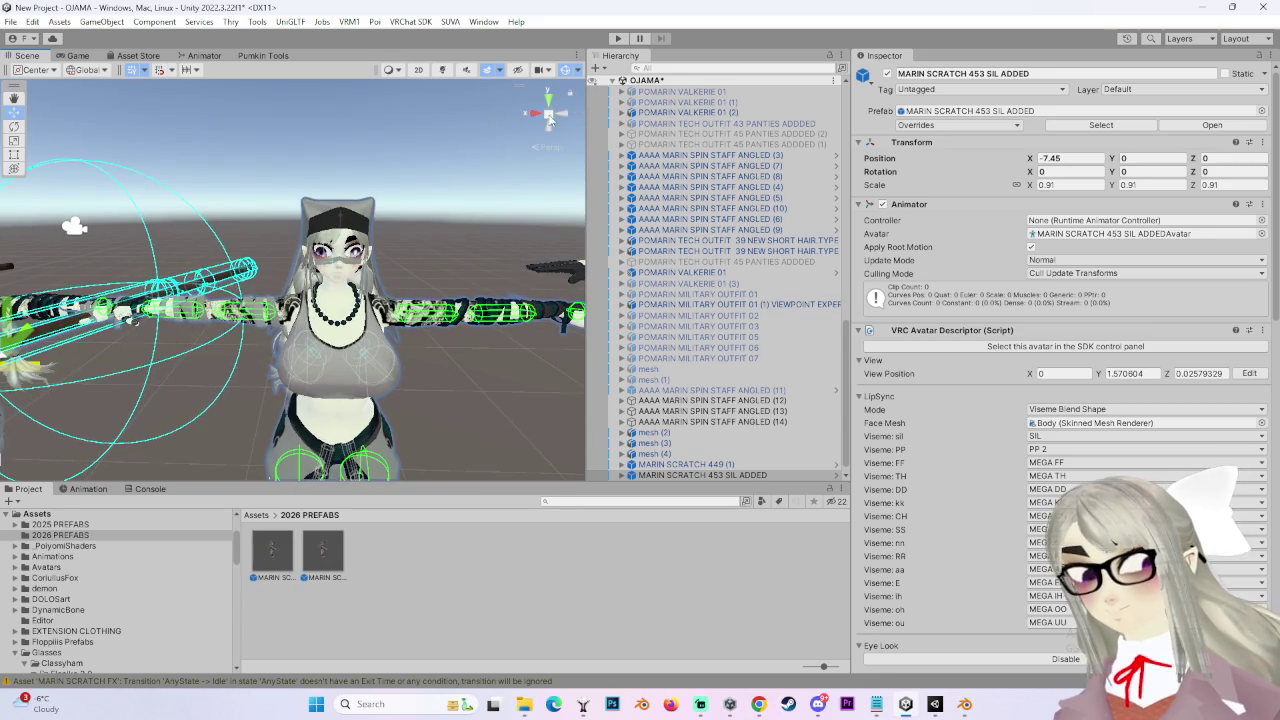
pyautogui.click(535, 113)
pyautogui.click(533, 113)
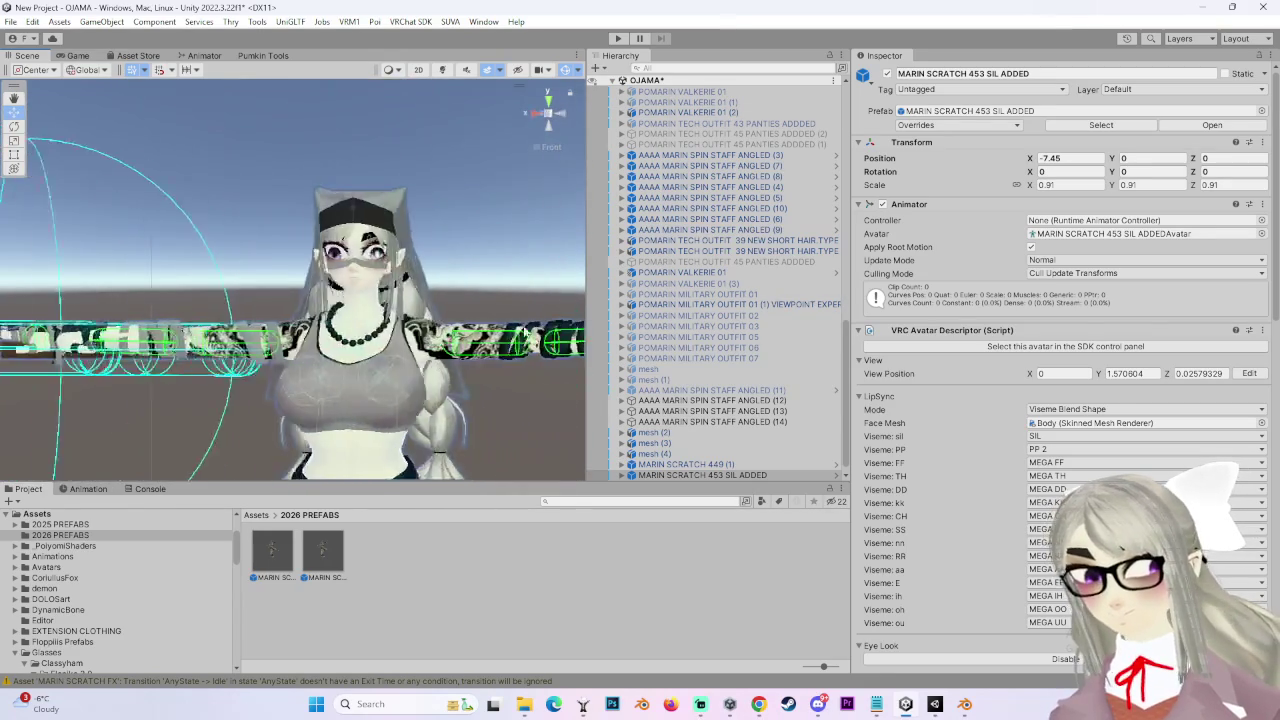
# Select MARIN SCRATCH 453 SIL ADDED and send it to the VRChat SDK control panel for building
pyautogui.click(736, 478)
pyautogui.scroll(-10, 1060, 400)
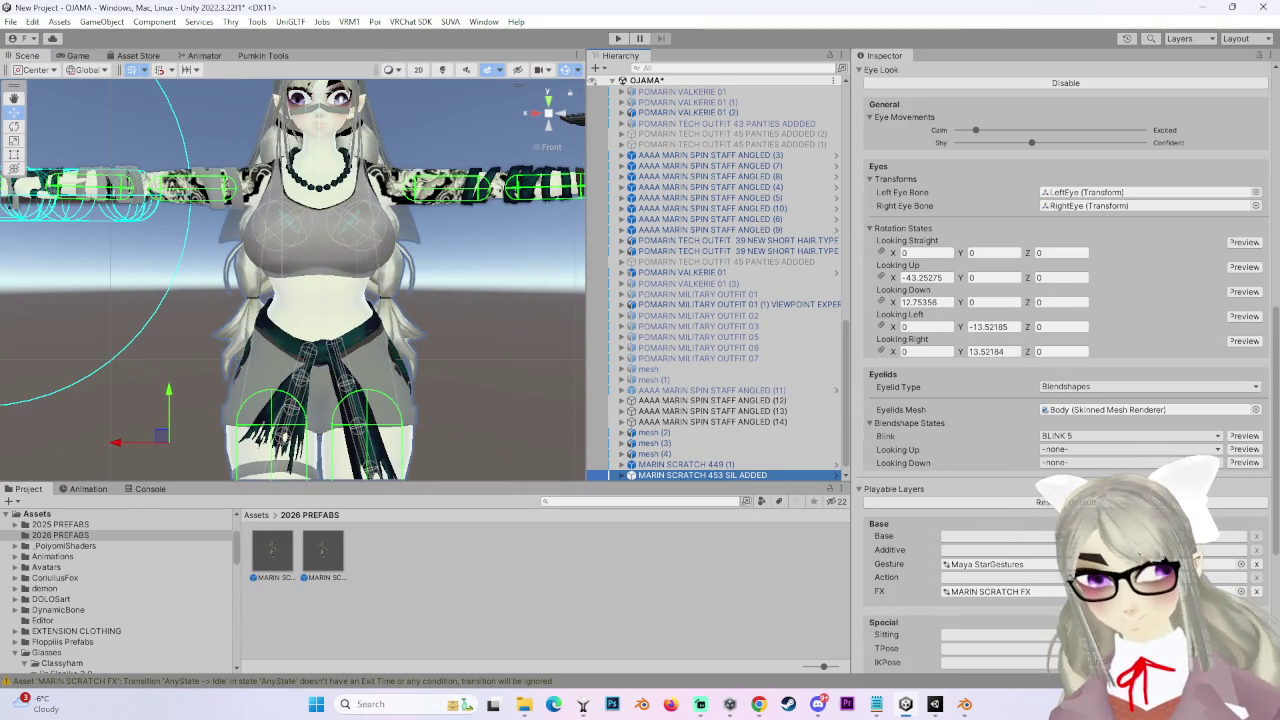
pyautogui.scroll(3, 1026, 432)
pyautogui.scroll(10, 1026, 432)
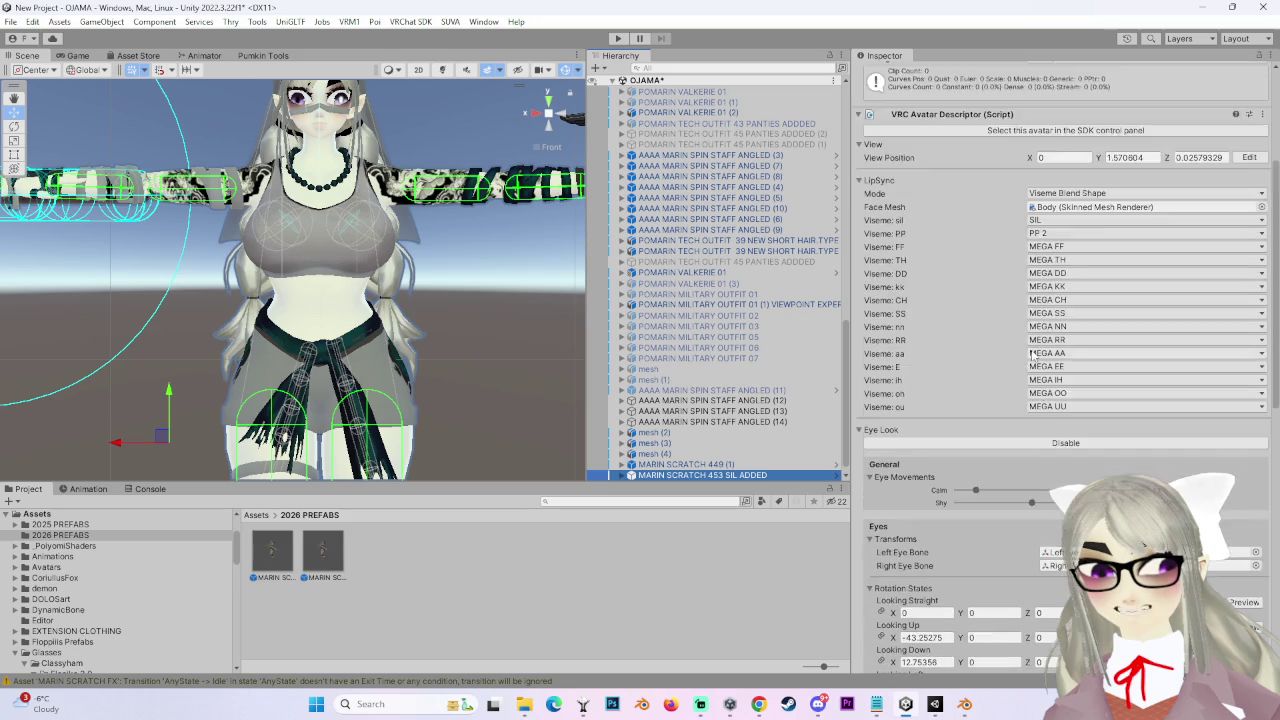
pyautogui.click(1027, 239)
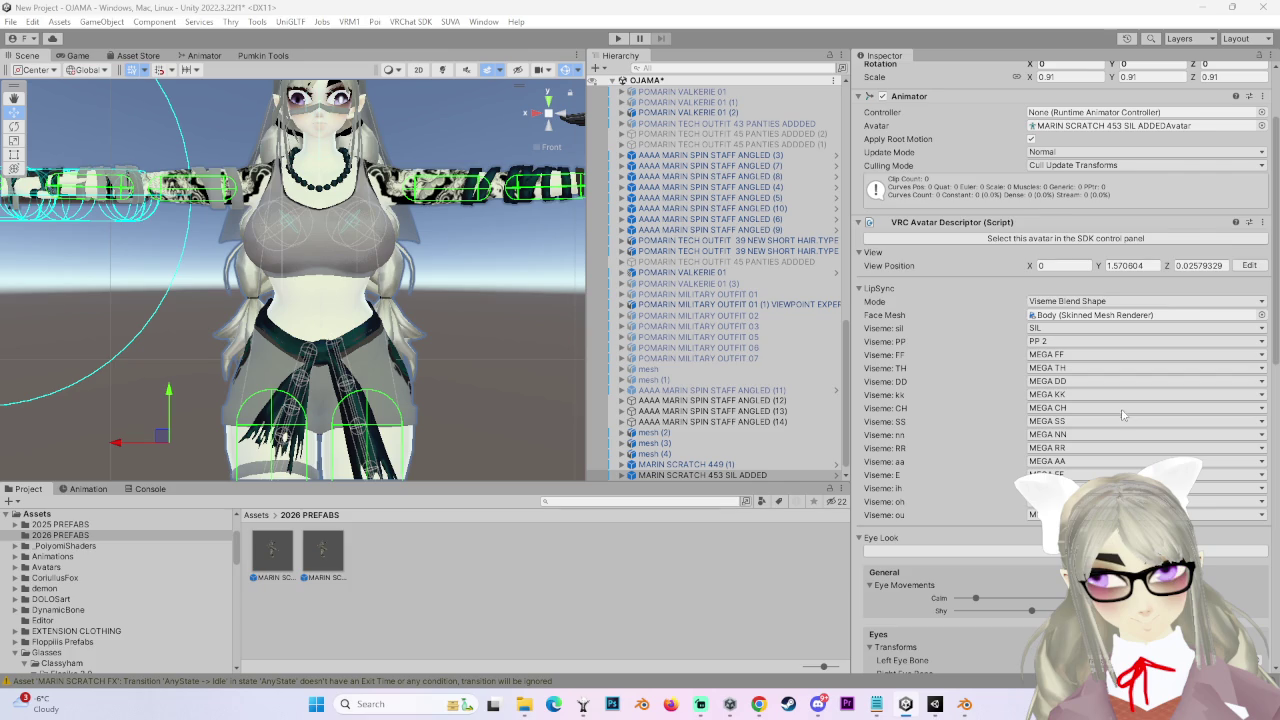
# Close Blender from the taskbar, saving its file, then minimize all windows to the desktop
pyautogui.click(964, 704)
pyautogui.rightClick(964, 704)
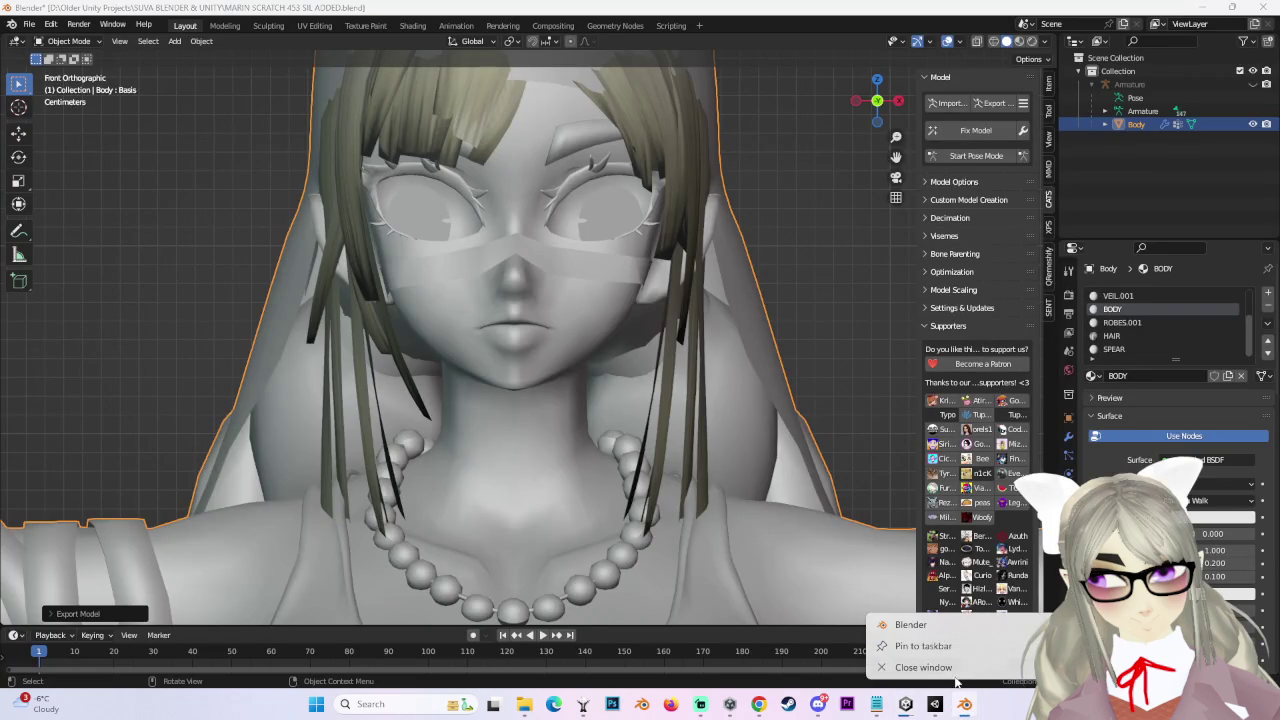
pyautogui.click(950, 672)
pyautogui.click(589, 374)
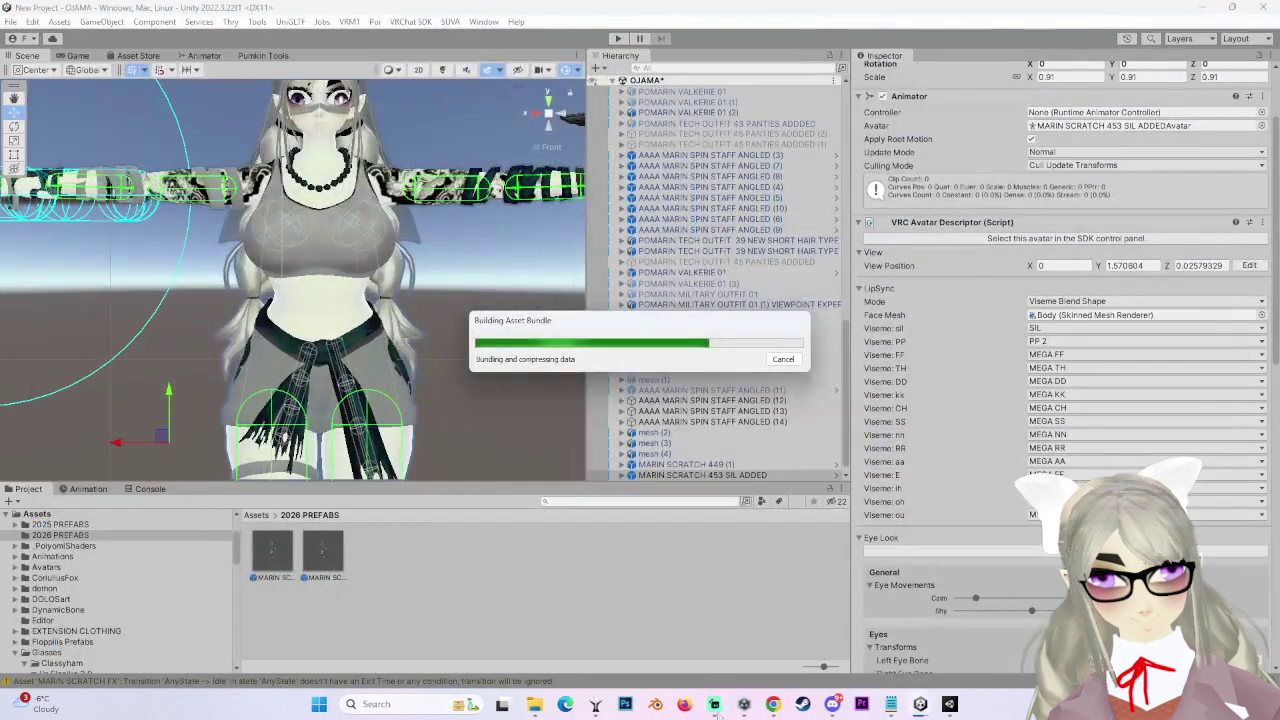
pyautogui.click(744, 704)
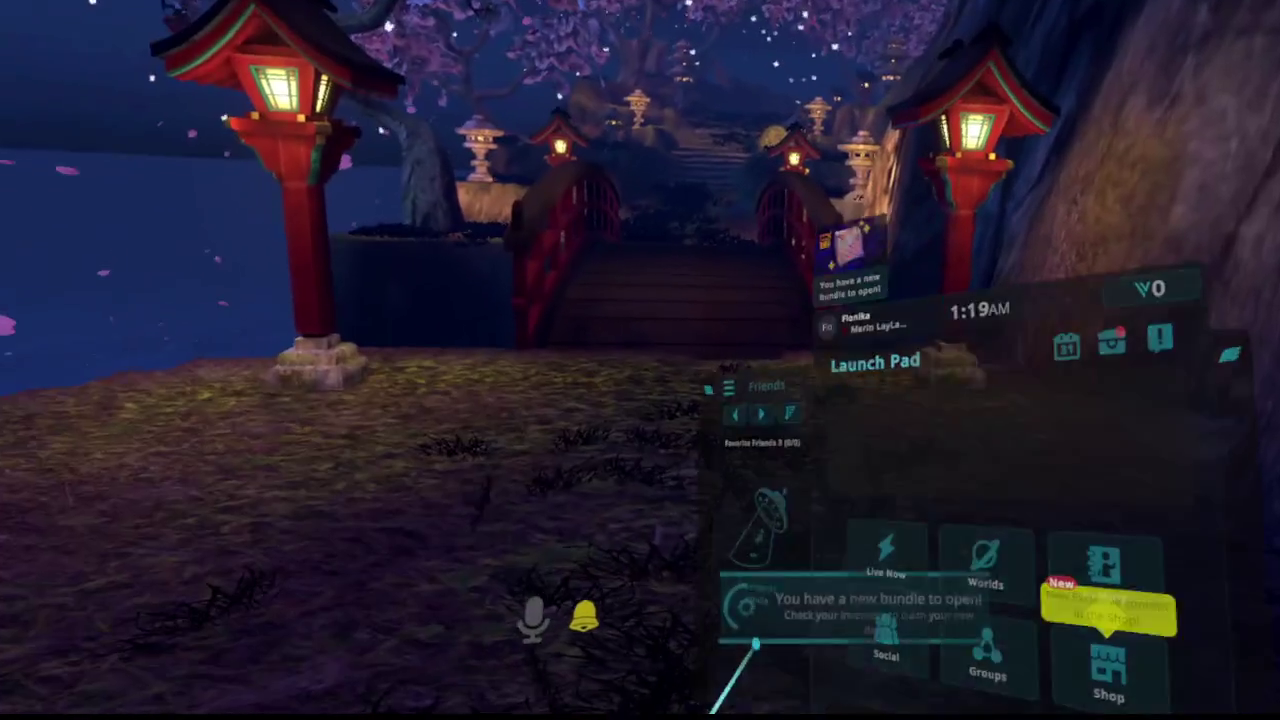
# Open the in-game camera options in VRChat's Launch Pad
pyautogui.click(1112, 342)
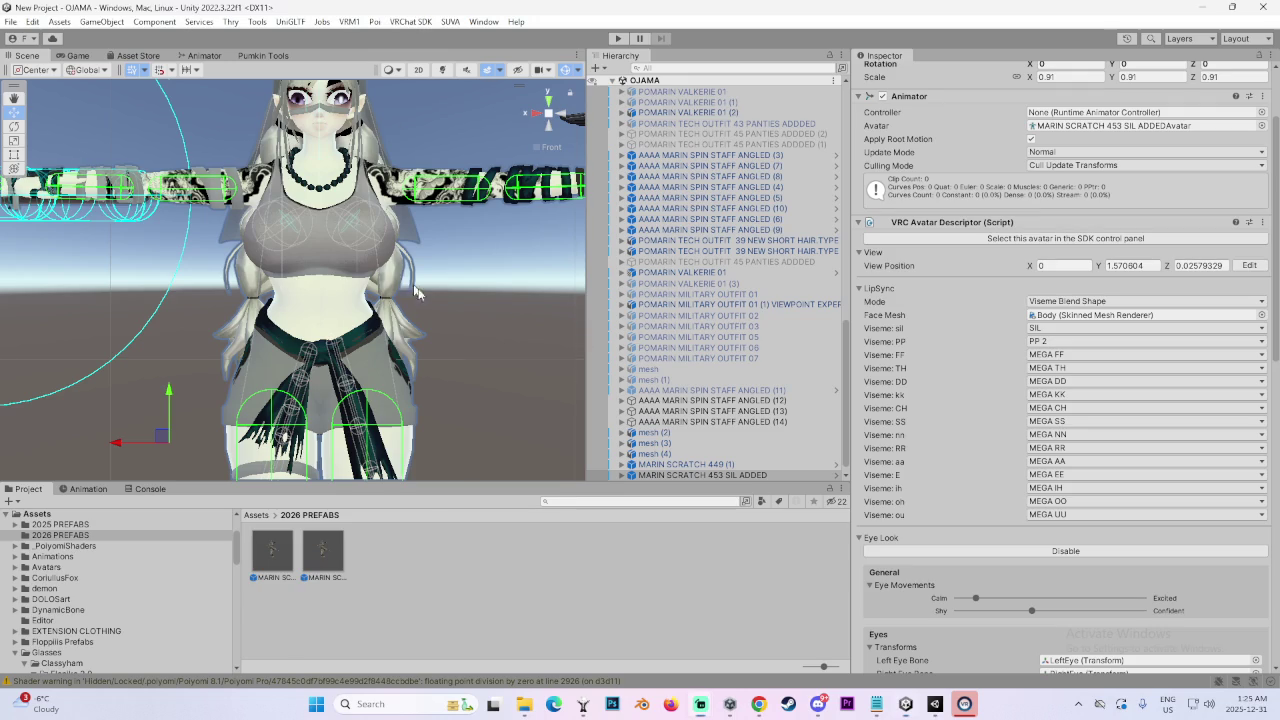
# Close the screen recorder's window from the taskbar
pyautogui.scroll(-2, 555, 331)
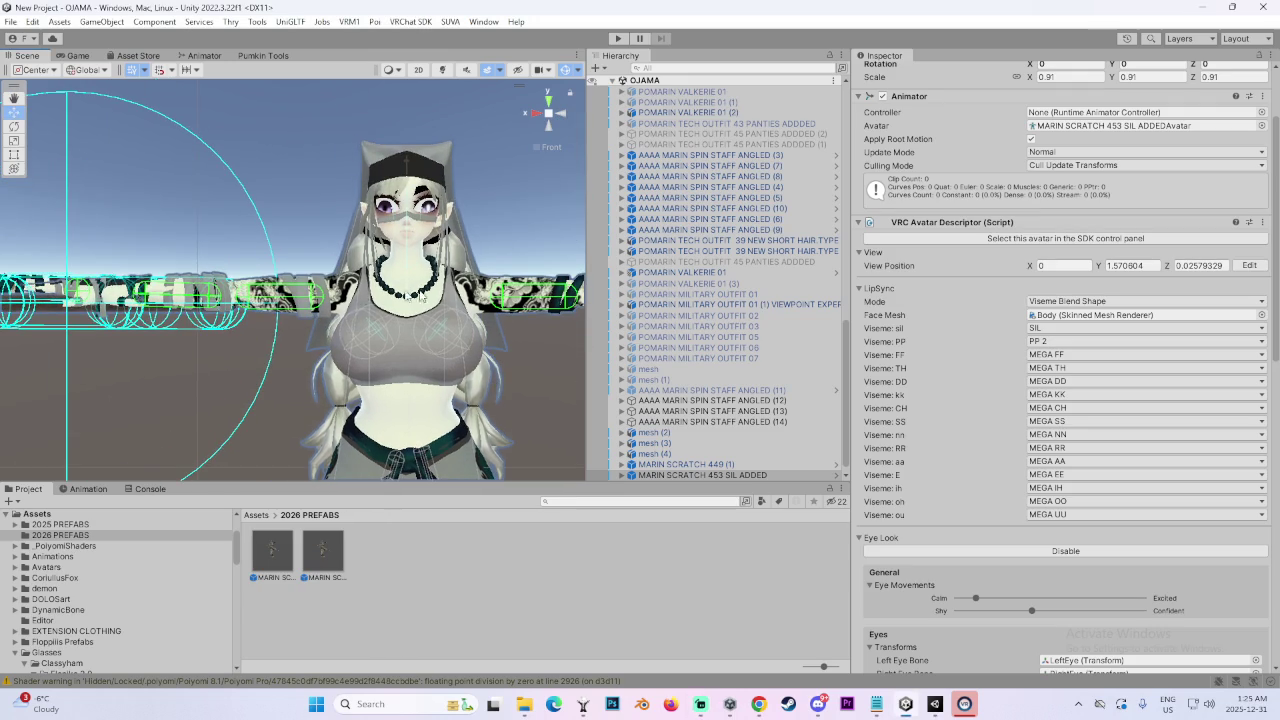
pyautogui.rightClick(964, 704)
pyautogui.click(962, 674)
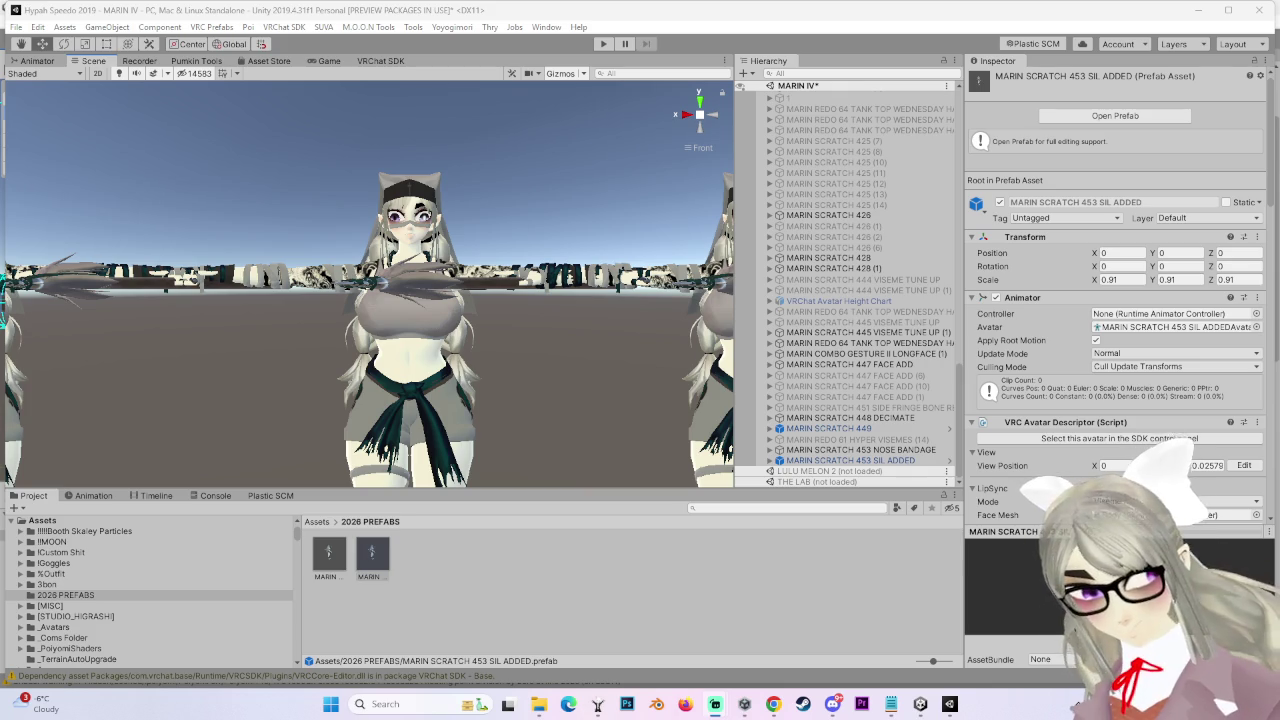
# Select the original MARIN SCRATCH 453 SIL ADDED avatar and disable it
pyautogui.click(840, 460)
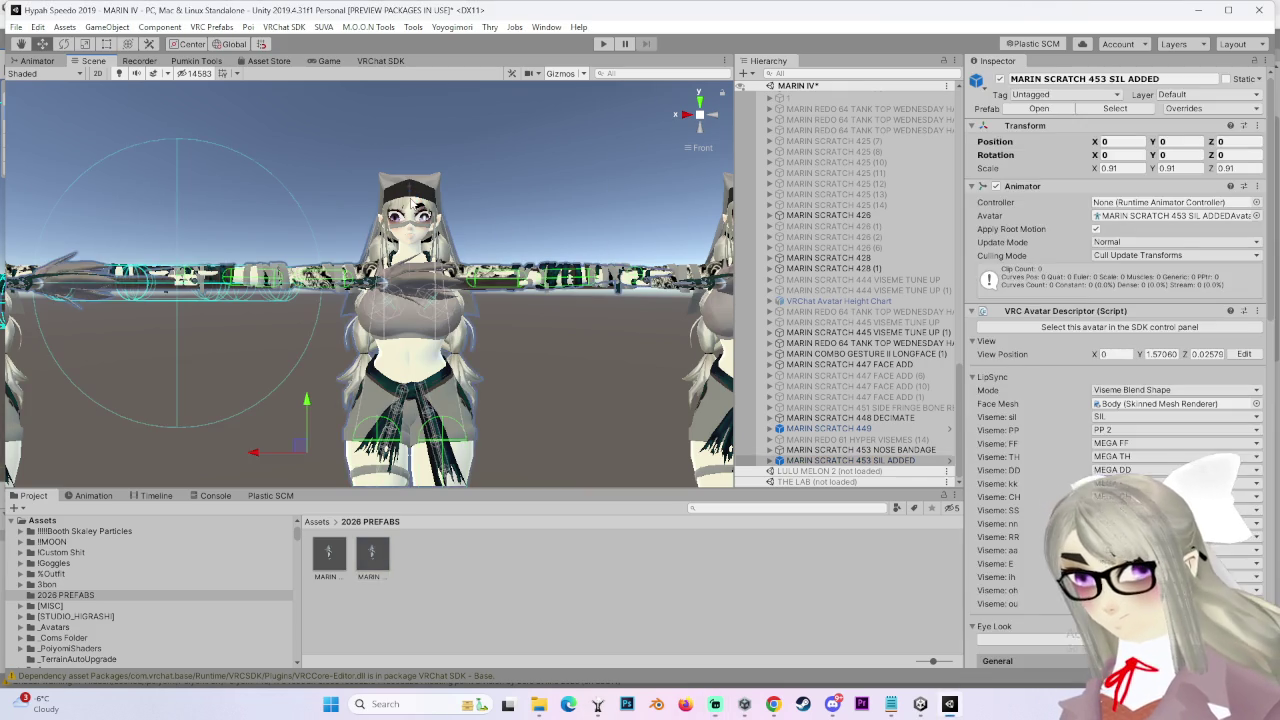
pyautogui.rightClick(828, 462)
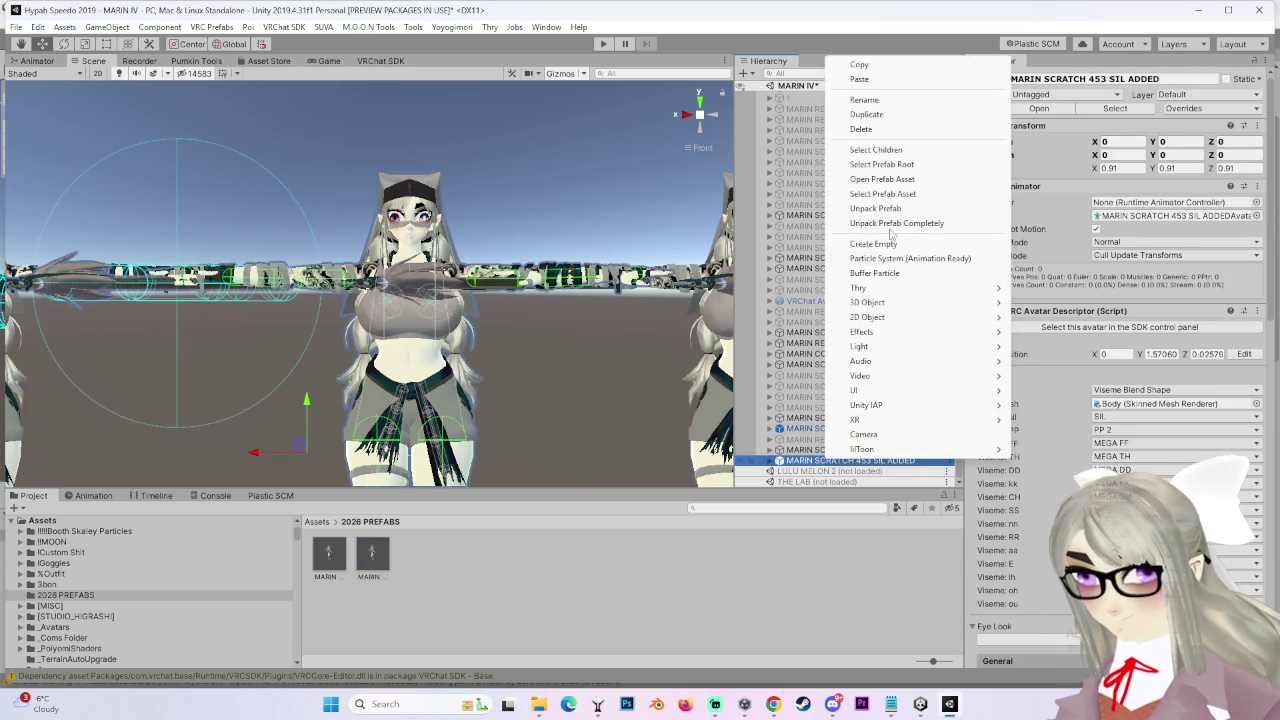
pyautogui.click(875, 208)
pyautogui.click(897, 450)
pyautogui.click(890, 461)
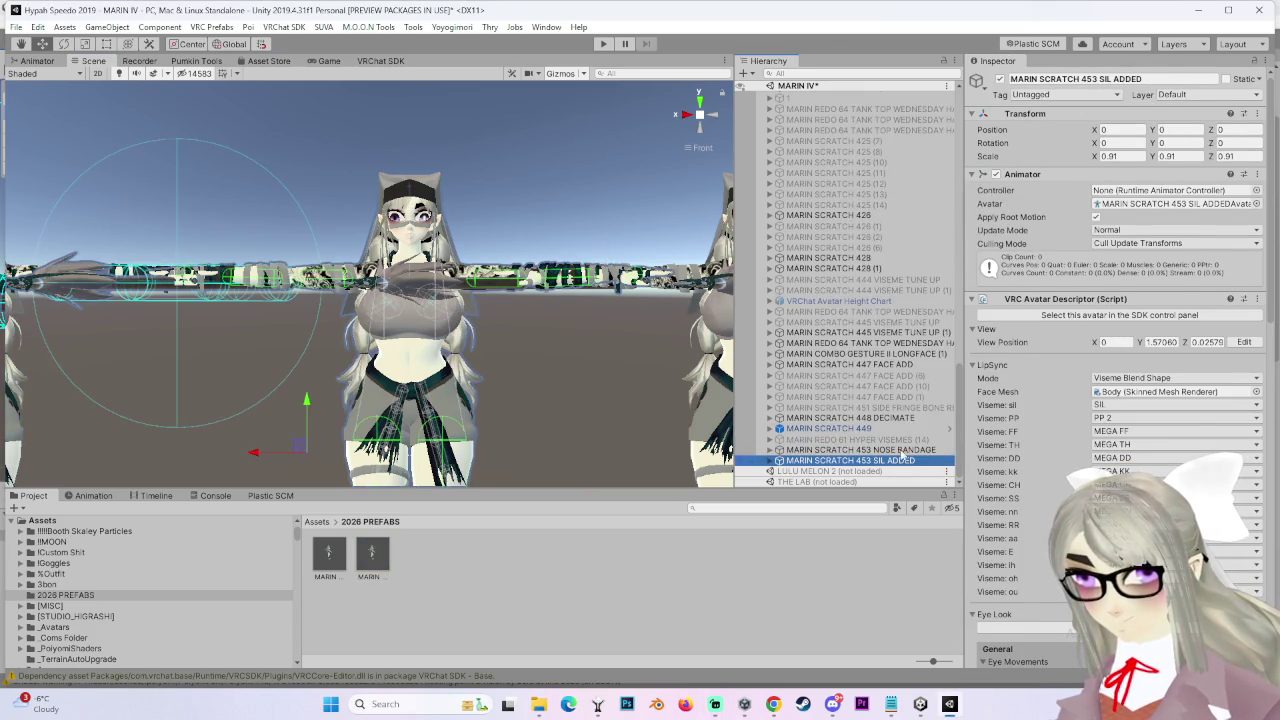
pyautogui.hotkey('alt', 'shift', 'a')
# Duplicate the avatar up to copy (4), enable copy (4), and show the Animation timeline
pyautogui.hotkey('ctrl', 'd')
pyautogui.hotkey('ctrl', 'd')
pyautogui.hotkey('ctrl', 'd')
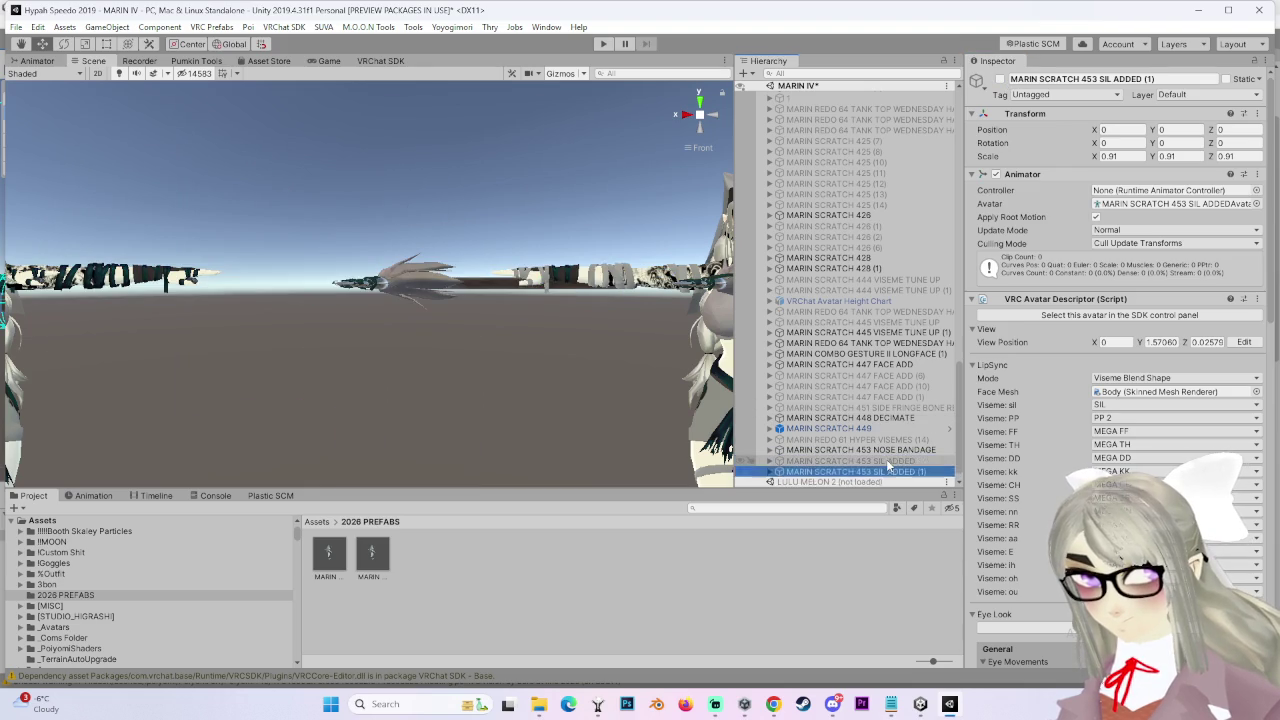
pyautogui.click(999, 79)
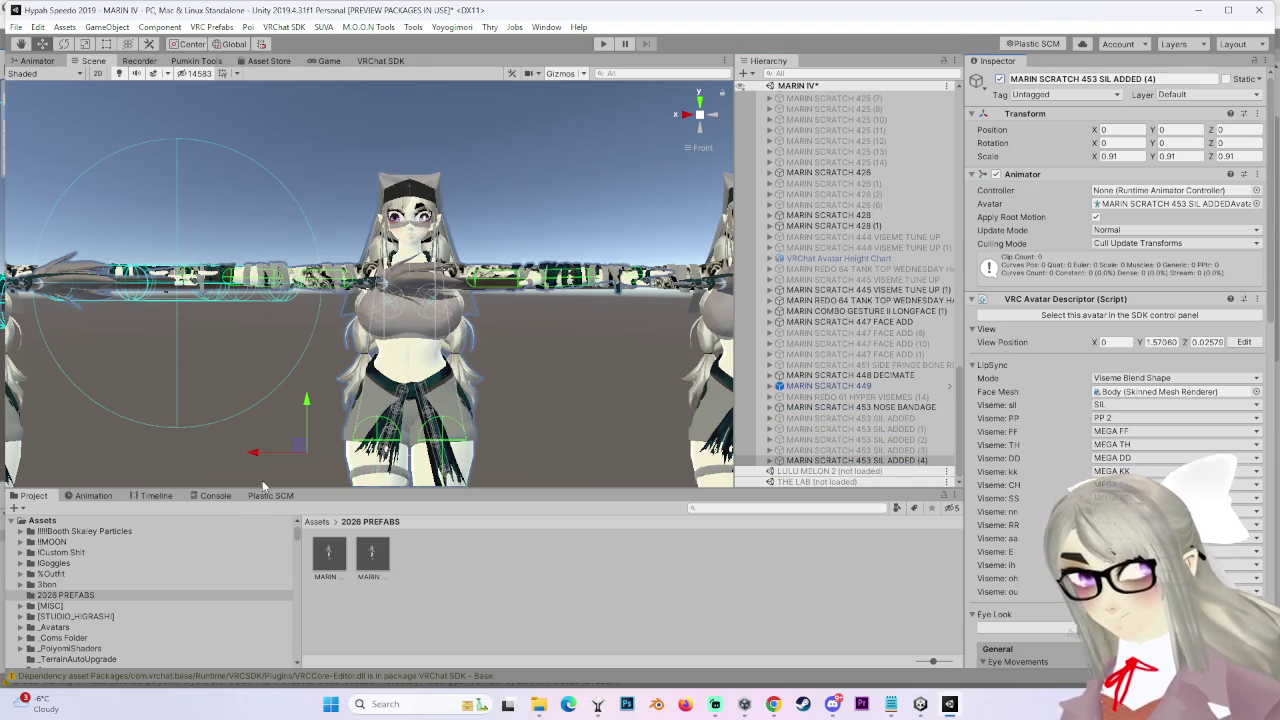
pyautogui.click(89, 498)
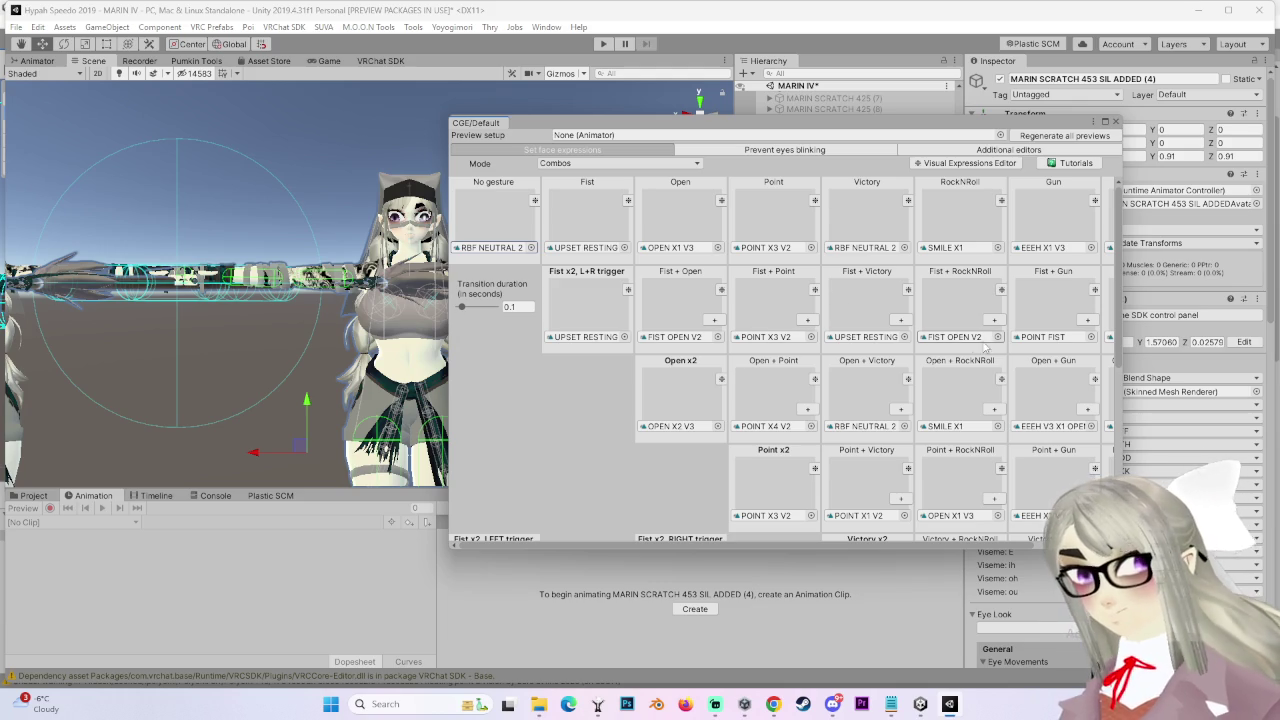
# Preview the SMILE X2 V2 clip's keyed properties on avatar copy (4) with its face framed
pyautogui.scroll(-5, 907, 348)
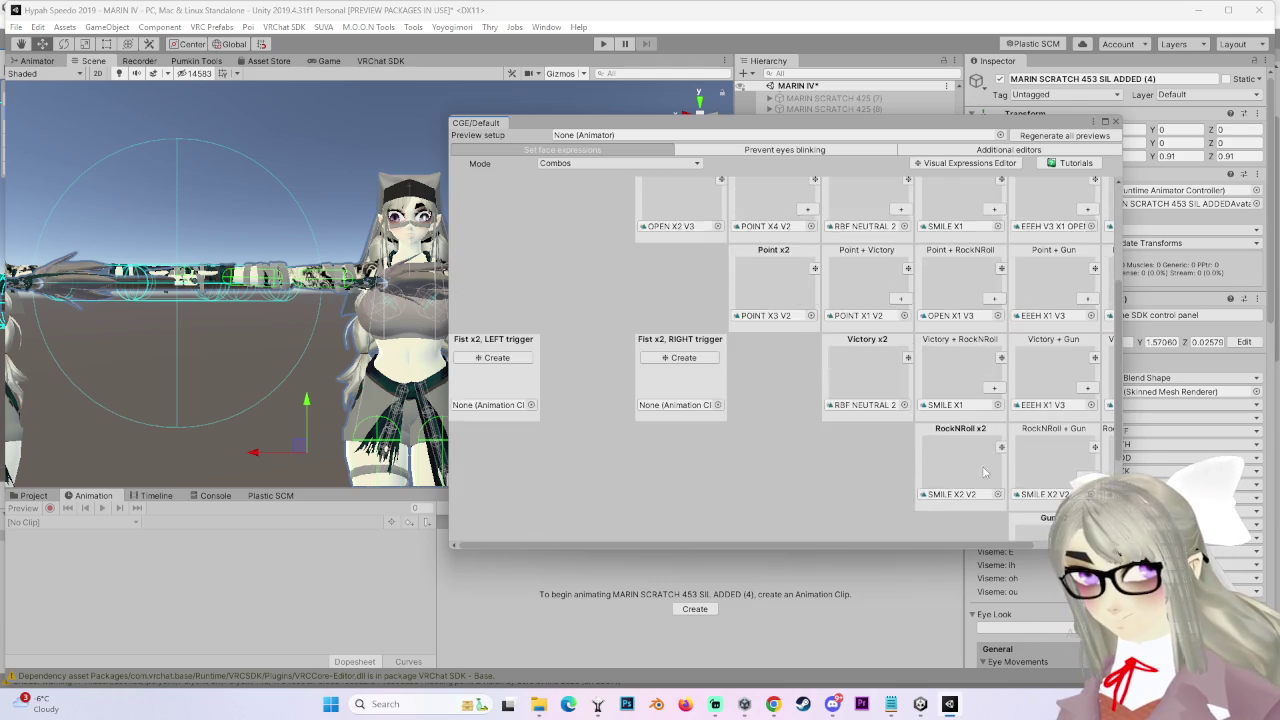
pyautogui.click(38, 495)
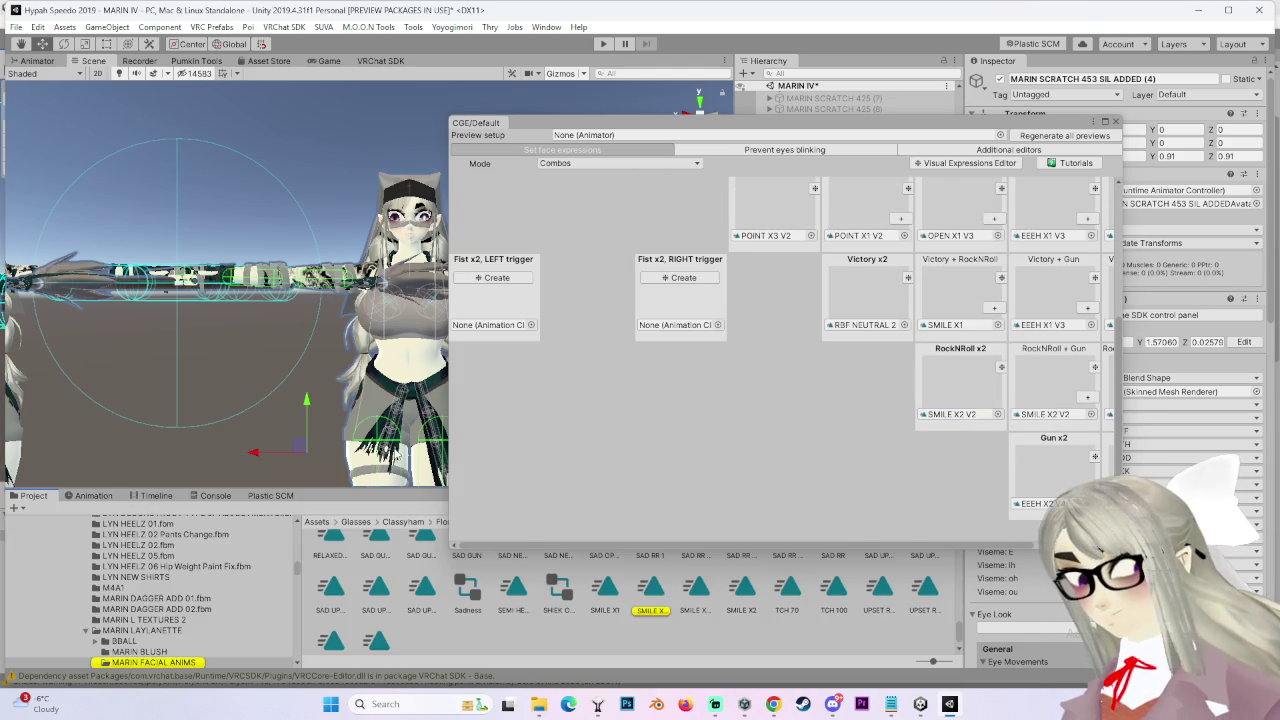
pyautogui.click(655, 592)
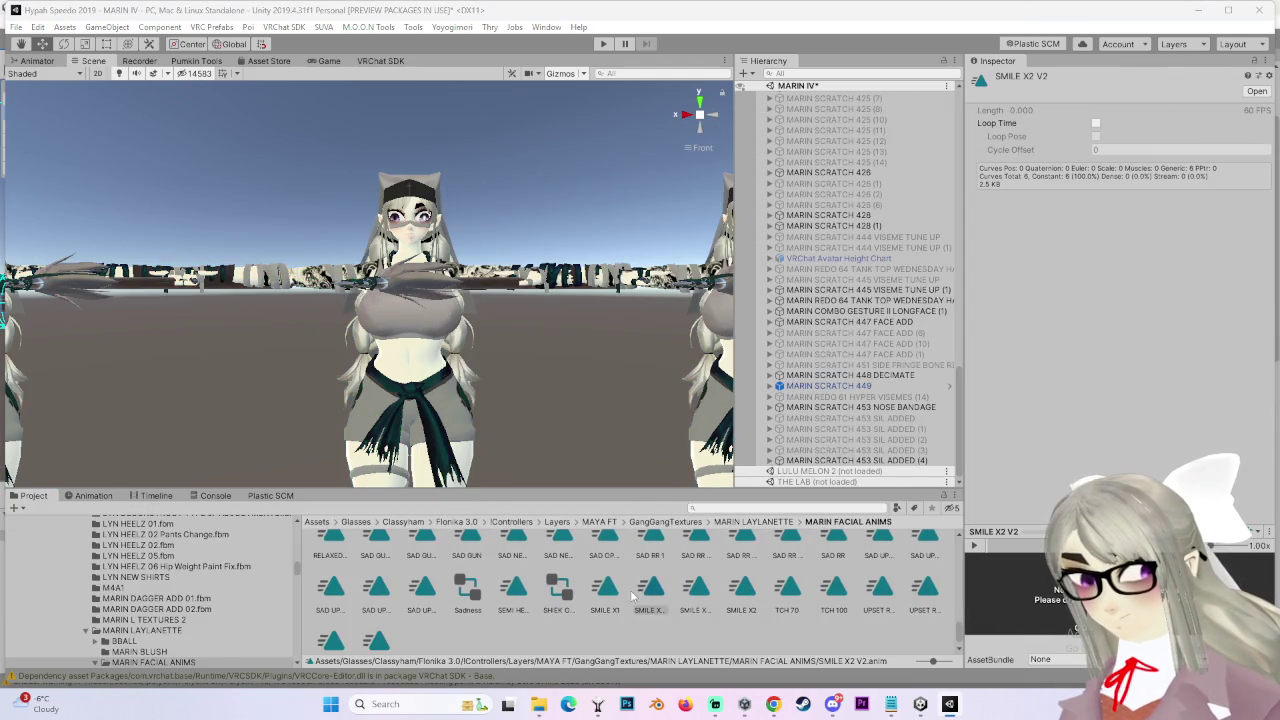
pyautogui.doubleClick(905, 460)
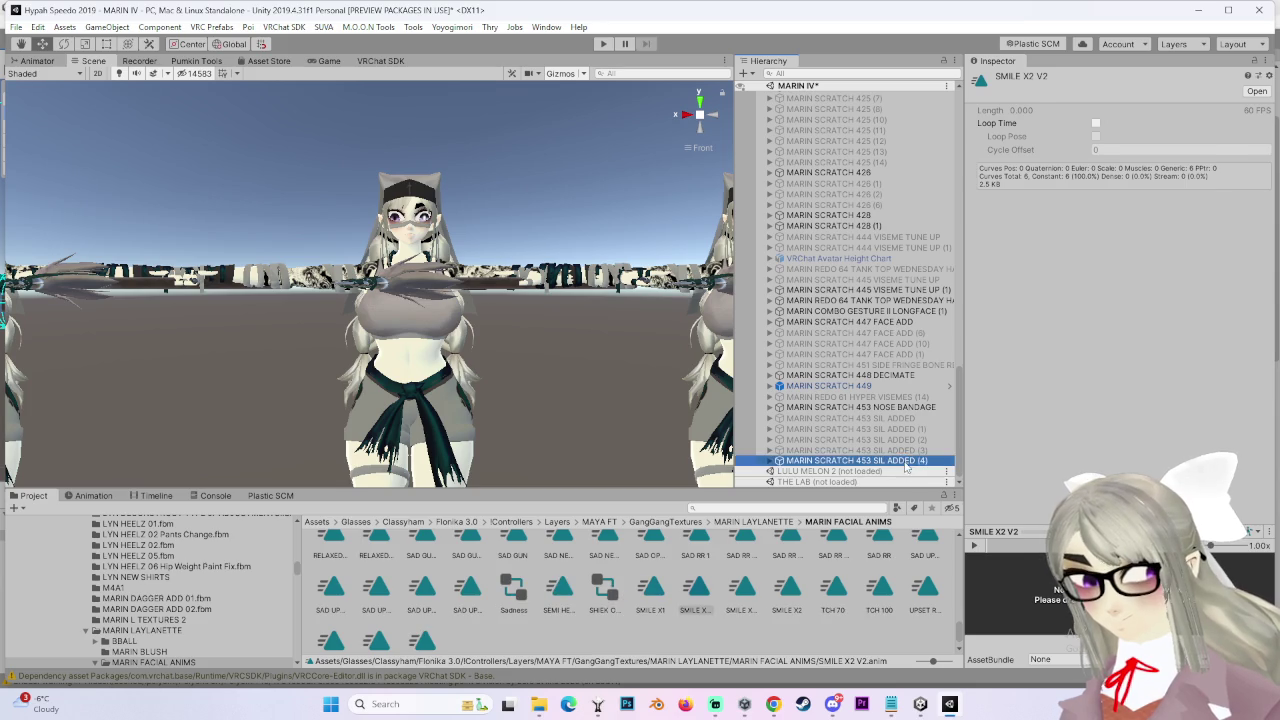
pyautogui.click(93, 495)
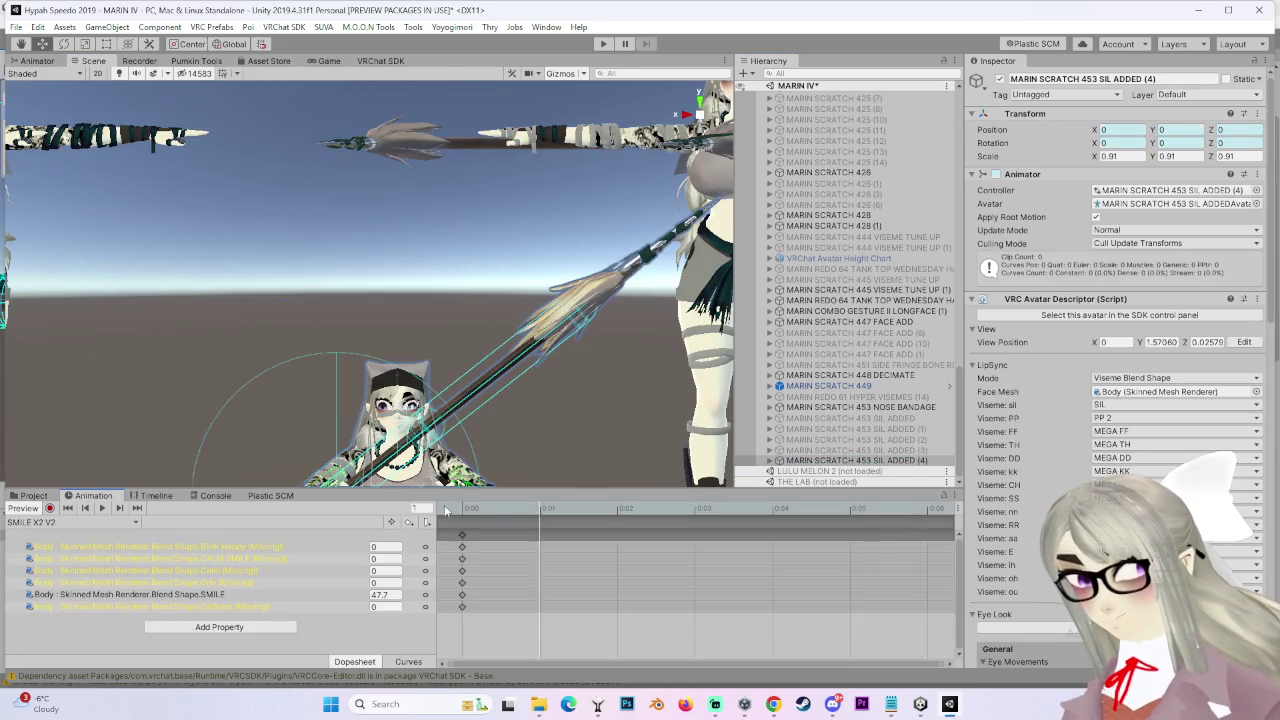
pyautogui.scroll(6, 521, 262)
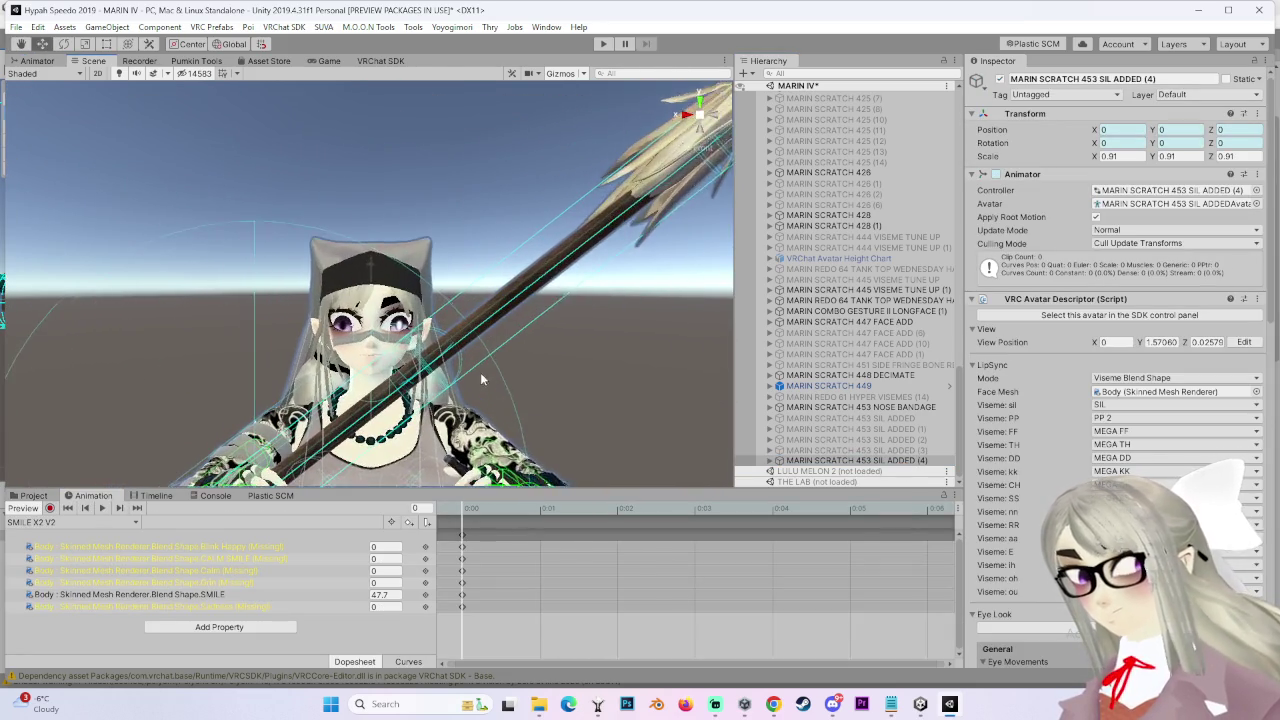
pyautogui.doubleClick(905, 460)
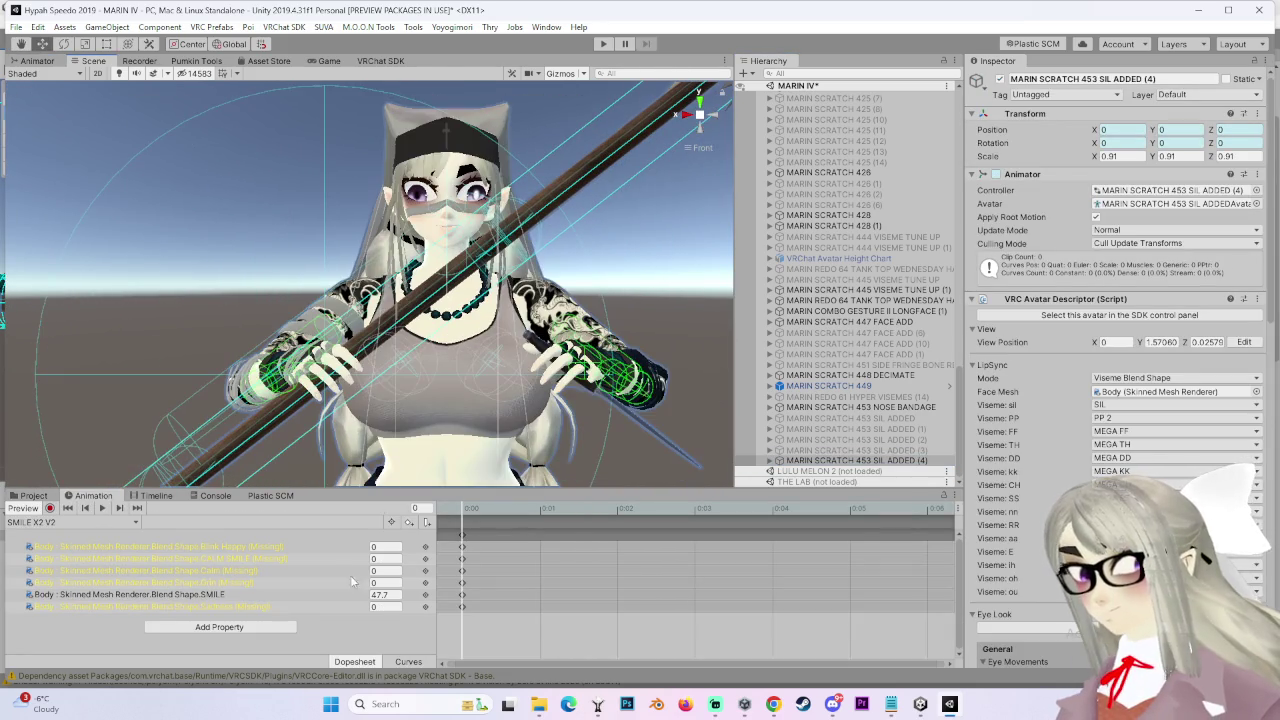
pyautogui.scroll(3, 492, 356)
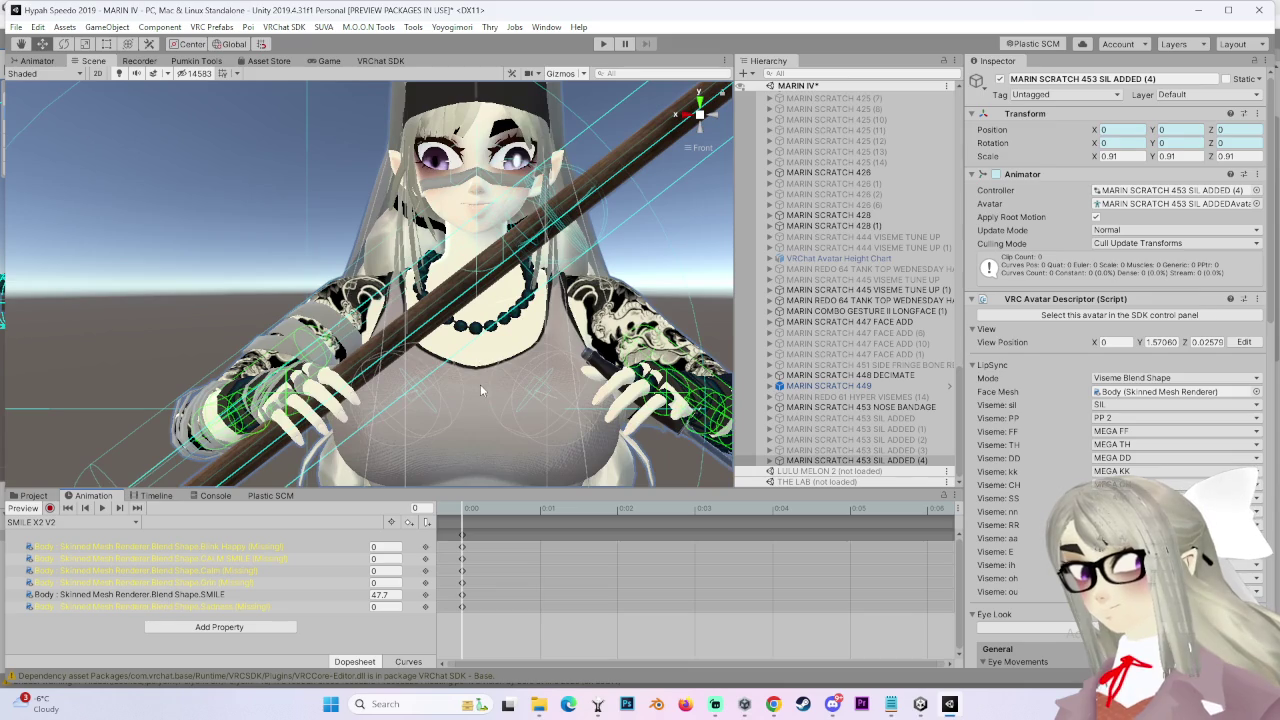
pyautogui.moveTo(528, 429); pyautogui.dragTo(535, 500)
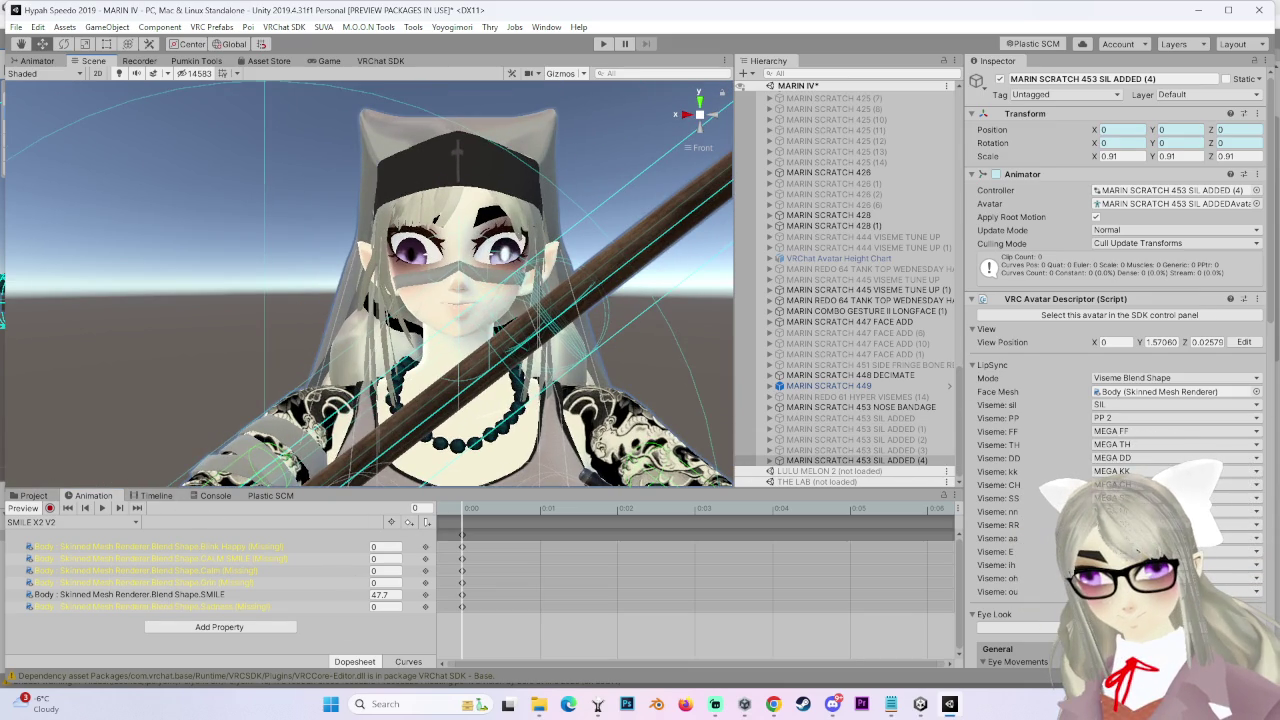
# Delete avatar copy (4) and select copy (3)
pyautogui.rightClick(880, 460)
pyautogui.click(916, 187)
pyautogui.click(893, 460)
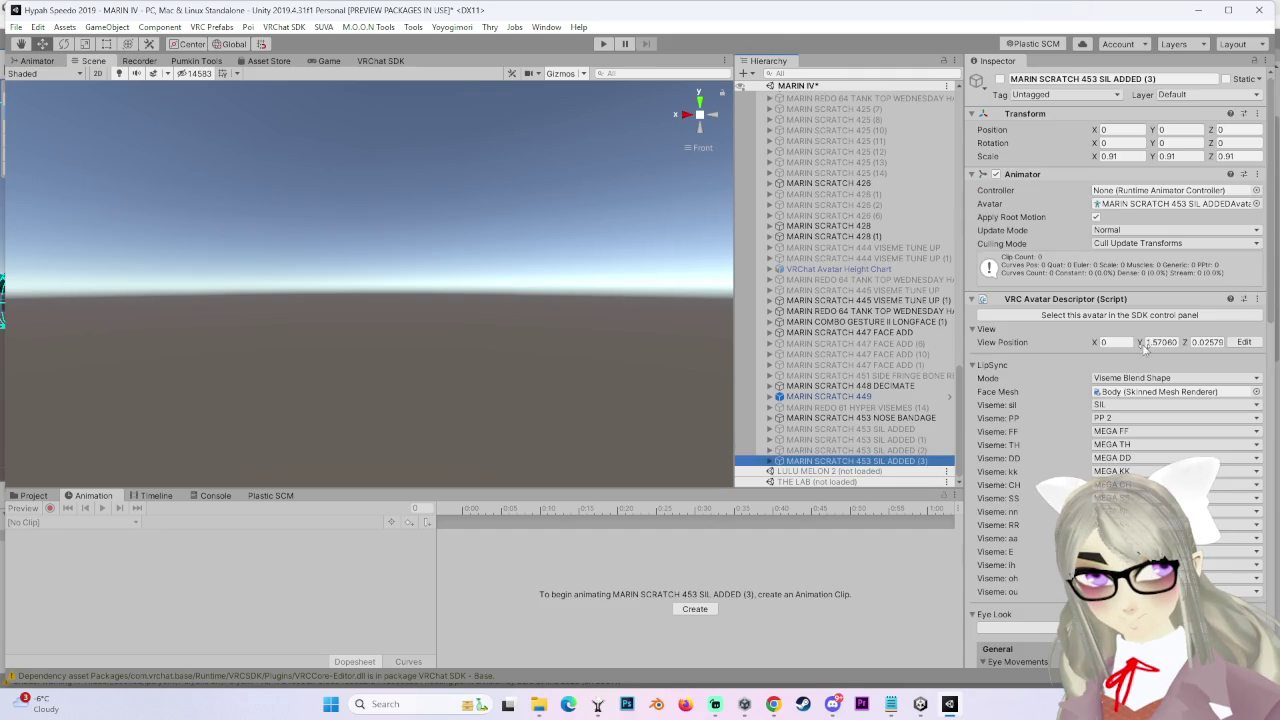
# Expand MARIN COMBO GESTURE II LONGFACE (1)'s mood sets and open Default V in the expression editor
pyautogui.scroll(5, 940, 391)
pyautogui.scroll(-5, 940, 391)
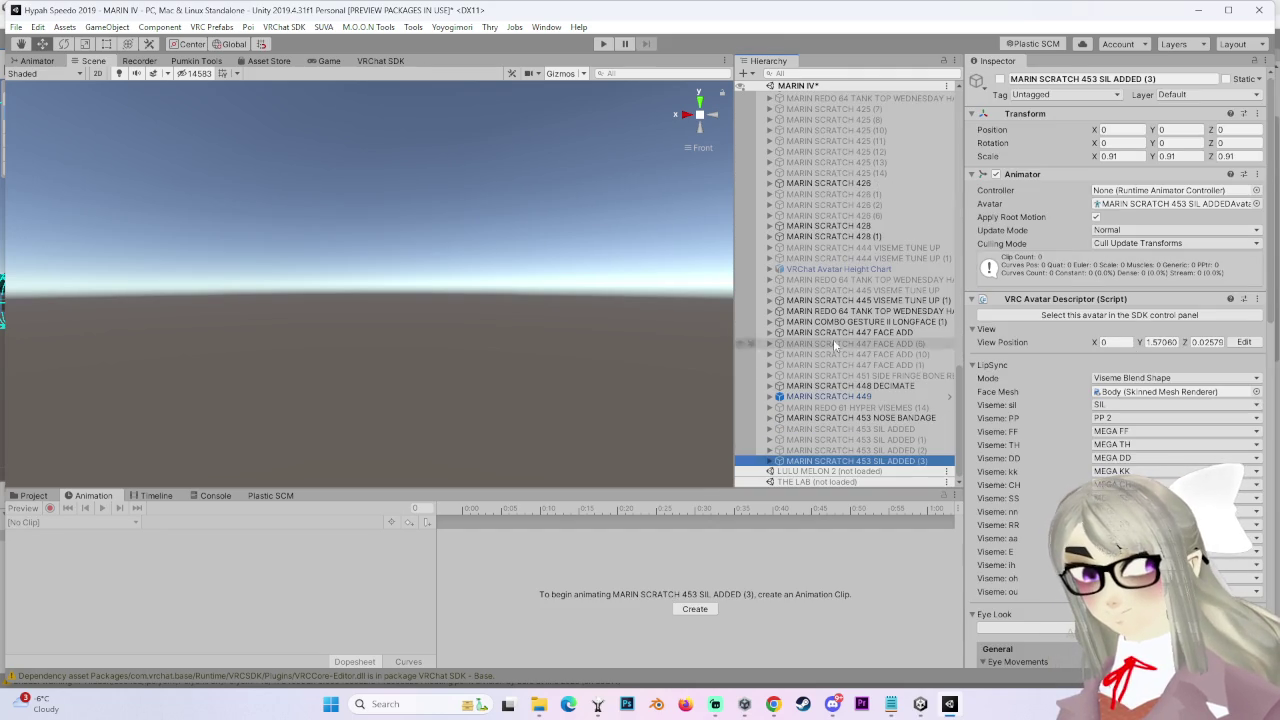
pyautogui.click(940, 322)
pyautogui.click(1110, 326)
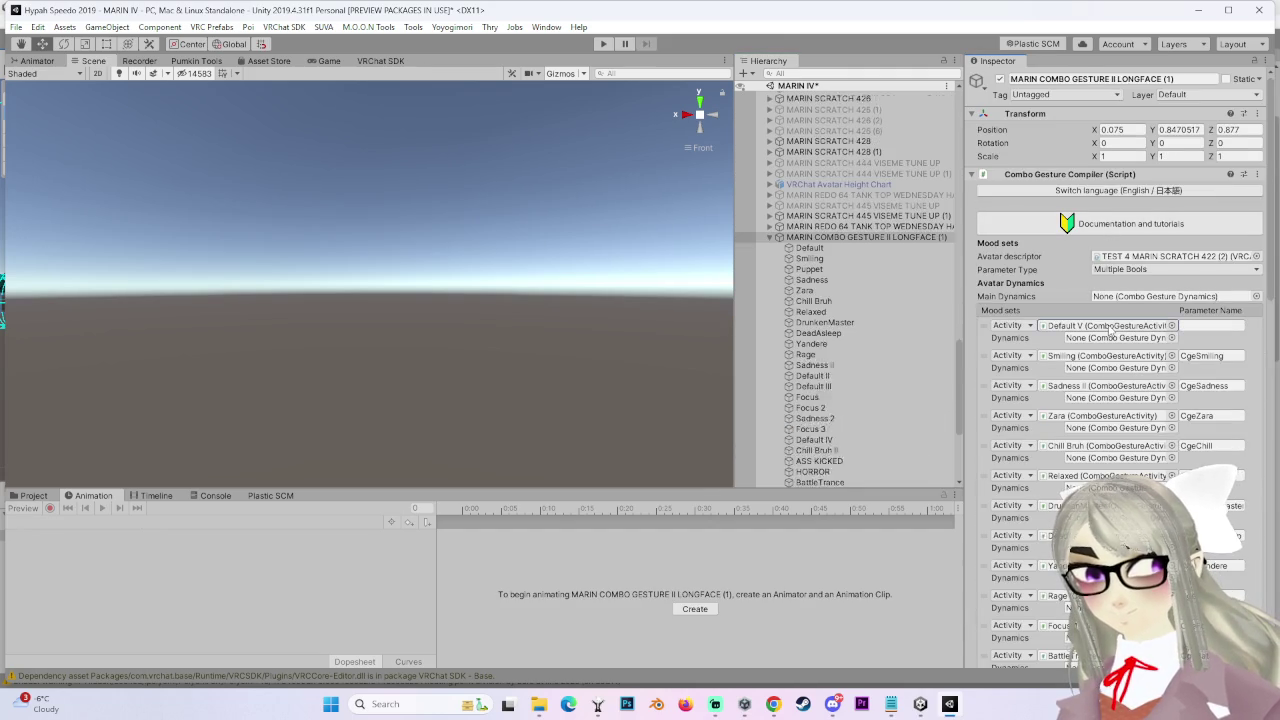
pyautogui.click(840, 481)
pyautogui.click(1106, 243)
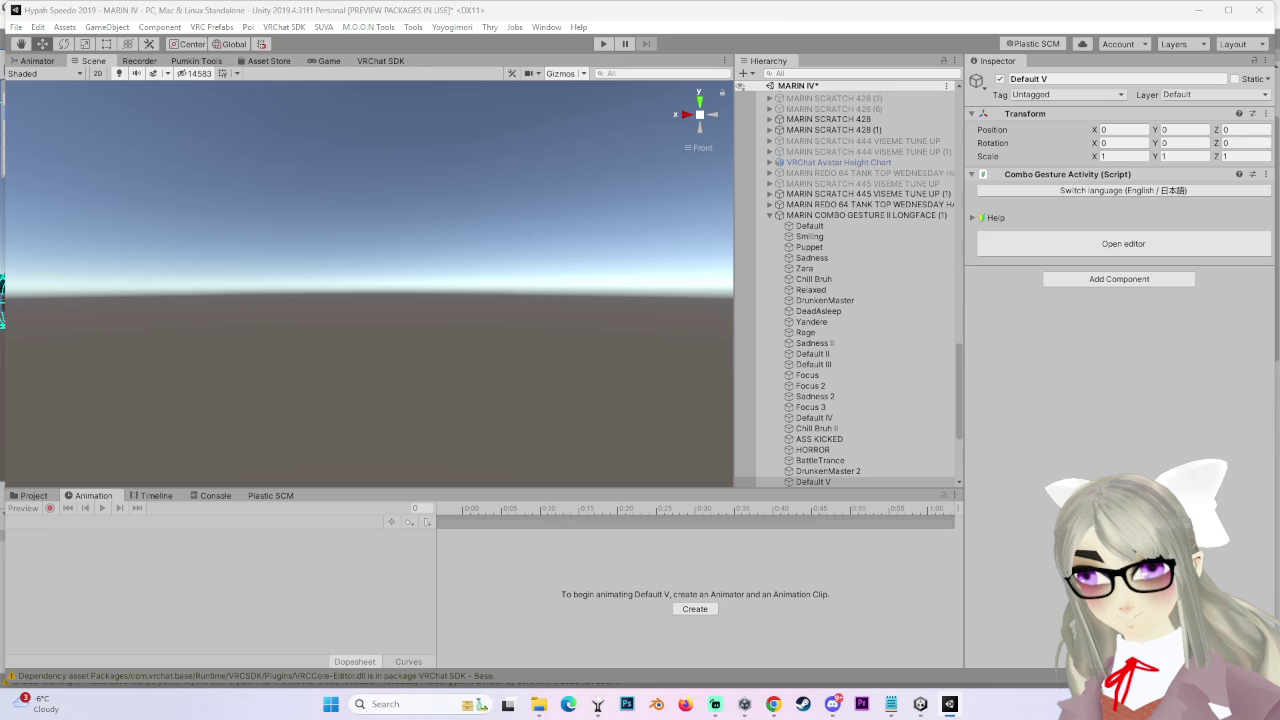
# Show the MARIN SCRATCH ANIMATIONS clips, undo an accidental drop onto Default V, and select copy (3)
pyautogui.click(33, 495)
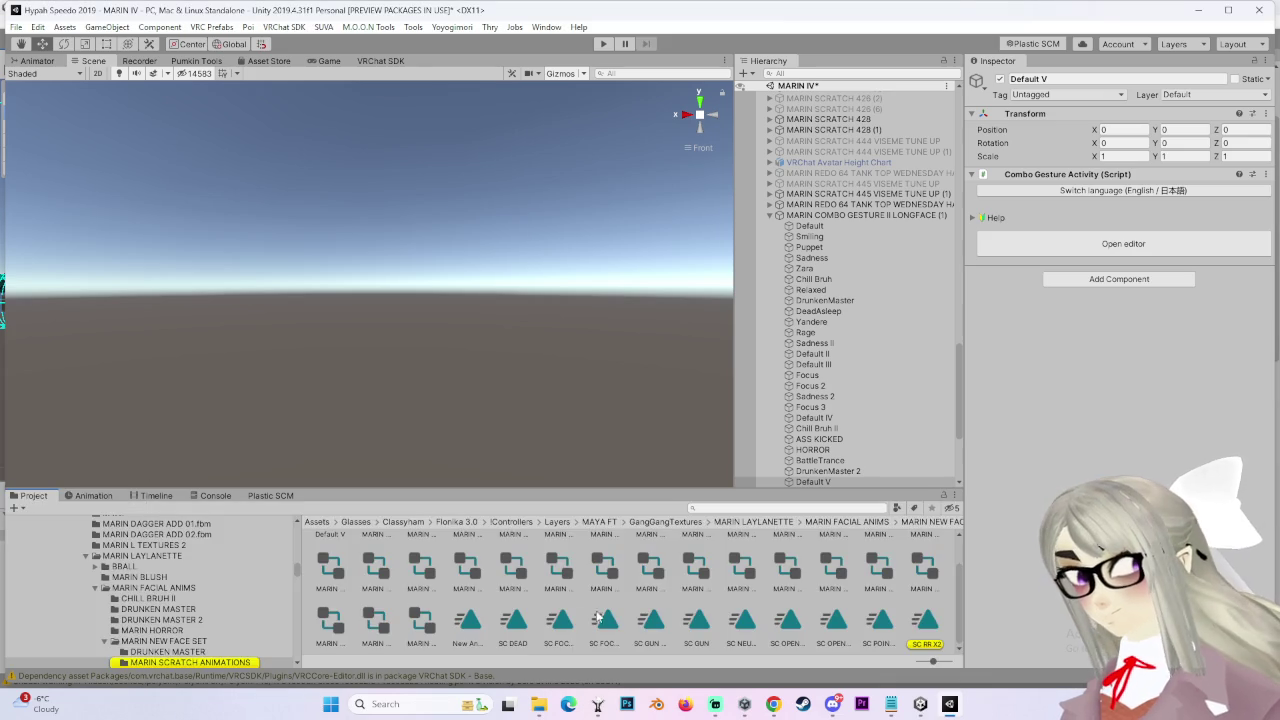
pyautogui.moveTo(922, 626); pyautogui.dragTo(813, 481)
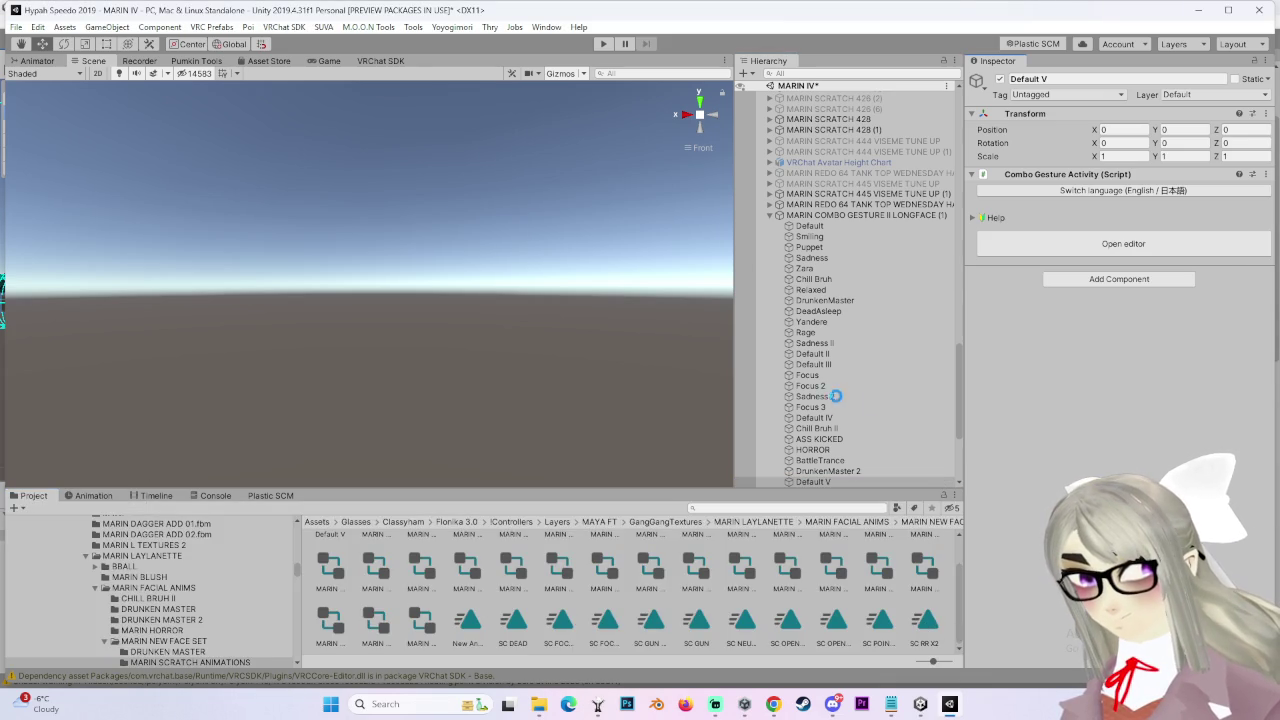
pyautogui.scroll(-5, 842, 400)
pyautogui.hotkey('ctrl', 'z')
pyautogui.click(850, 461)
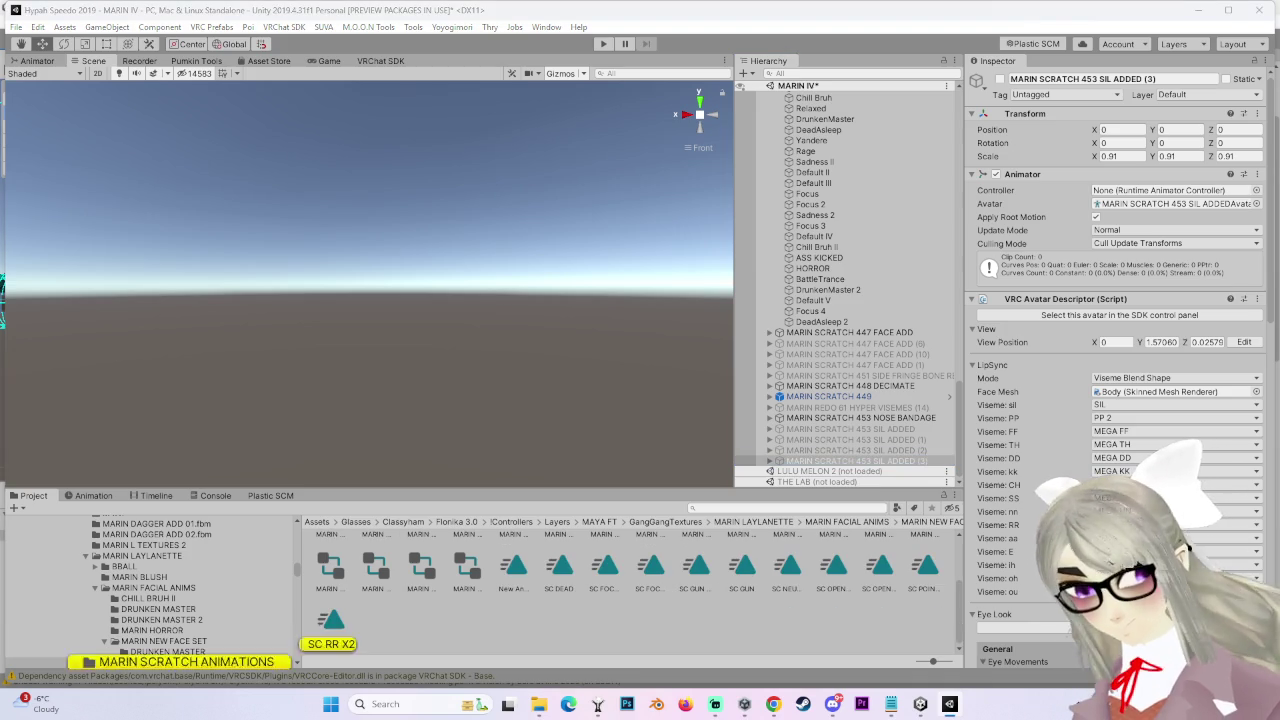
# Apply the SC RR X2 clip to avatar copy (3) and view its keyed blendshapes
pyautogui.moveTo(345, 615); pyautogui.dragTo(910, 463)
pyautogui.doubleClick(910, 463)
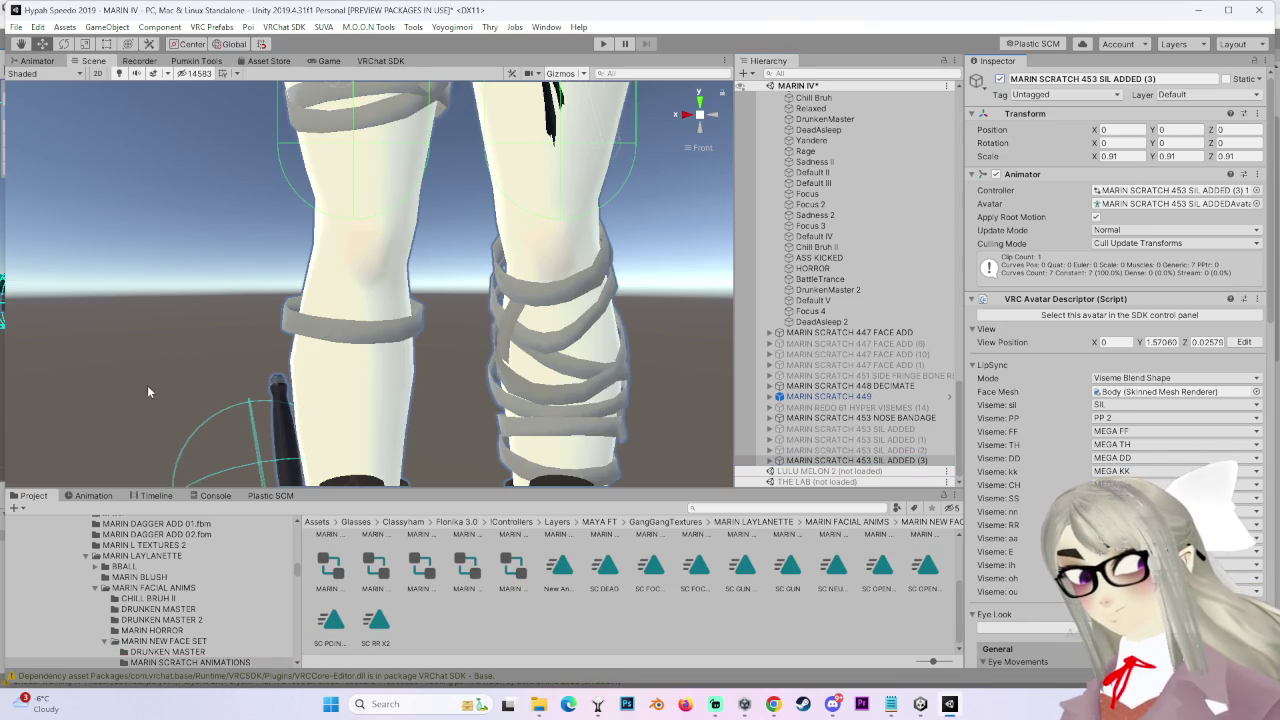
pyautogui.click(93, 495)
pyautogui.scroll(3, 525, 287)
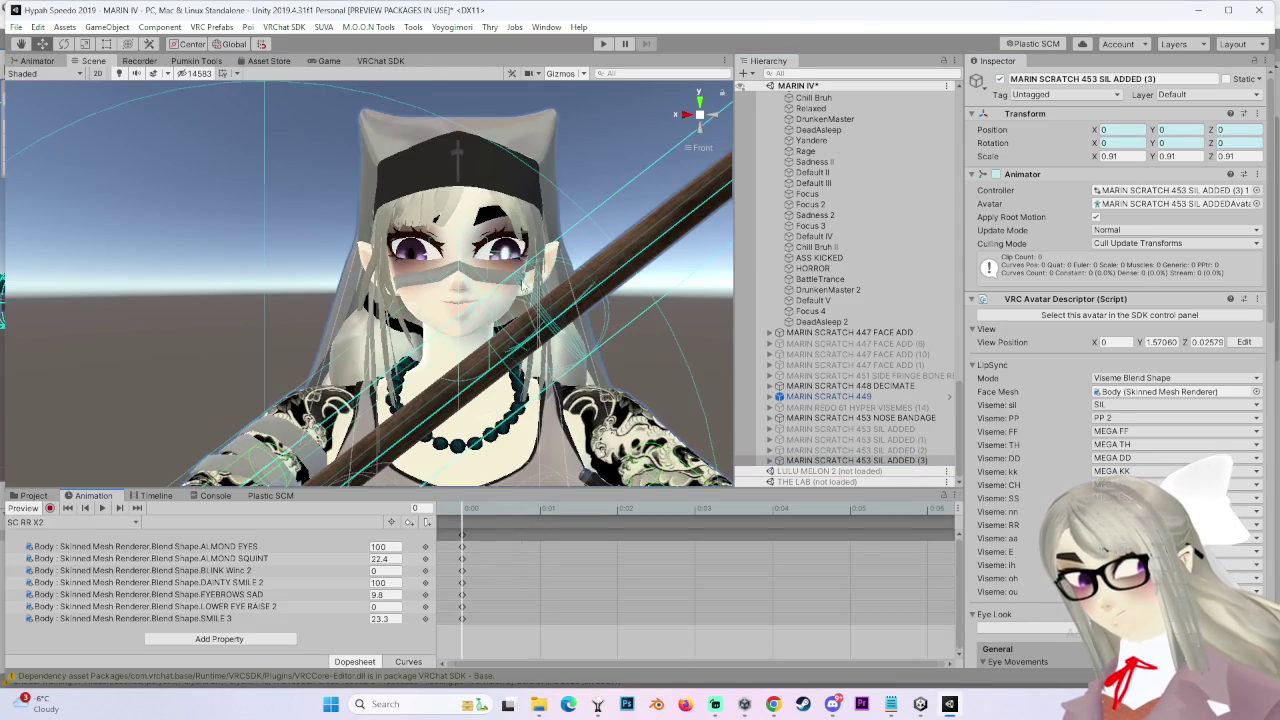
# Frame avatar copy (2) and inspect the SC NEUTRAL clip's keyed blendshape values
pyautogui.doubleClick(908, 450)
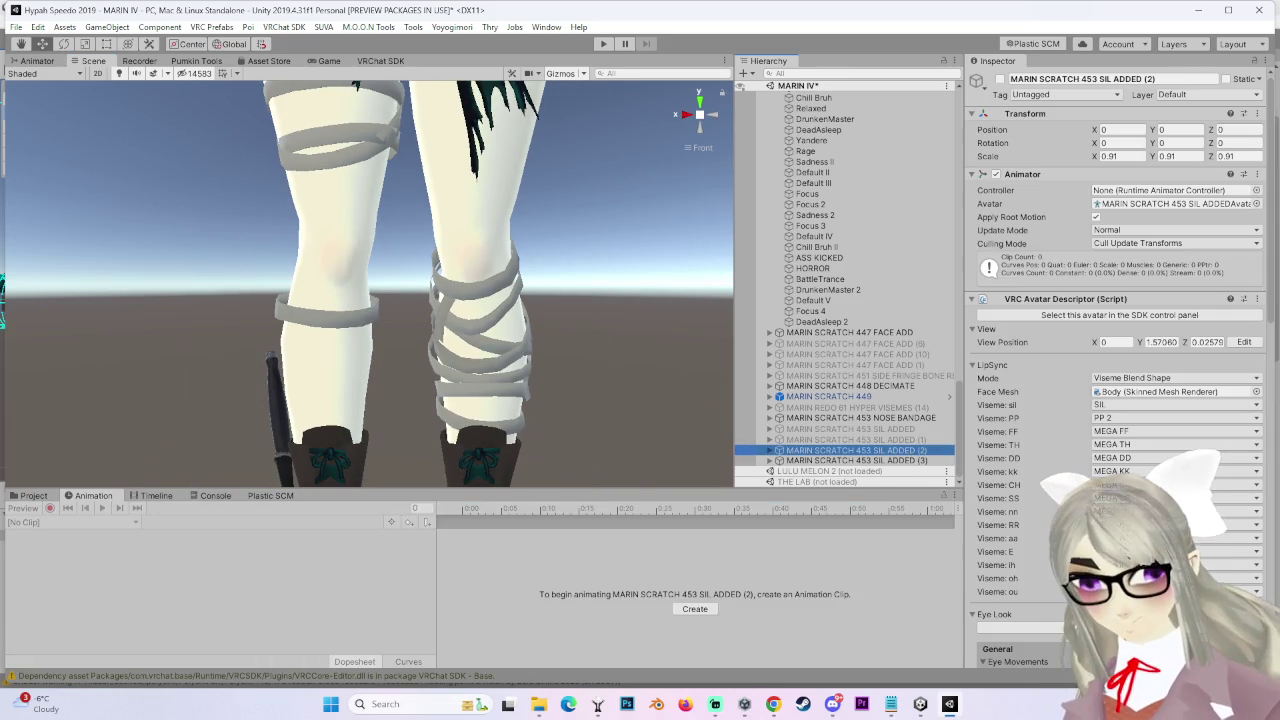
pyautogui.click(33, 495)
pyautogui.click(833, 590)
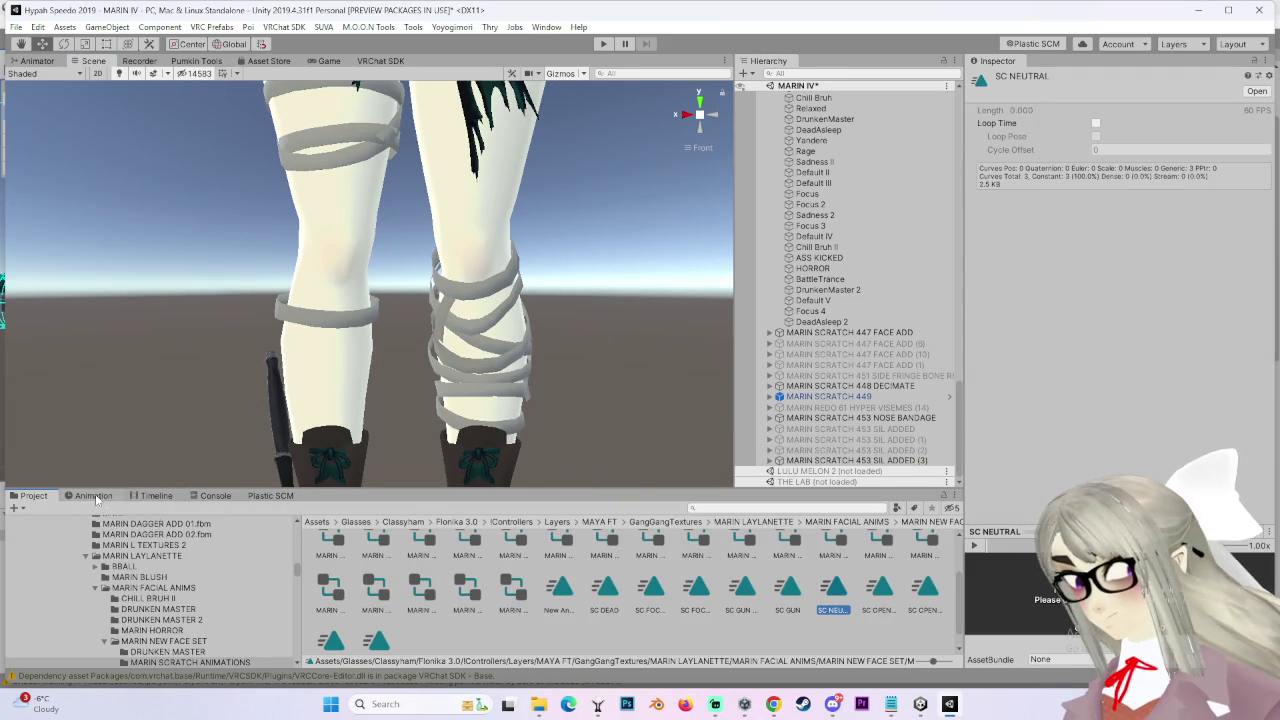
pyautogui.click(95, 495)
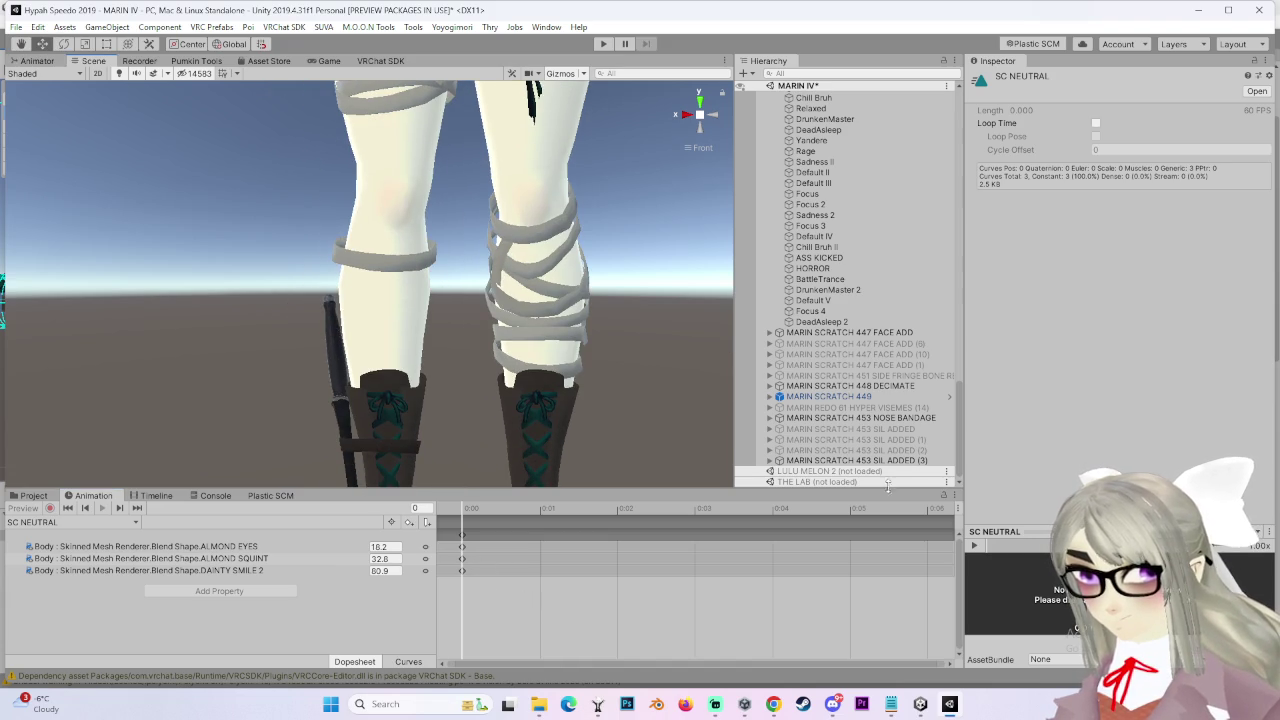
# Set the DAINTY SMILE 2 blendshape on copy (2)'s Body mesh to 80
pyautogui.click(893, 450)
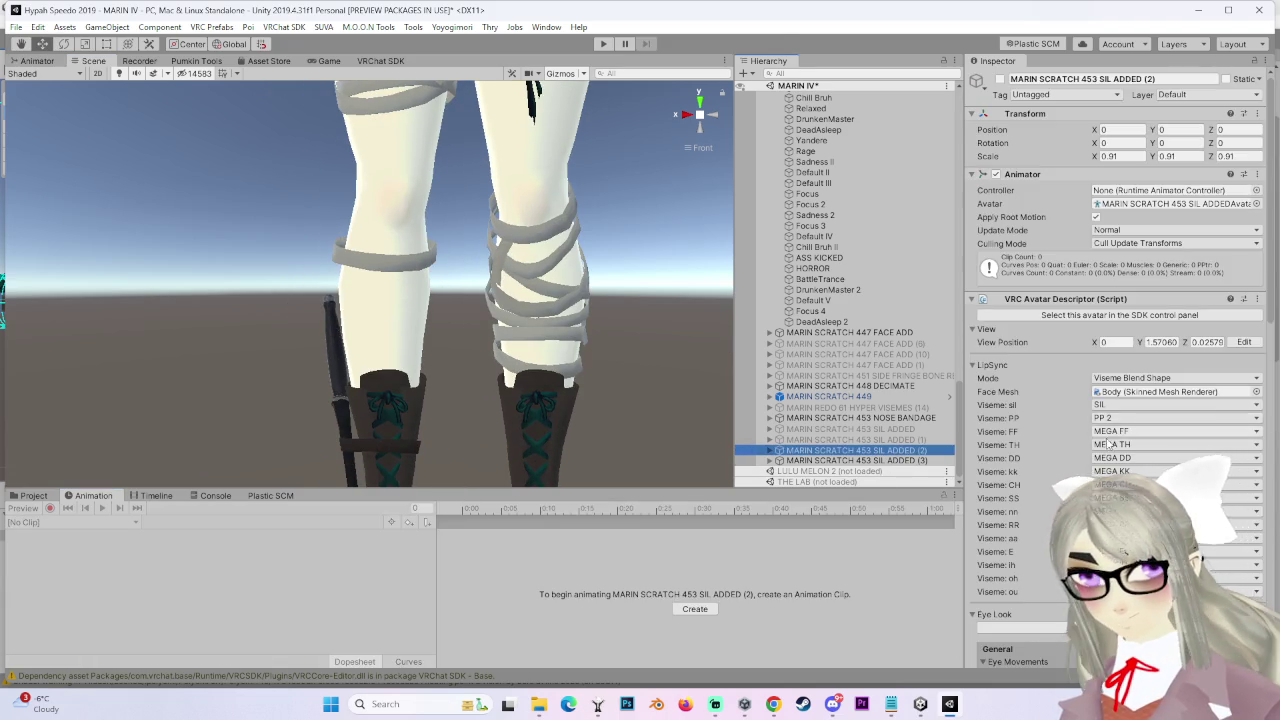
pyautogui.click(769, 450)
pyautogui.click(815, 392)
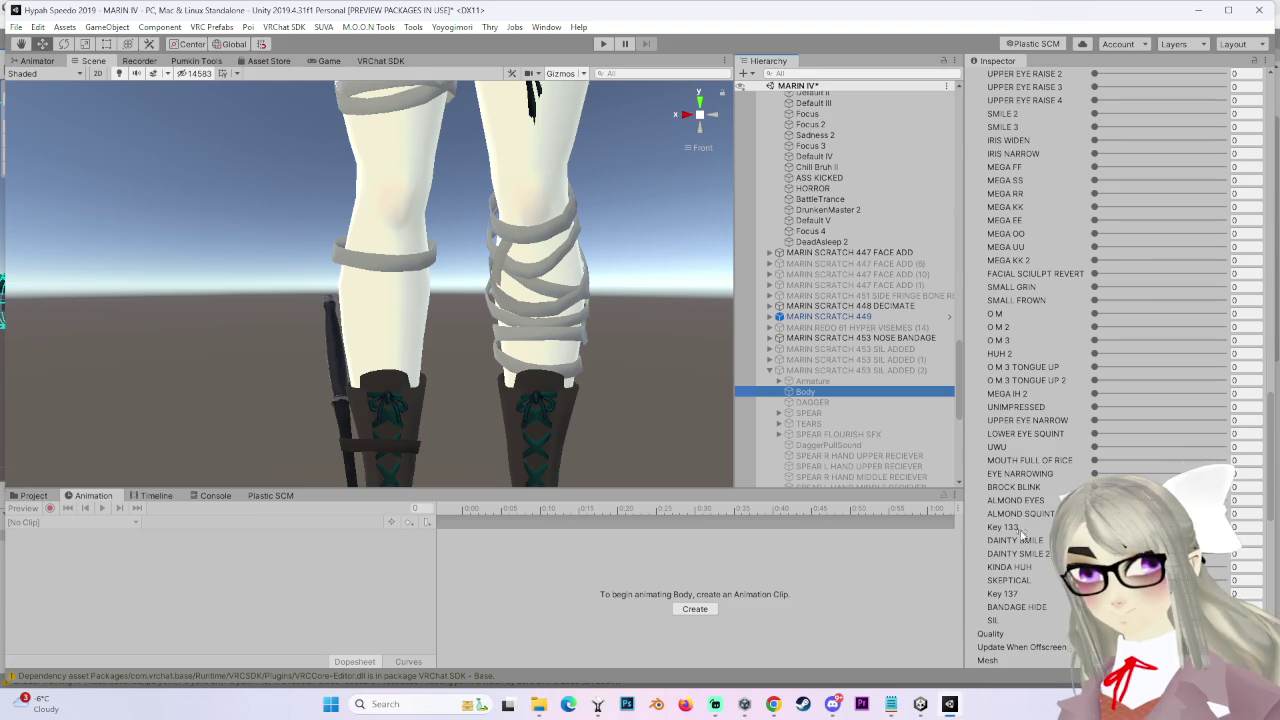
pyautogui.click(1237, 553)
pyautogui.write('80')
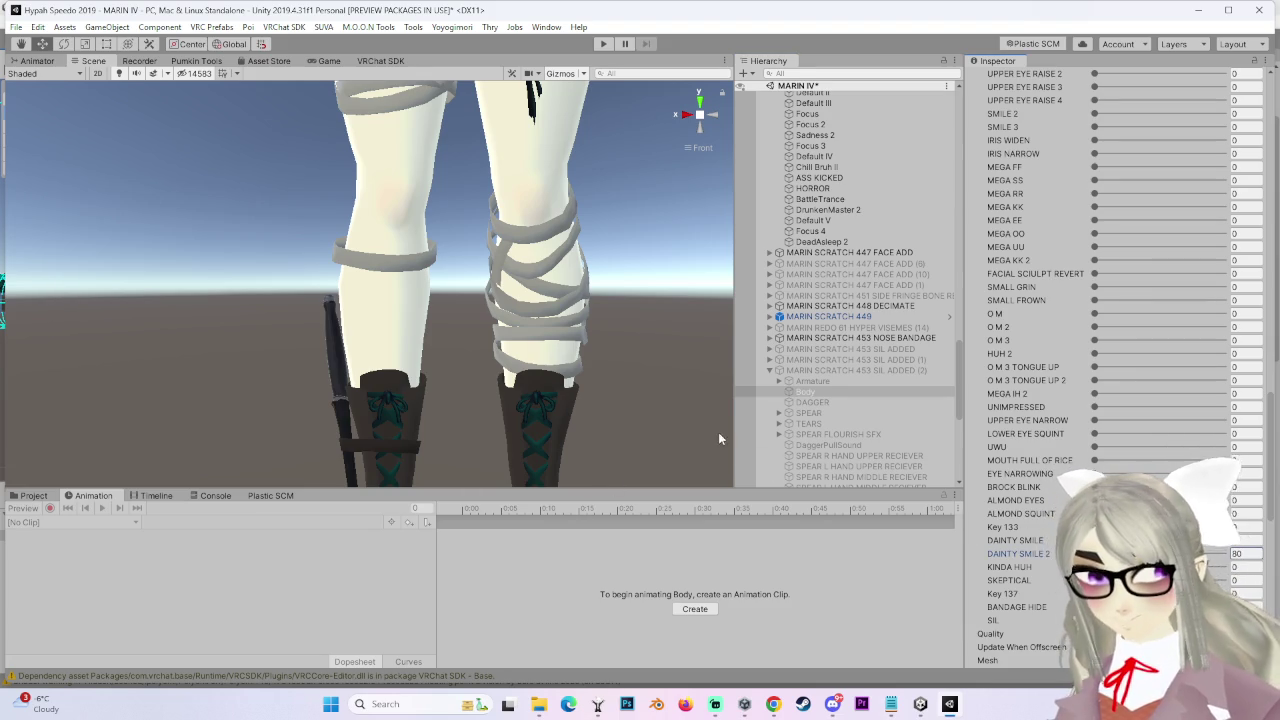
# Recheck SC NEUTRAL's animated blendshape values and return to the project files
pyautogui.click(33, 495)
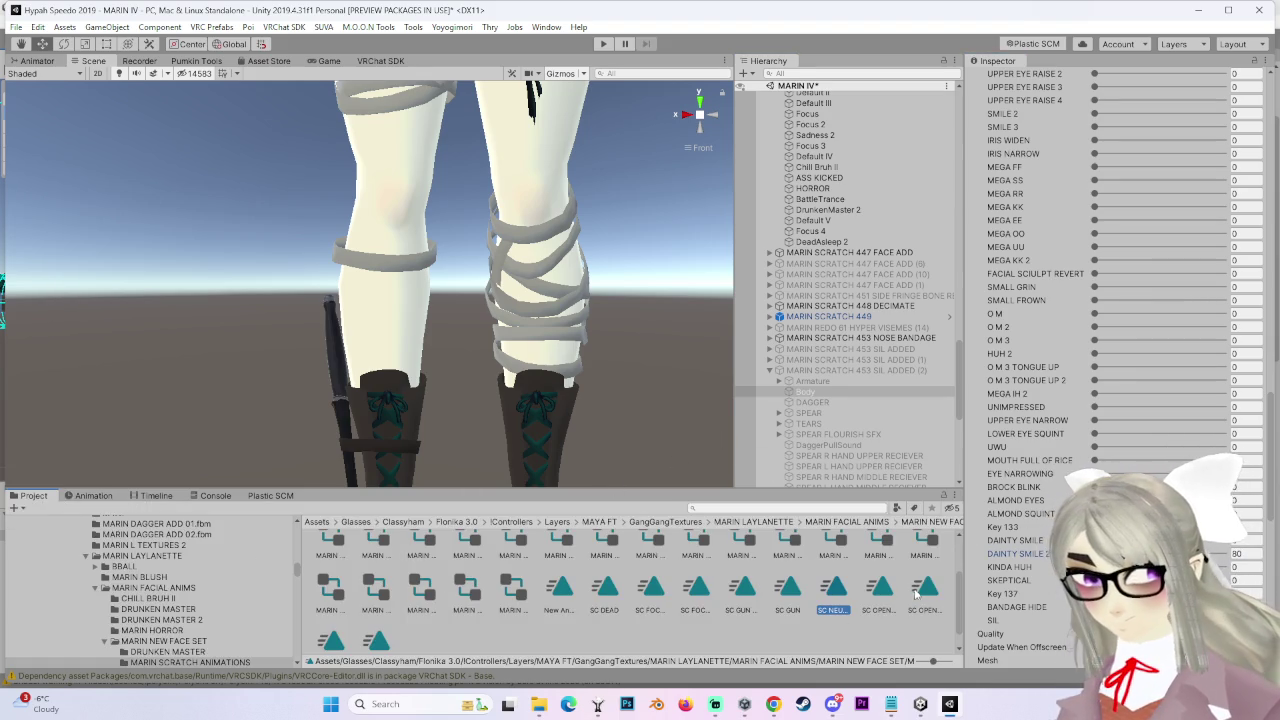
pyautogui.click(833, 587)
pyautogui.click(90, 495)
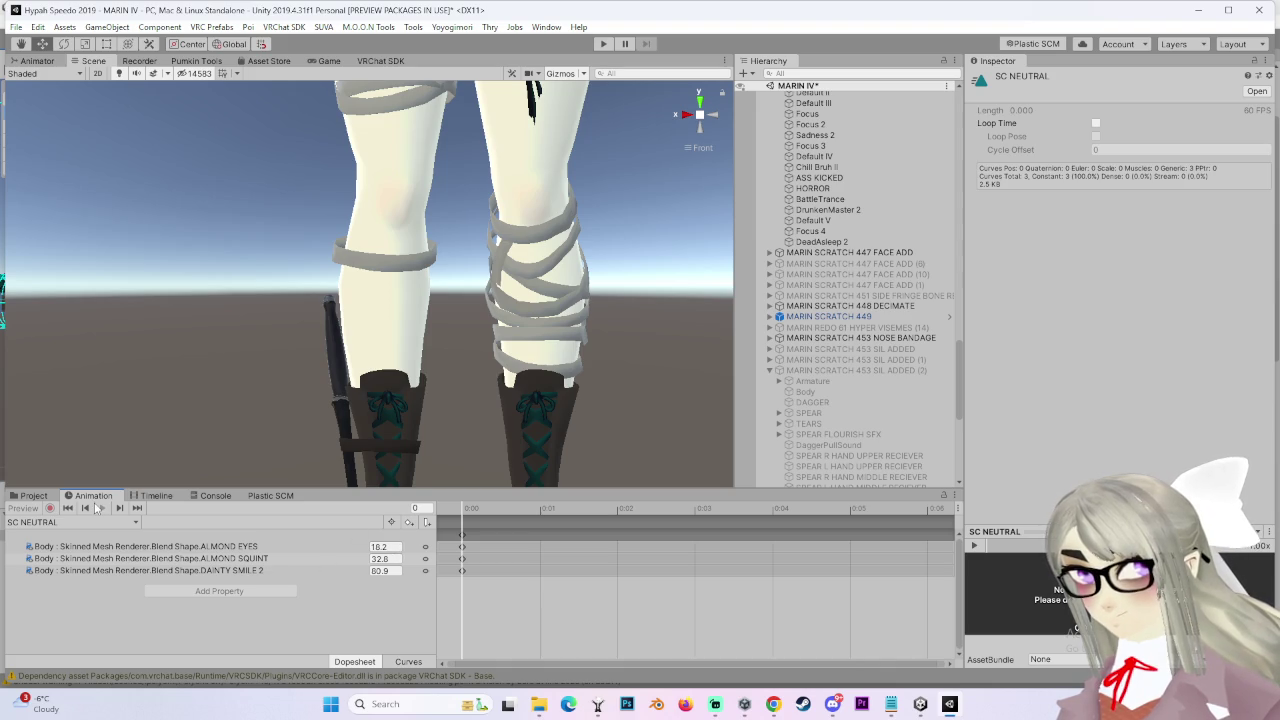
pyautogui.click(33, 497)
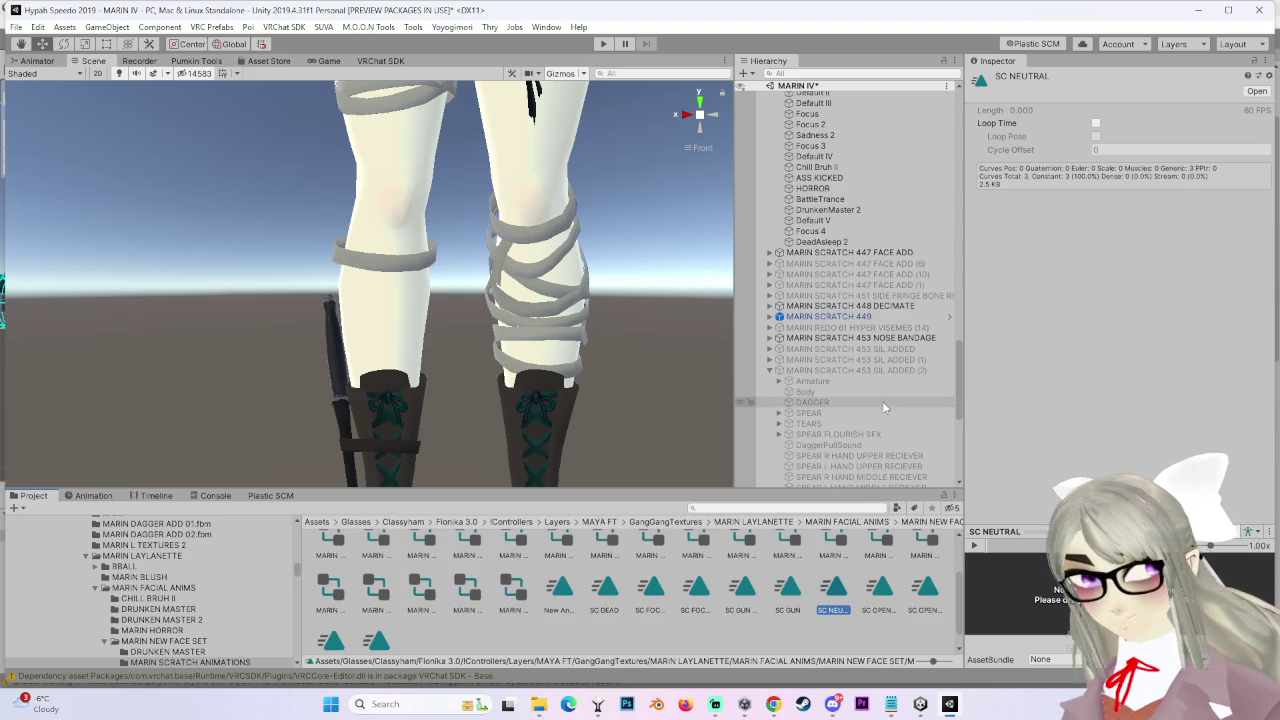
# Adjust the ALMOND EYES blendshape on avatar copy (2)'s Body mesh
pyautogui.click(903, 360)
pyautogui.scroll(-1, 903, 365)
pyautogui.scroll(-5, 903, 362)
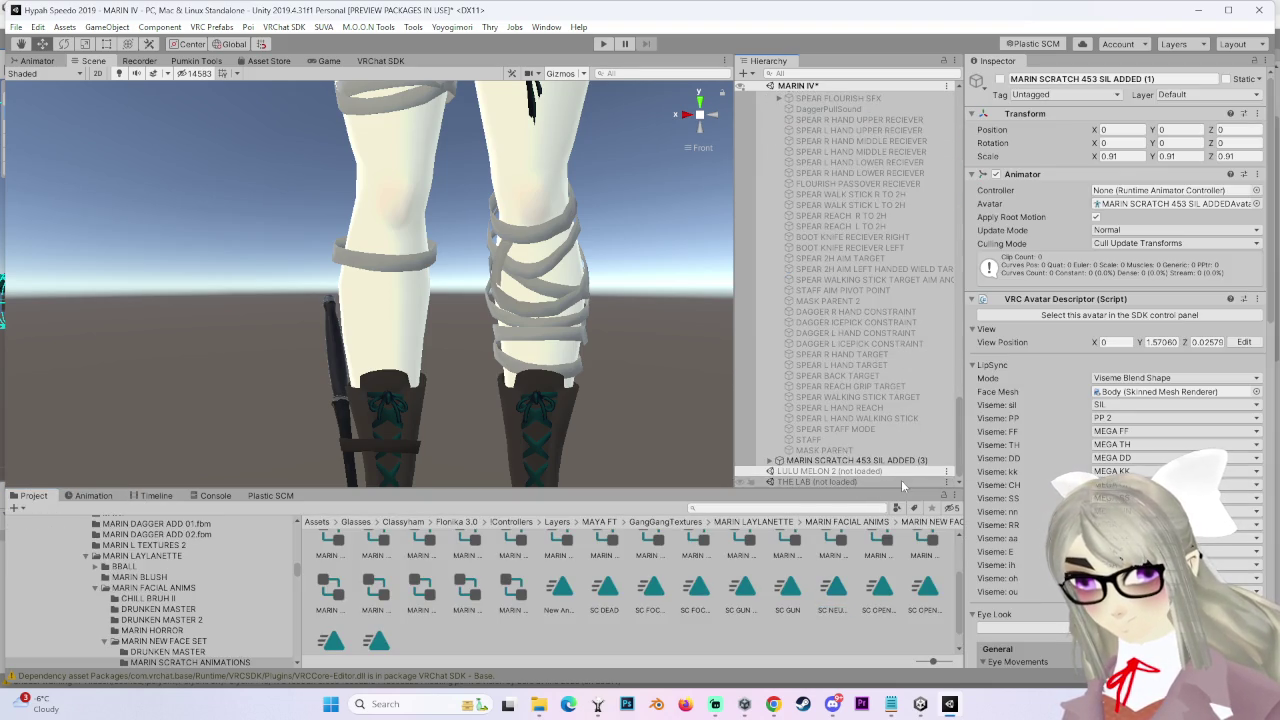
pyautogui.click(850, 154)
pyautogui.click(805, 175)
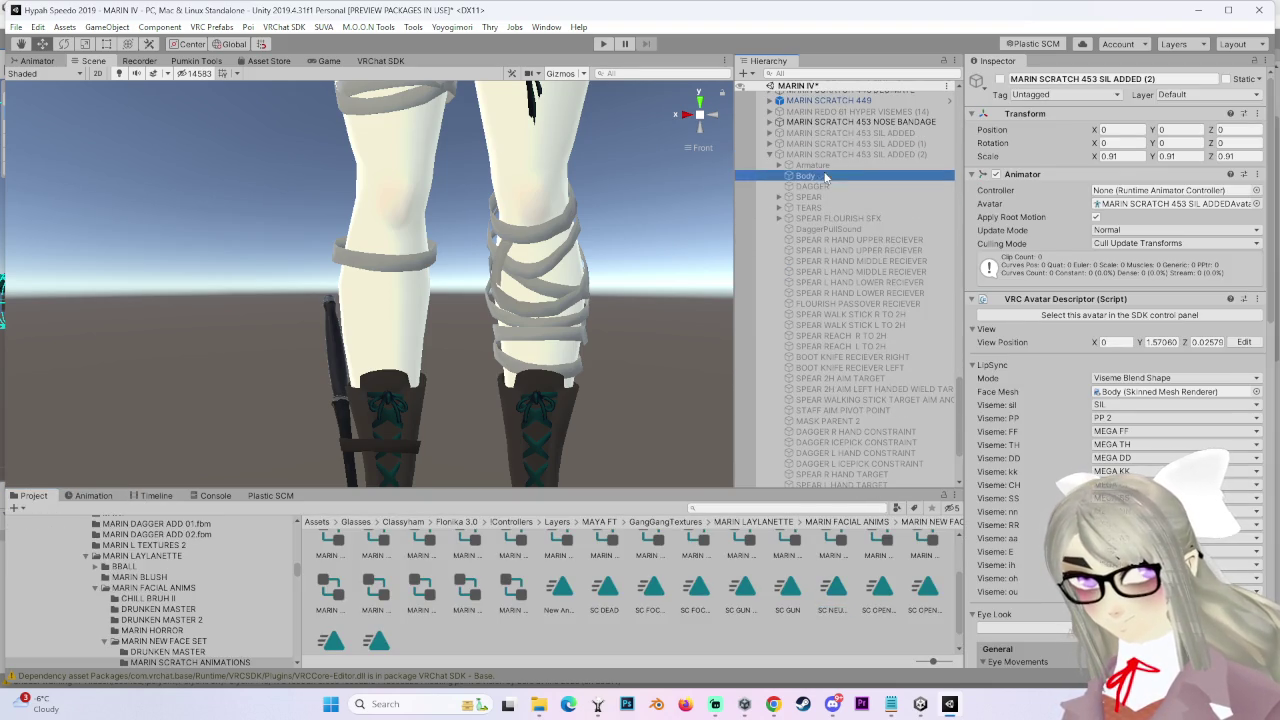
pyautogui.scroll(-10, 1035, 432)
pyautogui.scroll(-10, 1035, 432)
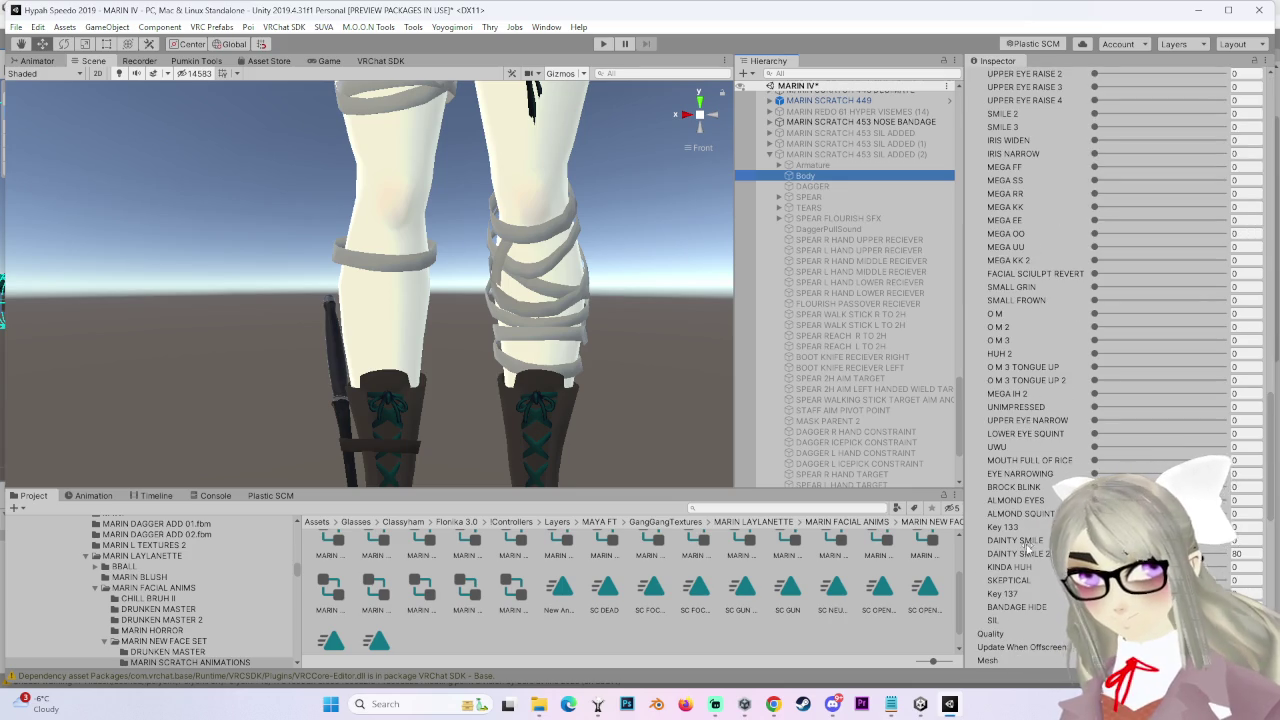
pyautogui.click(1252, 500)
pyautogui.write('18')
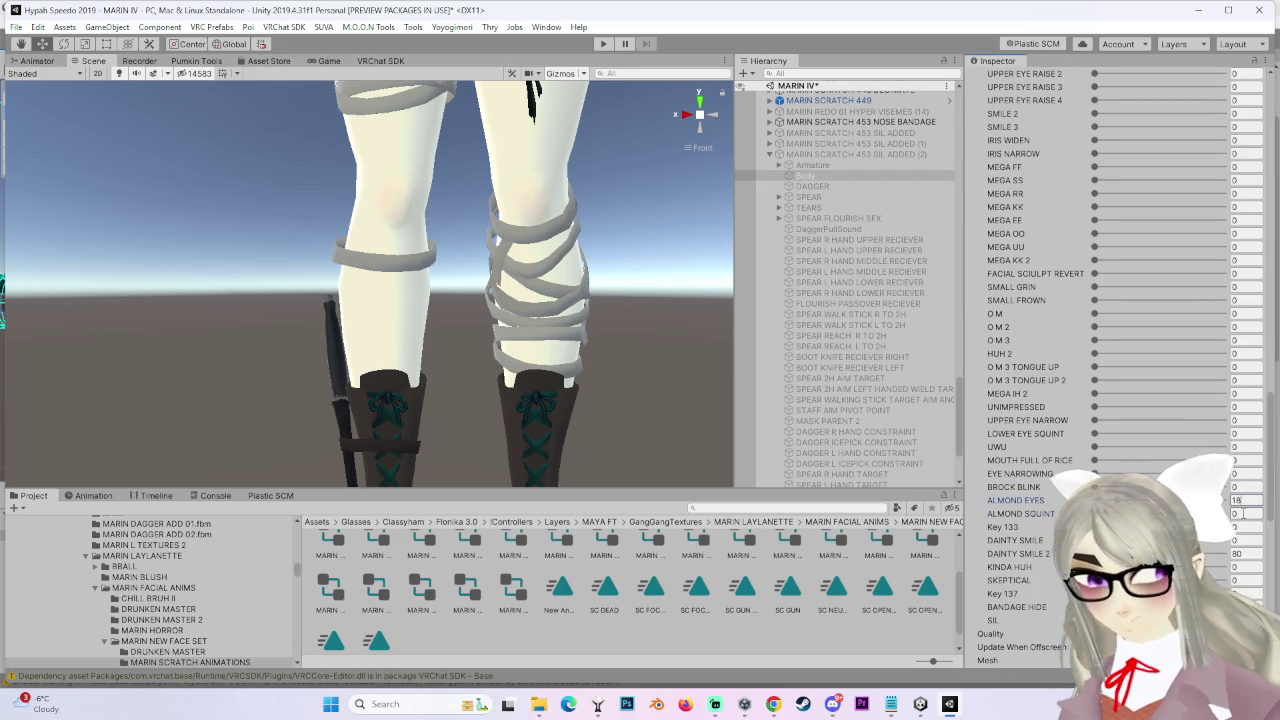
# Frame copy (2), move it down-left to X 0.396, Y -1.058, then select copy (3)
pyautogui.click(859, 155)
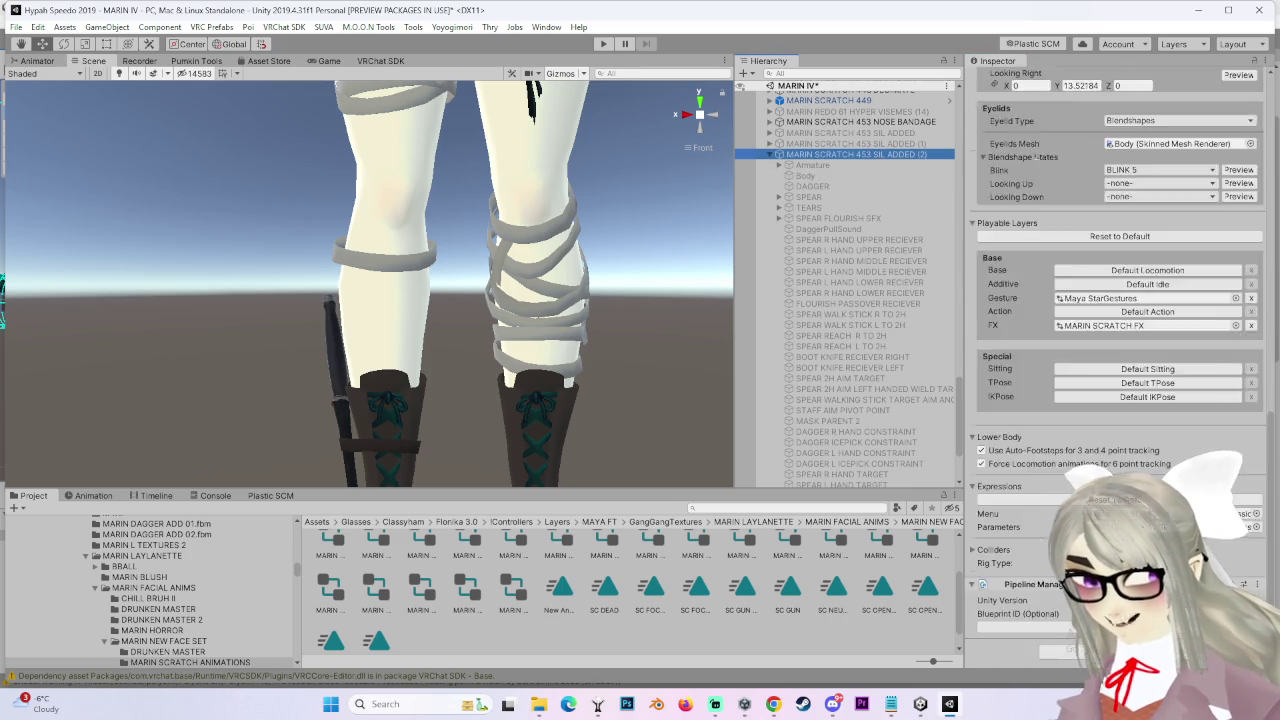
pyautogui.press('f')
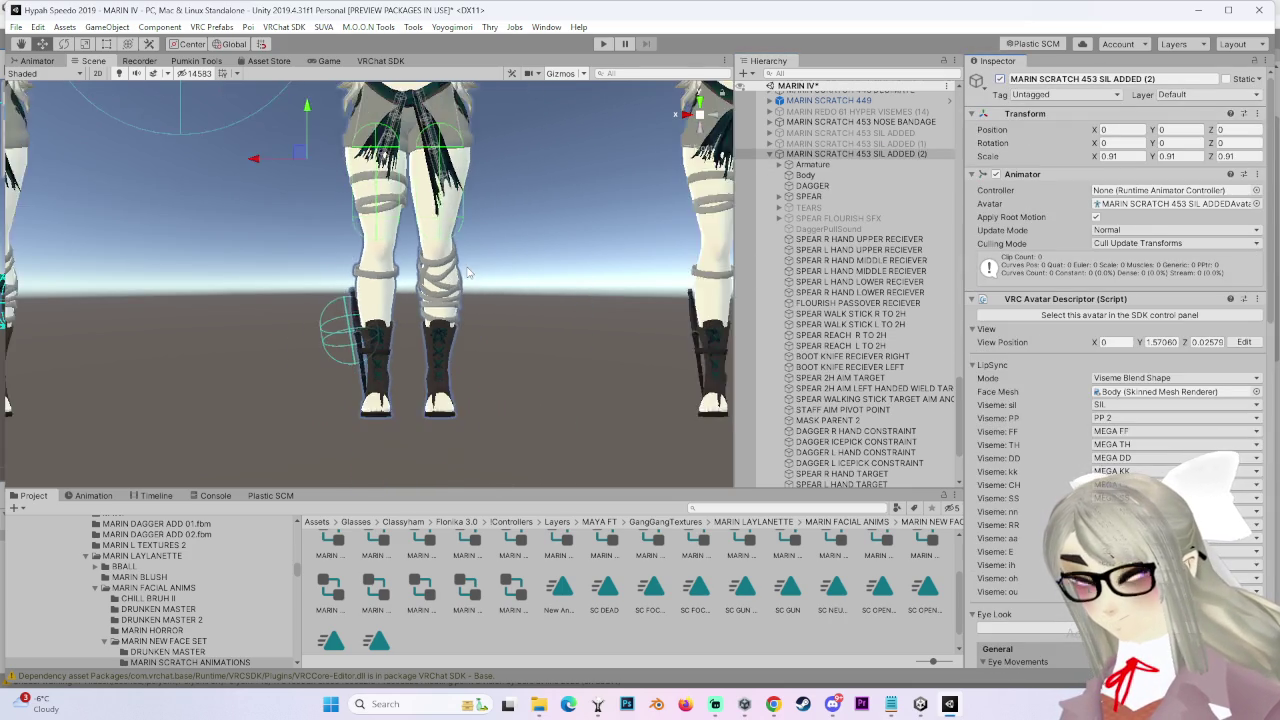
pyautogui.scroll(-1, 480, 268)
pyautogui.moveTo(337, 172); pyautogui.dragTo(337, 360)
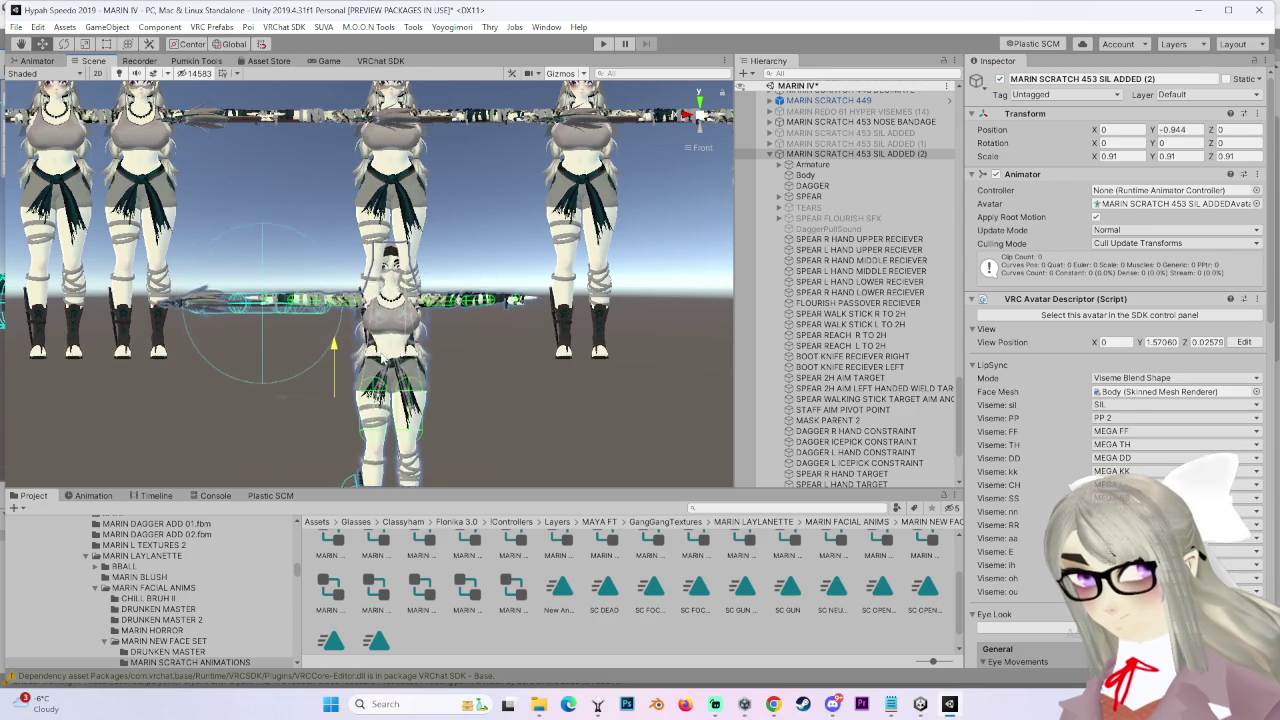
pyautogui.moveTo(280, 400); pyautogui.dragTo(205, 400)
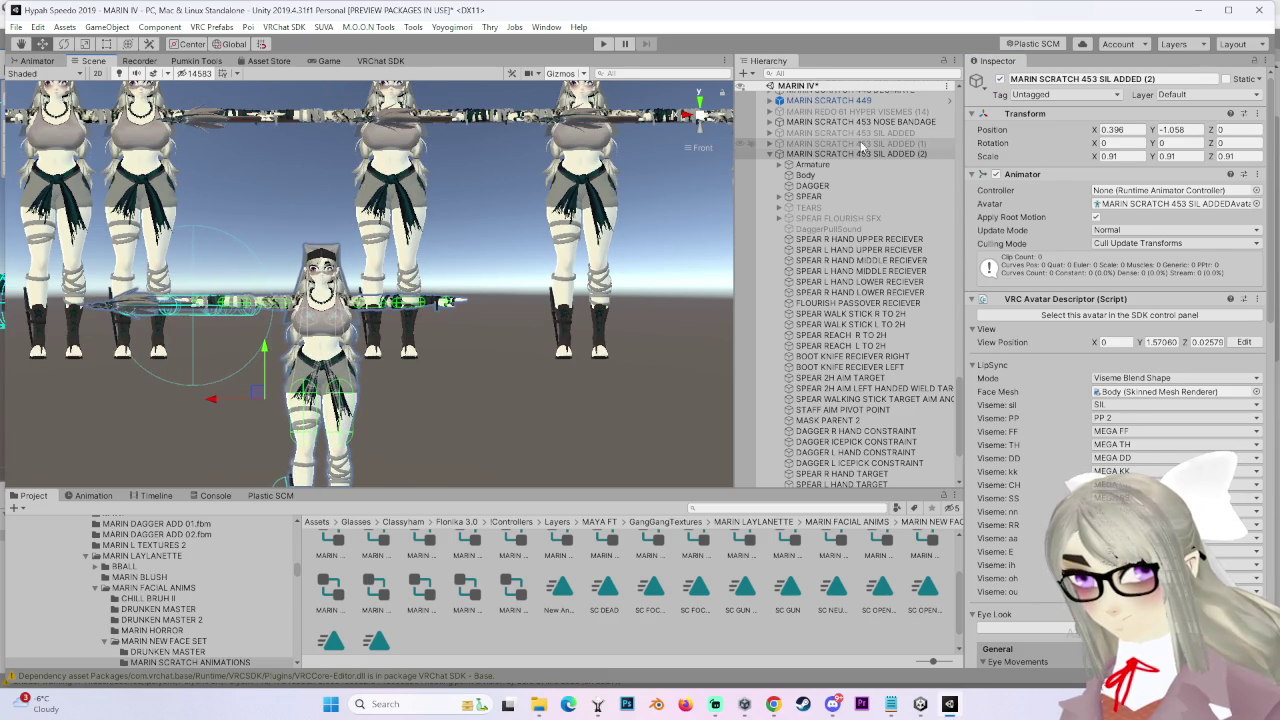
pyautogui.click(770, 154)
pyautogui.click(880, 461)
pyautogui.click(100, 496)
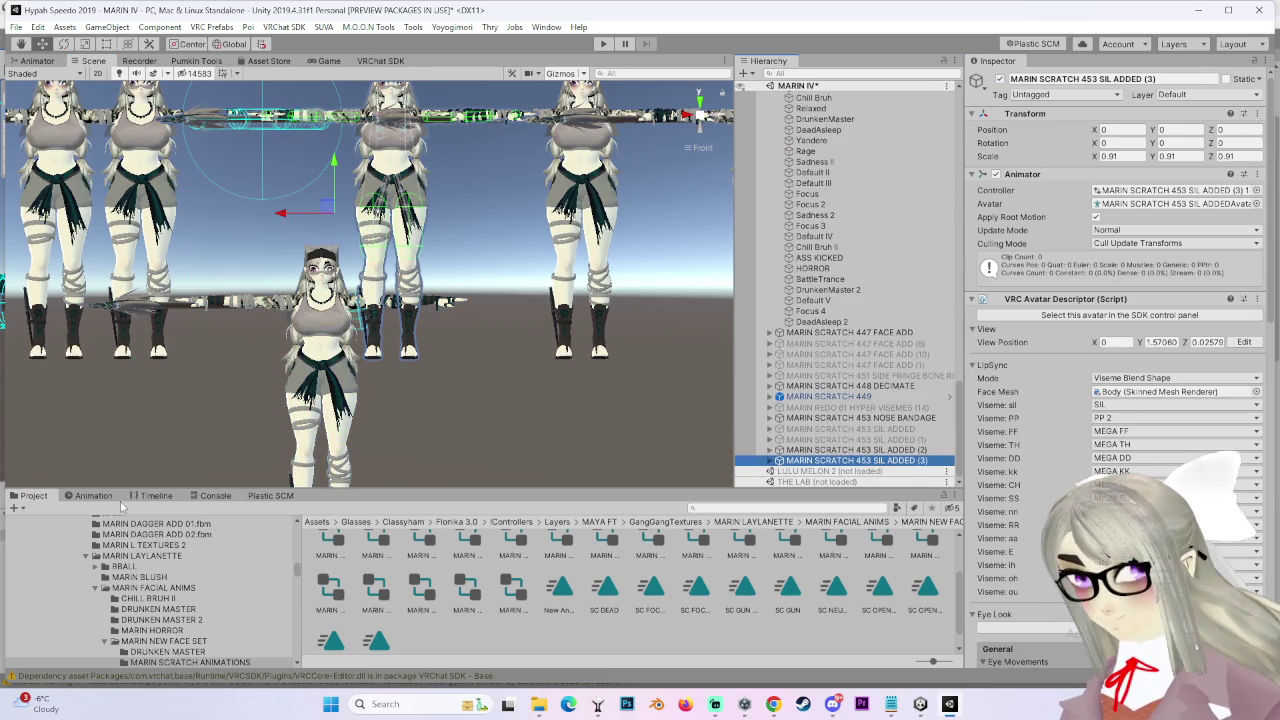
# View copy (3)'s face from the front and start recording SC RR X2 keyframes at frame 0
pyautogui.click(545, 510)
pyautogui.scroll(5, 403, 333)
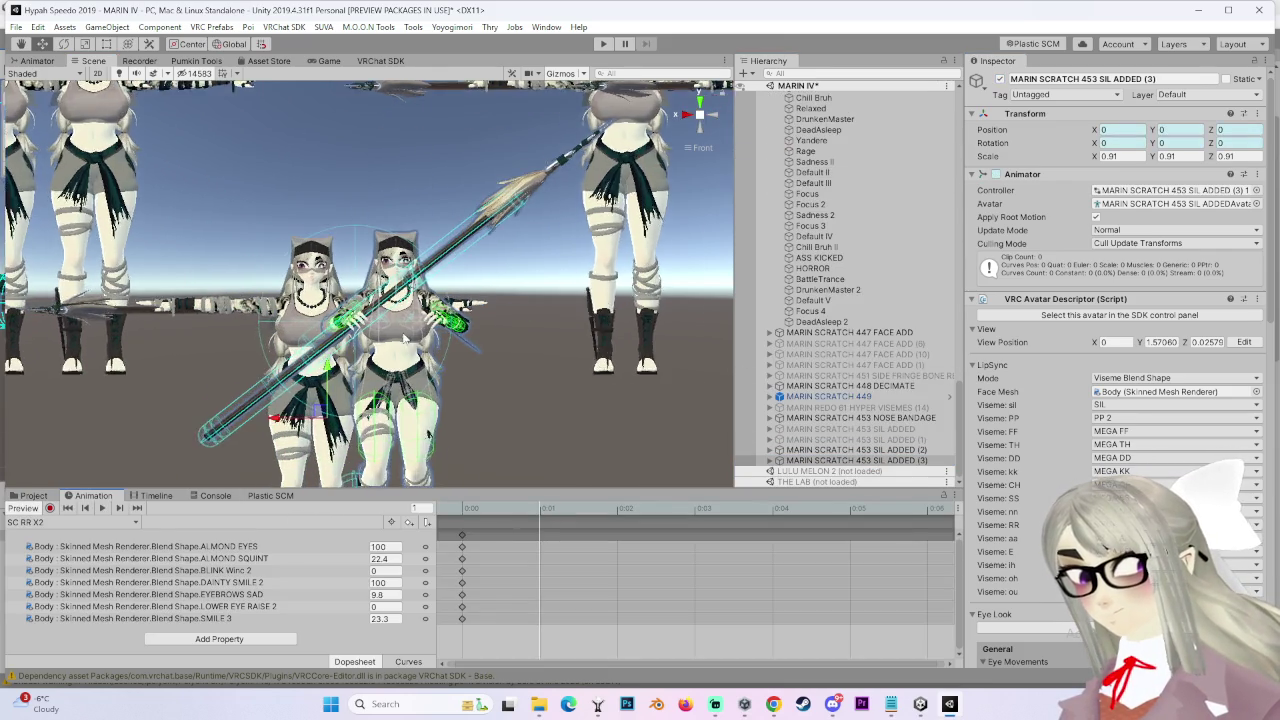
pyautogui.scroll(10, 403, 333)
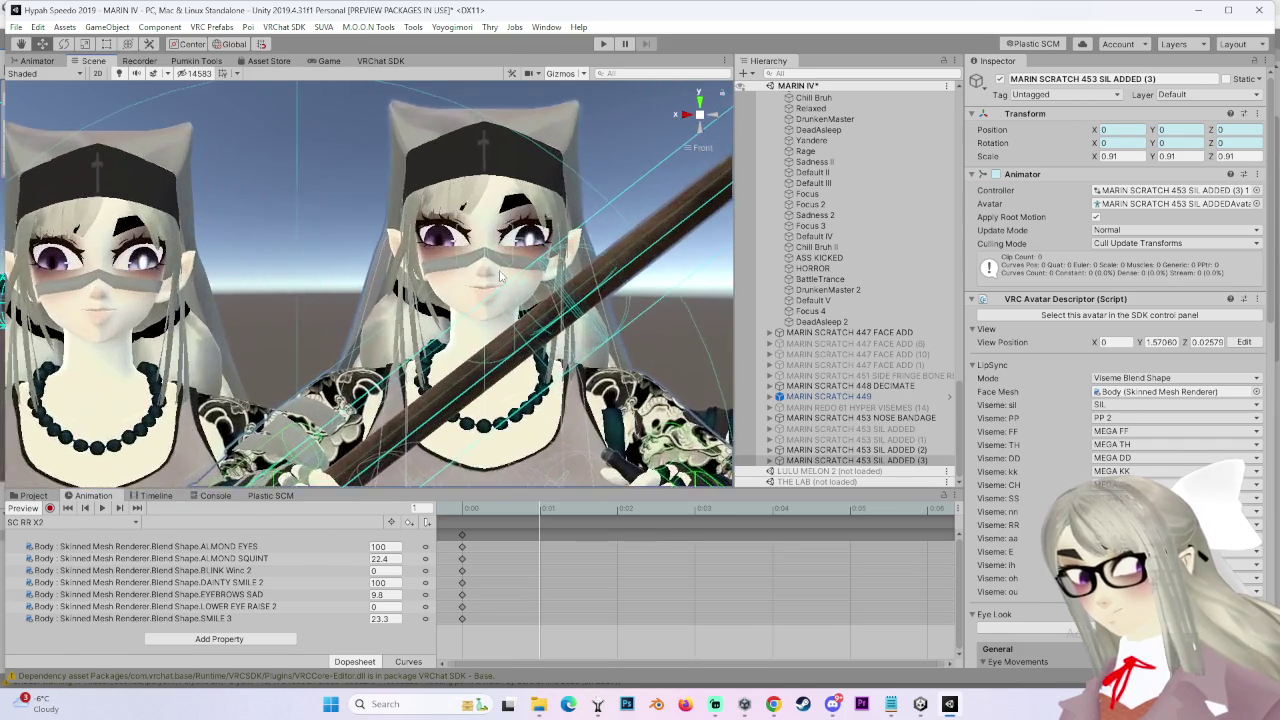
pyautogui.scroll(3, 437, 334)
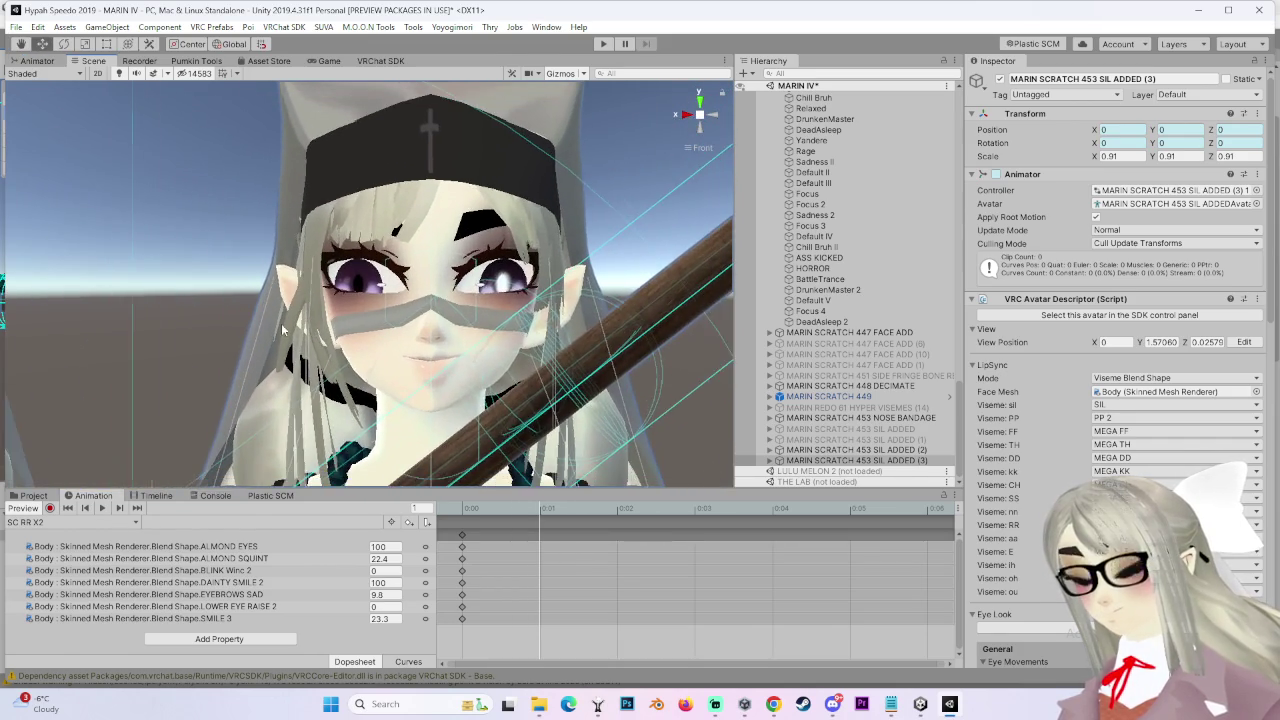
pyautogui.scroll(4, 489, 257)
pyautogui.moveTo(330, 260)
pyautogui.mouseDown()
pyautogui.moveTo(417, 307)
pyautogui.moveTo(680, 108)
pyautogui.mouseUp()
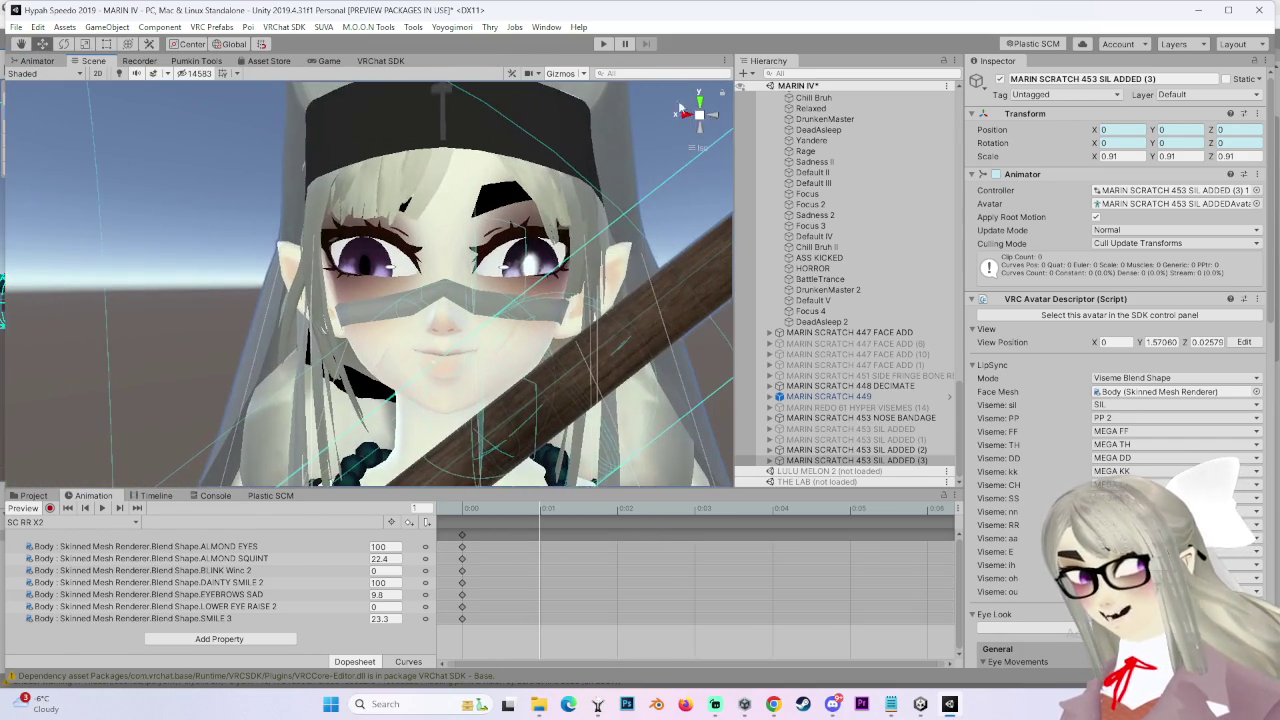
pyautogui.click(716, 120)
pyautogui.moveTo(592, 519); pyautogui.dragTo(425, 517)
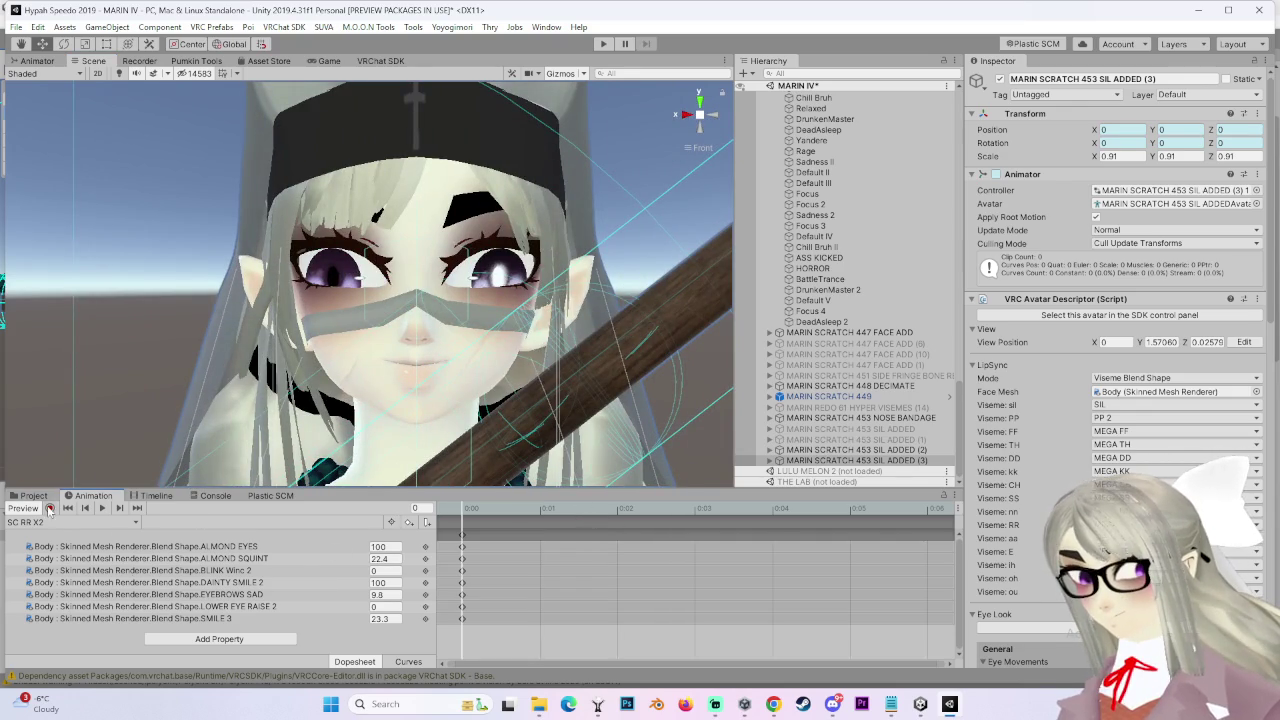
pyautogui.click(50, 508)
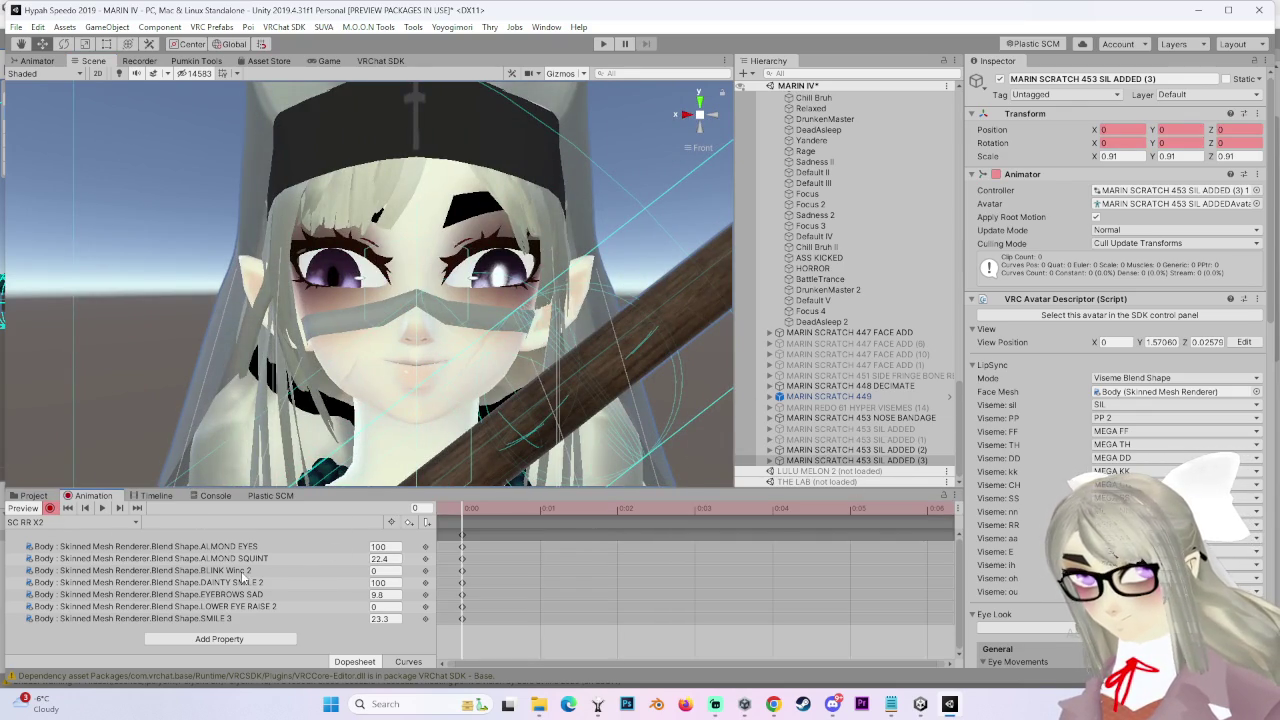
# Try EYEBROWS SAD at 0 and a lower SMILE 3, then undo both changes
pyautogui.click(224, 595)
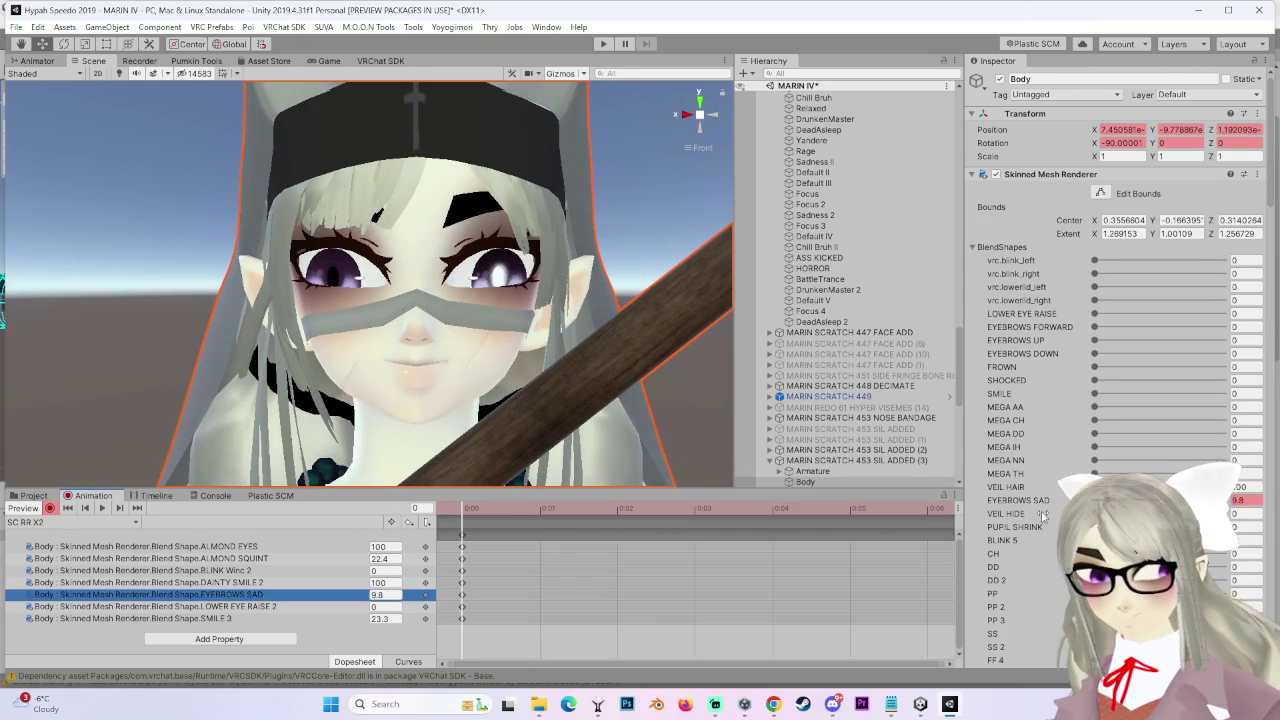
pyautogui.write('0')
pyautogui.press('Return')
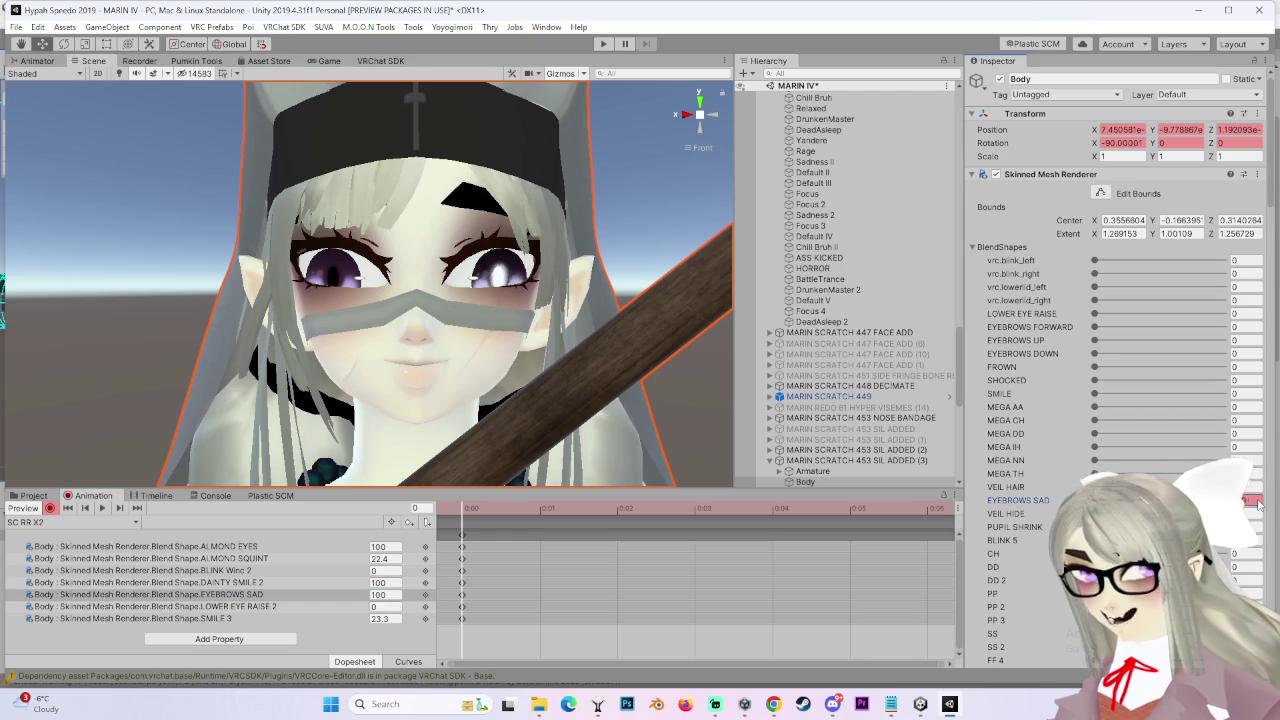
pyautogui.hotkey('ctrl', 'z')
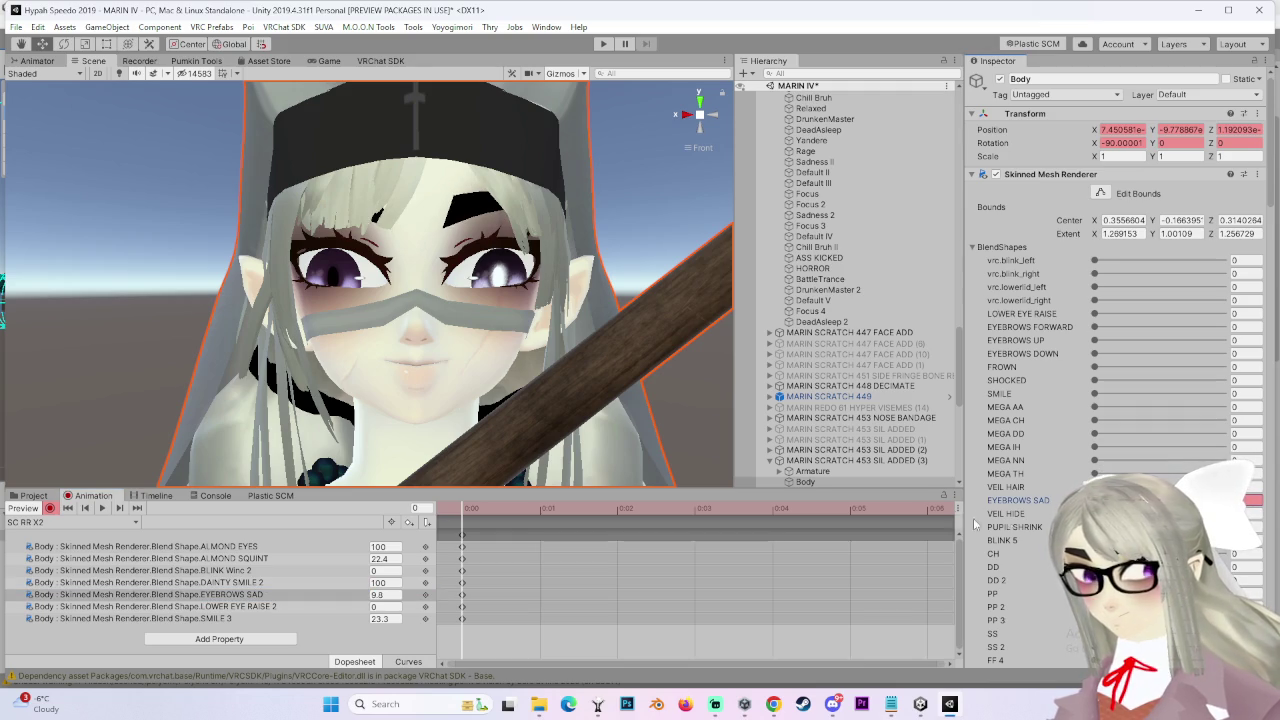
pyautogui.scroll(-10, 1110, 370)
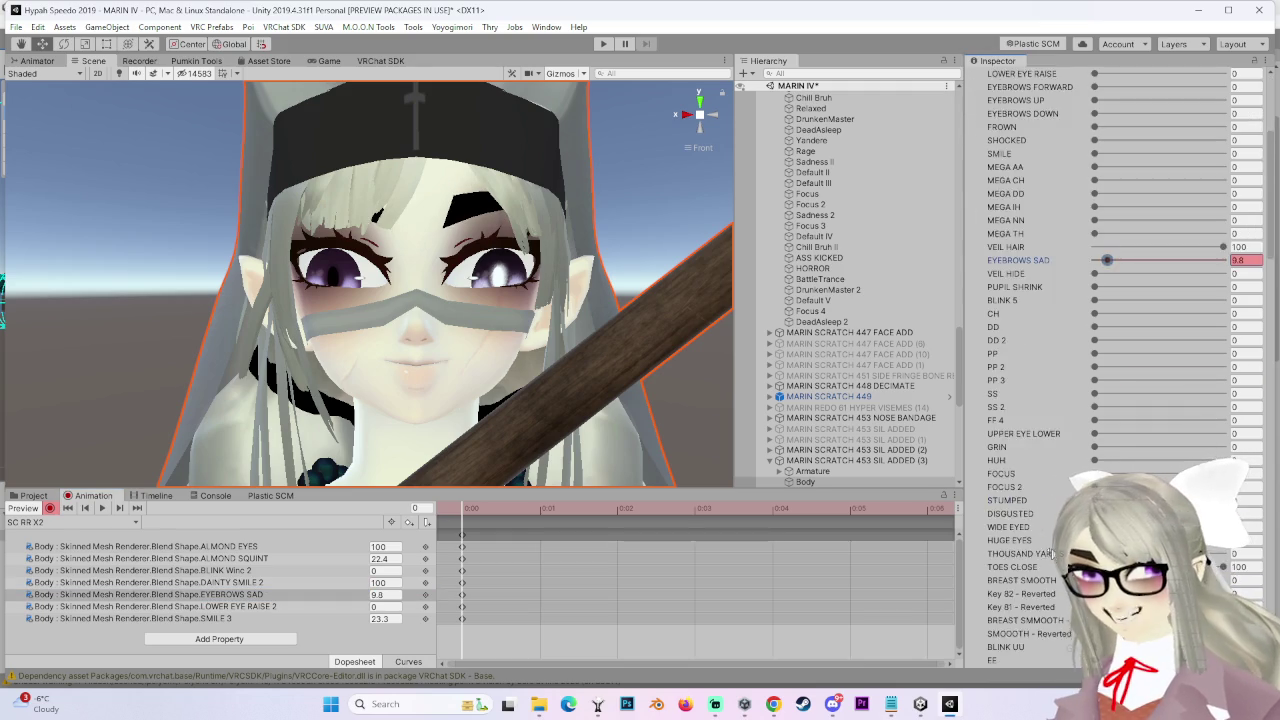
pyautogui.scroll(5, 1050, 420)
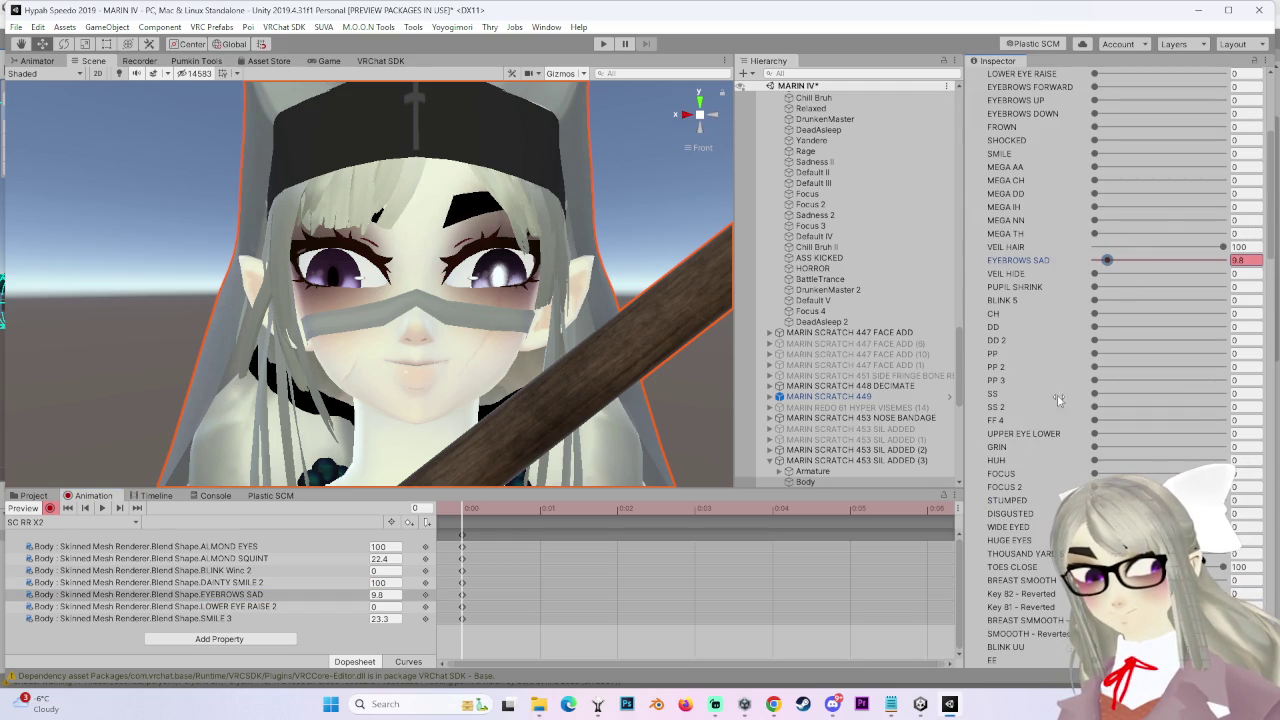
pyautogui.scroll(-15, 1058, 400)
pyautogui.scroll(-10, 1027, 630)
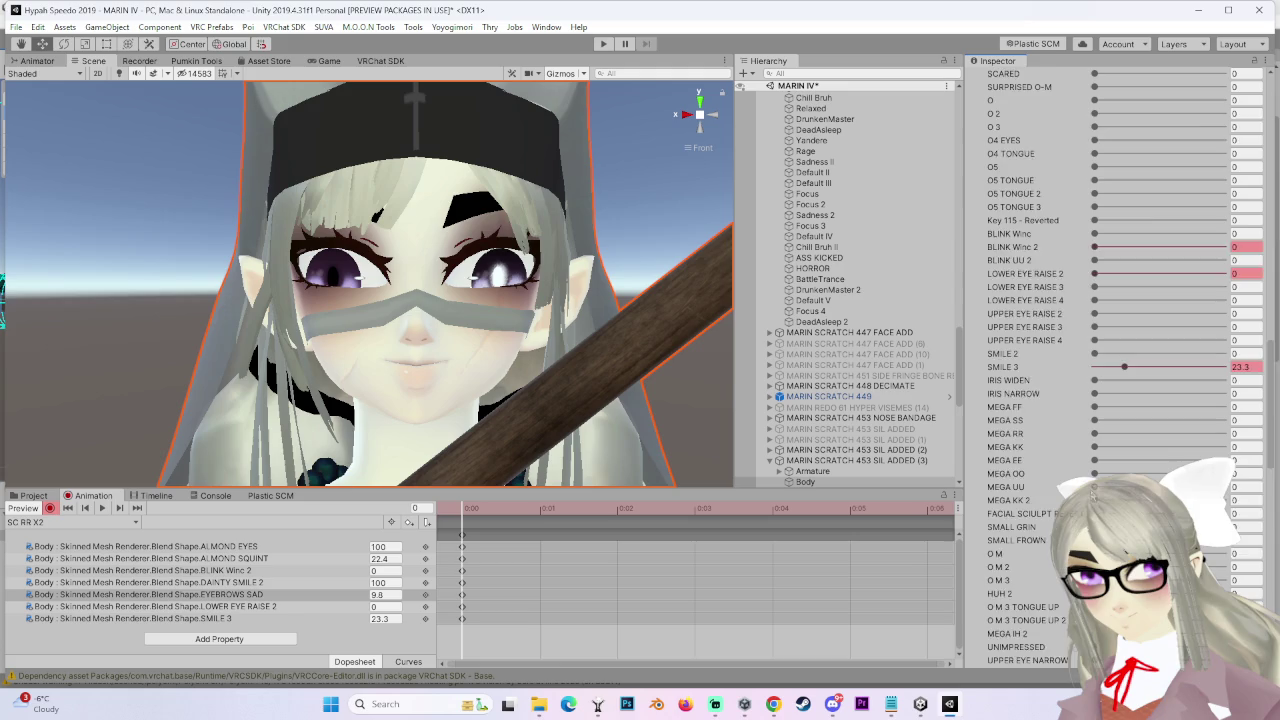
pyautogui.moveTo(1125, 249); pyautogui.dragTo(988, 252)
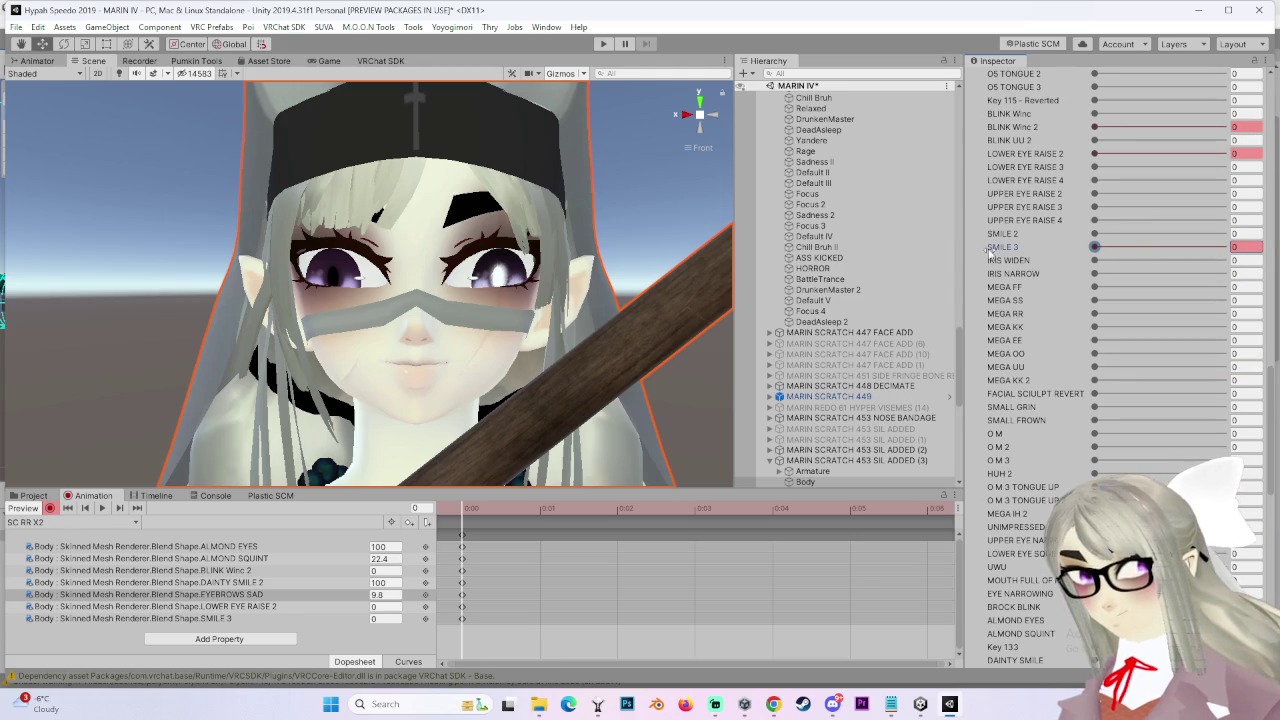
pyautogui.hotkey('ctrl', 'z')
# Try a DAINTY SMILE key at 100 and undo it, then drag ALMOND SQUINT toward 0
pyautogui.scroll(-3, 1010, 262)
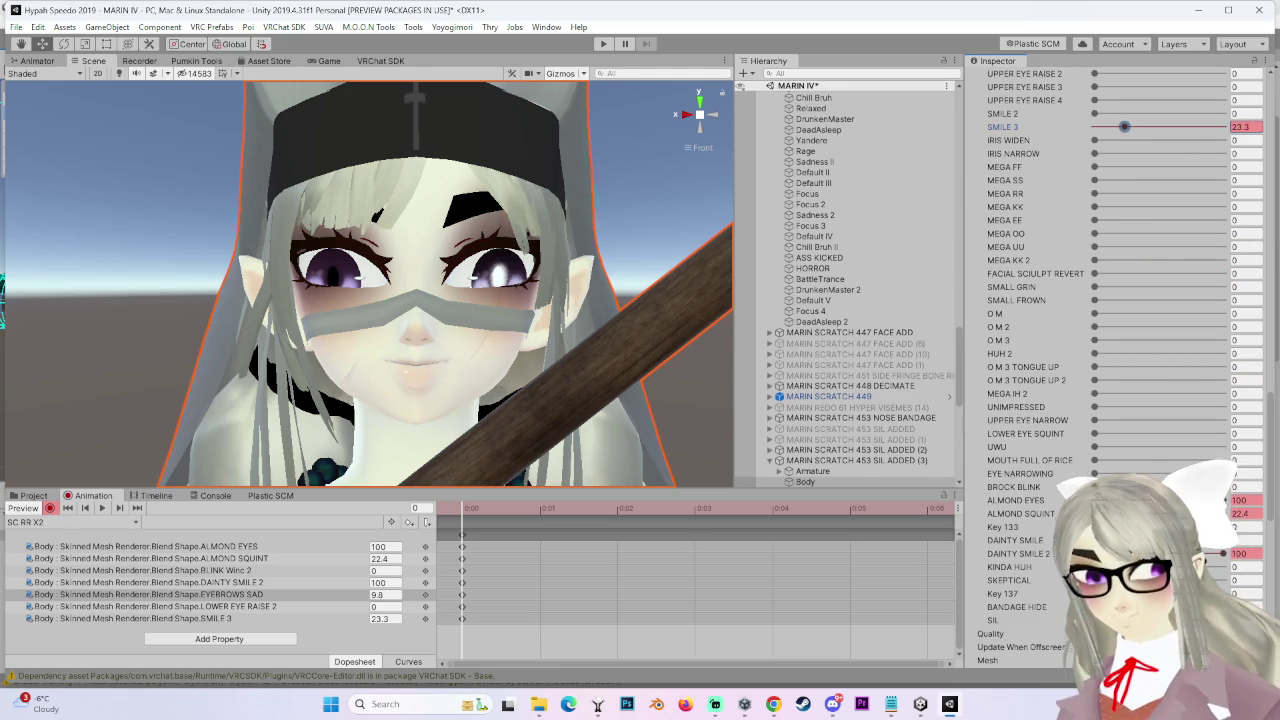
pyautogui.moveTo(1095, 540); pyautogui.dragTo(1228, 540)
pyautogui.hotkey('ctrl', 'z')
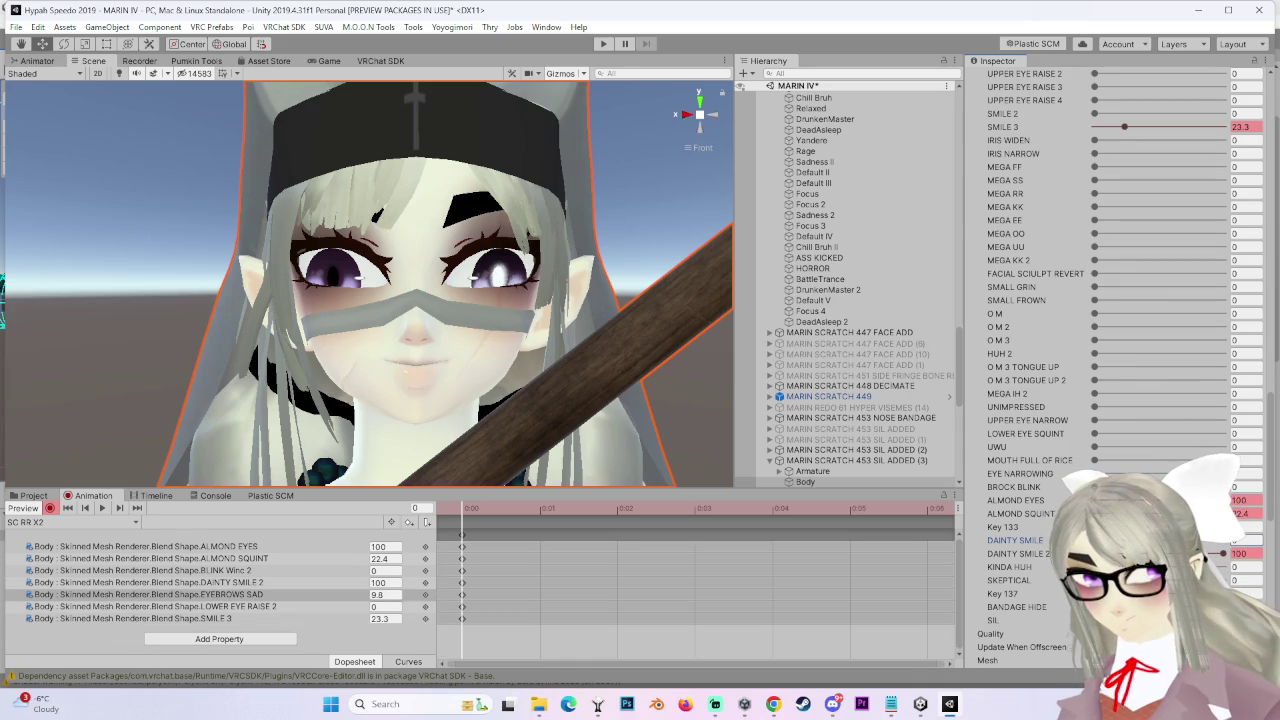
pyautogui.moveTo(1070, 514); pyautogui.dragTo(1024, 516)
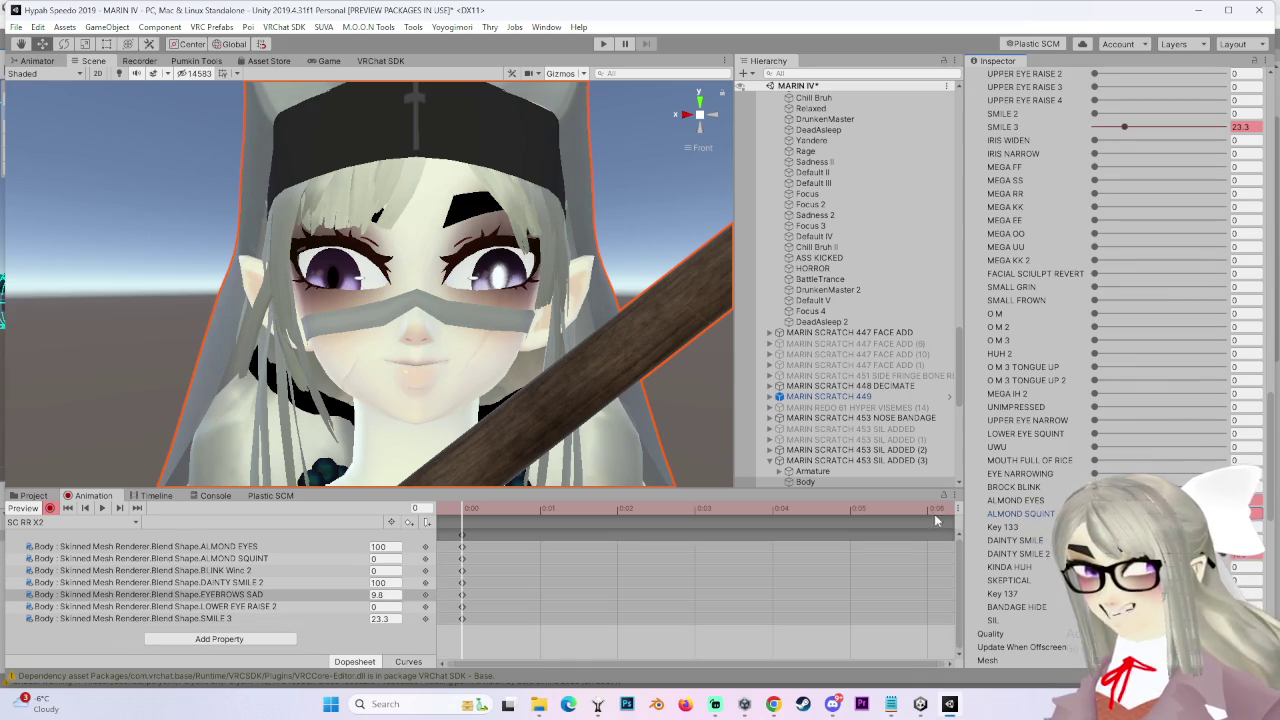
pyautogui.moveTo(1016, 500)
pyautogui.mouseDown()
pyautogui.moveTo(990, 500)
pyautogui.moveTo(1100, 514)
pyautogui.moveTo(926, 525)
pyautogui.moveTo(990, 520)
pyautogui.mouseUp()
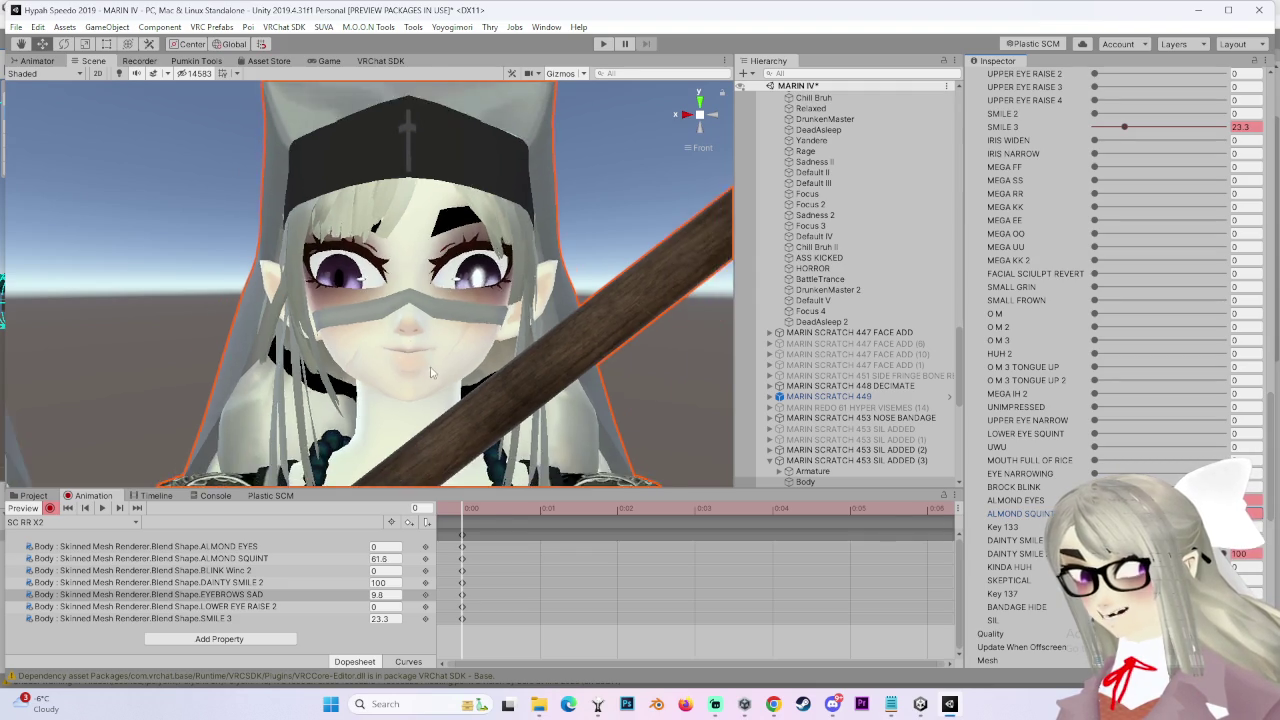
# Frame both avatars' faces side by side for comparison
pyautogui.scroll(-3, 356, 370)
pyautogui.moveTo(583, 343); pyautogui.dragTo(437, 338)
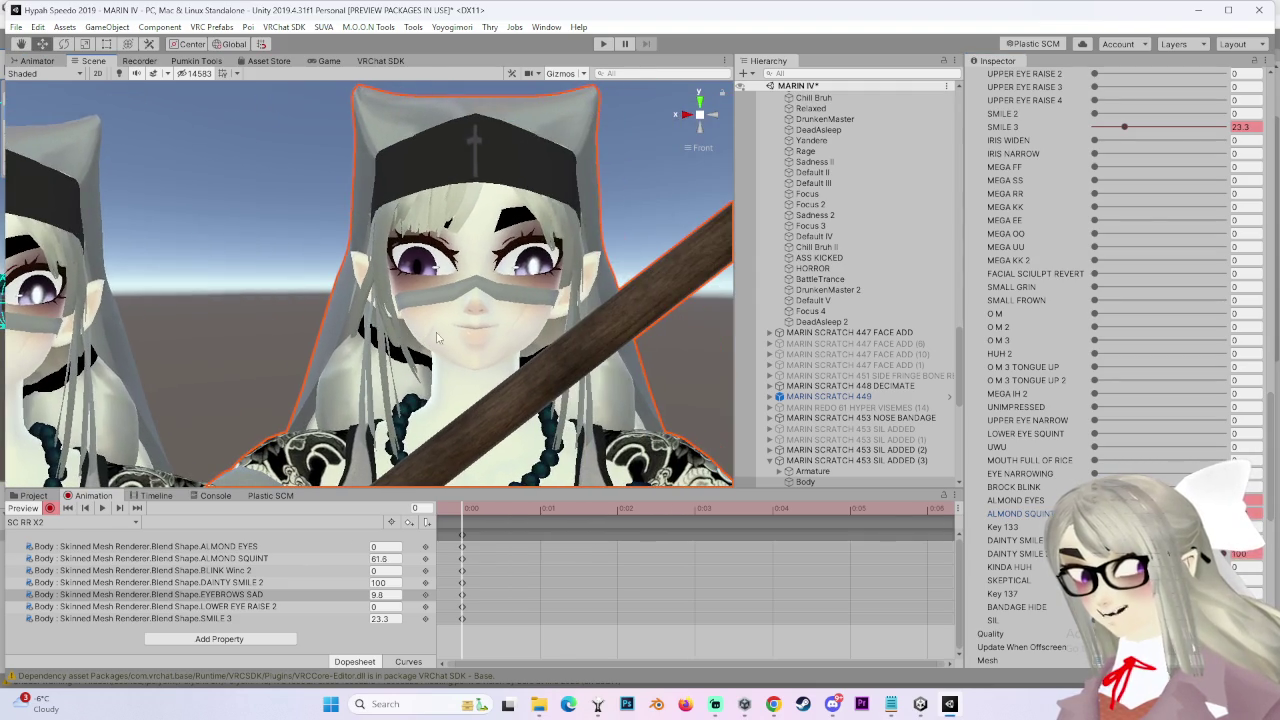
pyautogui.moveTo(560, 375); pyautogui.dragTo(523, 373)
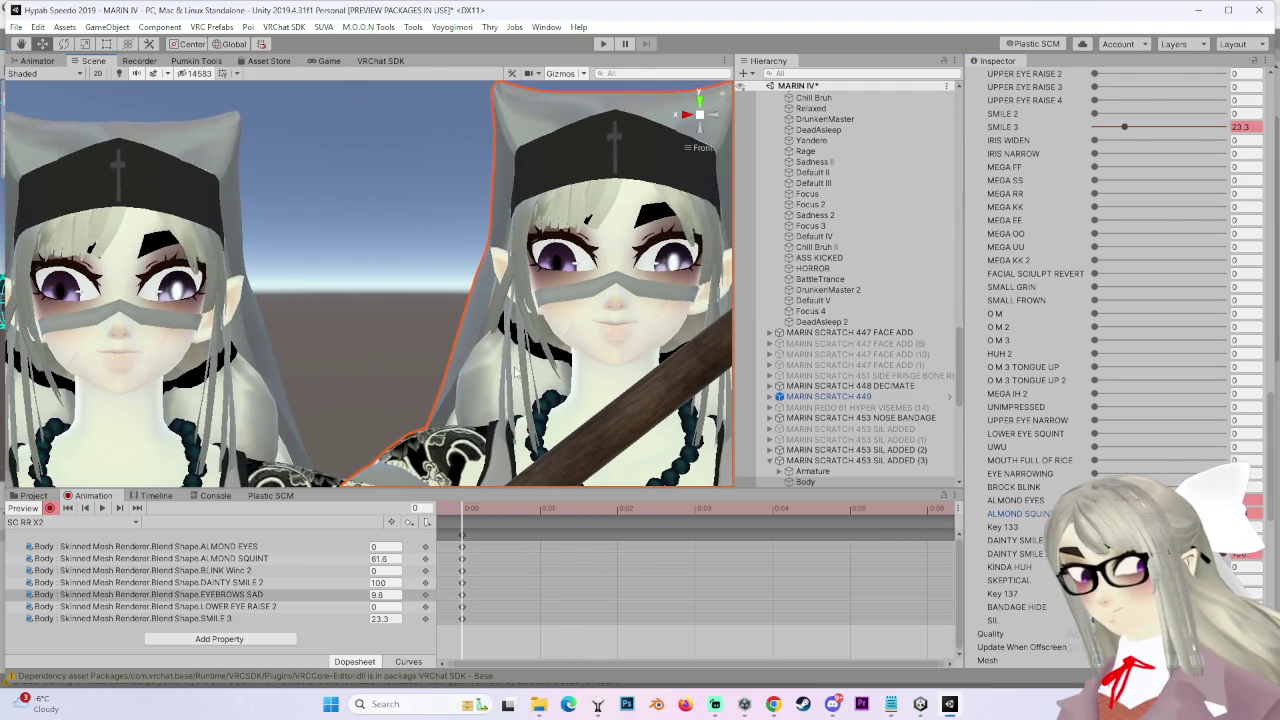
pyautogui.scroll(3, 516, 370)
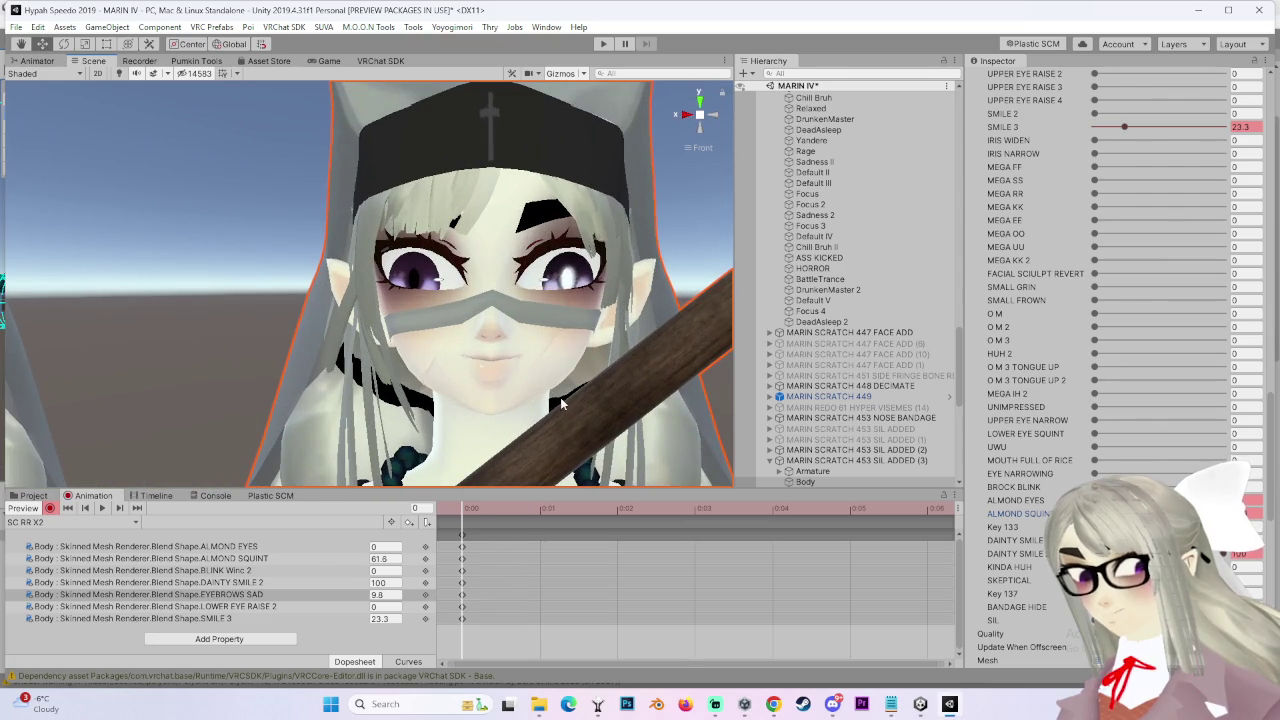
pyautogui.scroll(6, 1110, 270)
pyautogui.moveTo(307, 336)
pyautogui.mouseDown()
pyautogui.moveTo(469, 373)
pyautogui.moveTo(551, 330)
pyautogui.mouseUp()
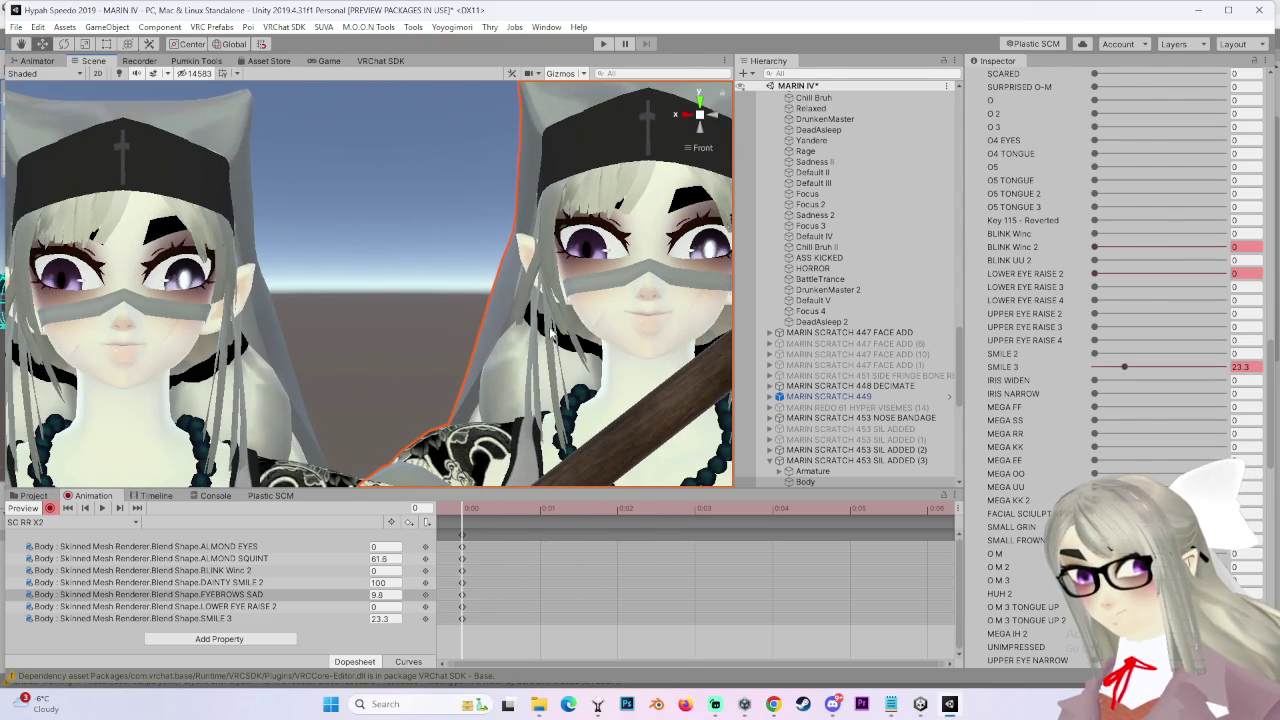
pyautogui.scroll(1, 580, 340)
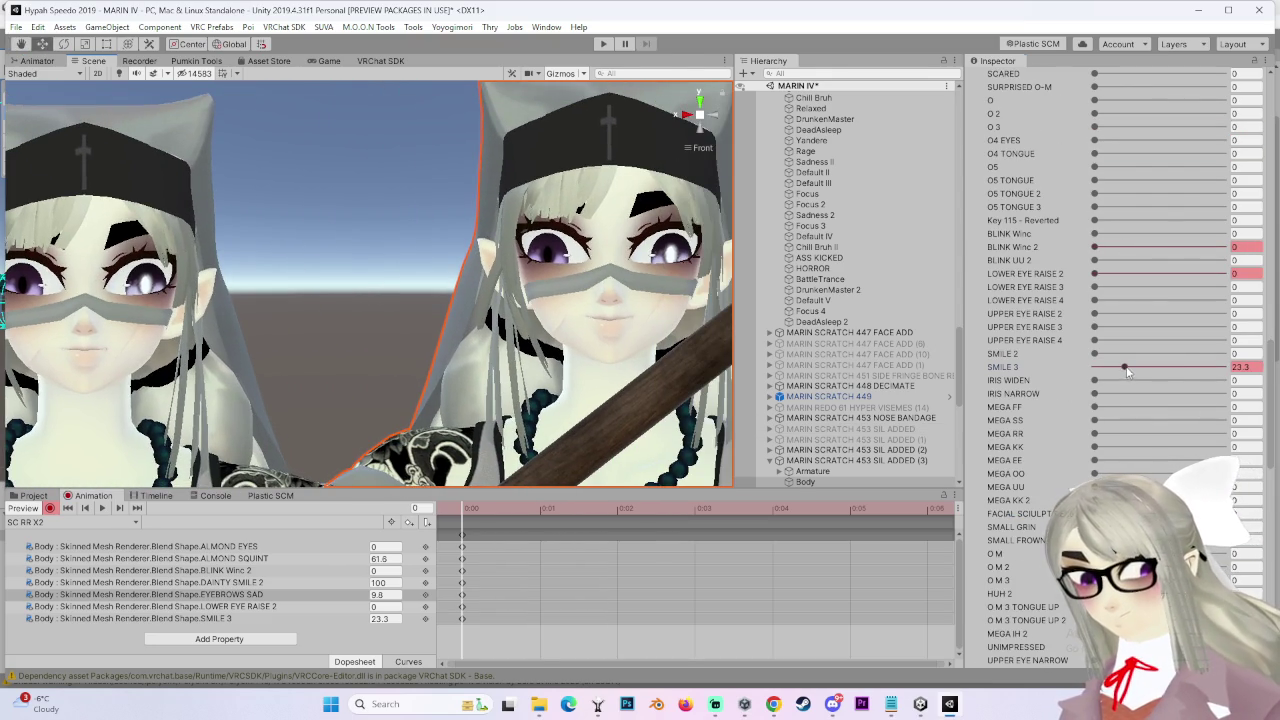
# Trial SMILE 3 at 100 and 64.8 and SMALL GRIN at 84.8, undoing each
pyautogui.moveTo(1127, 372); pyautogui.dragTo(1257, 385)
pyautogui.hotkey('ctrl', 'z')
pyautogui.press('f')
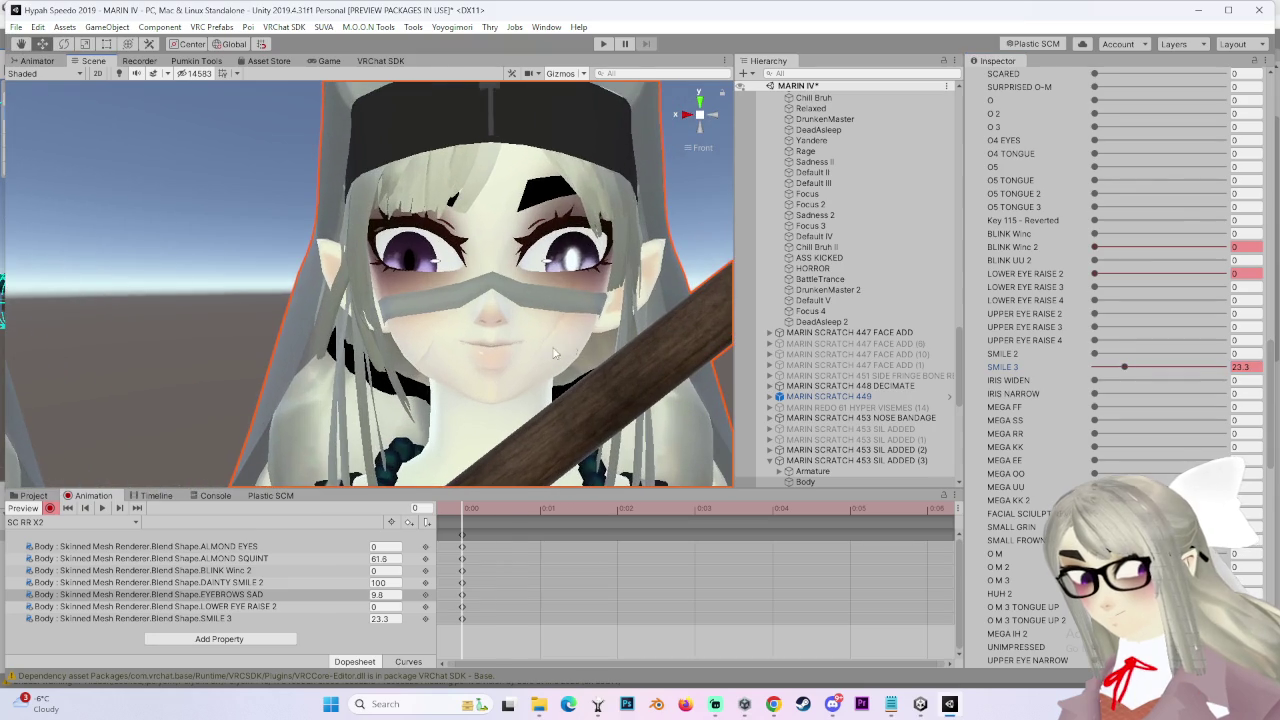
pyautogui.moveTo(1125, 367); pyautogui.dragTo(1179, 370)
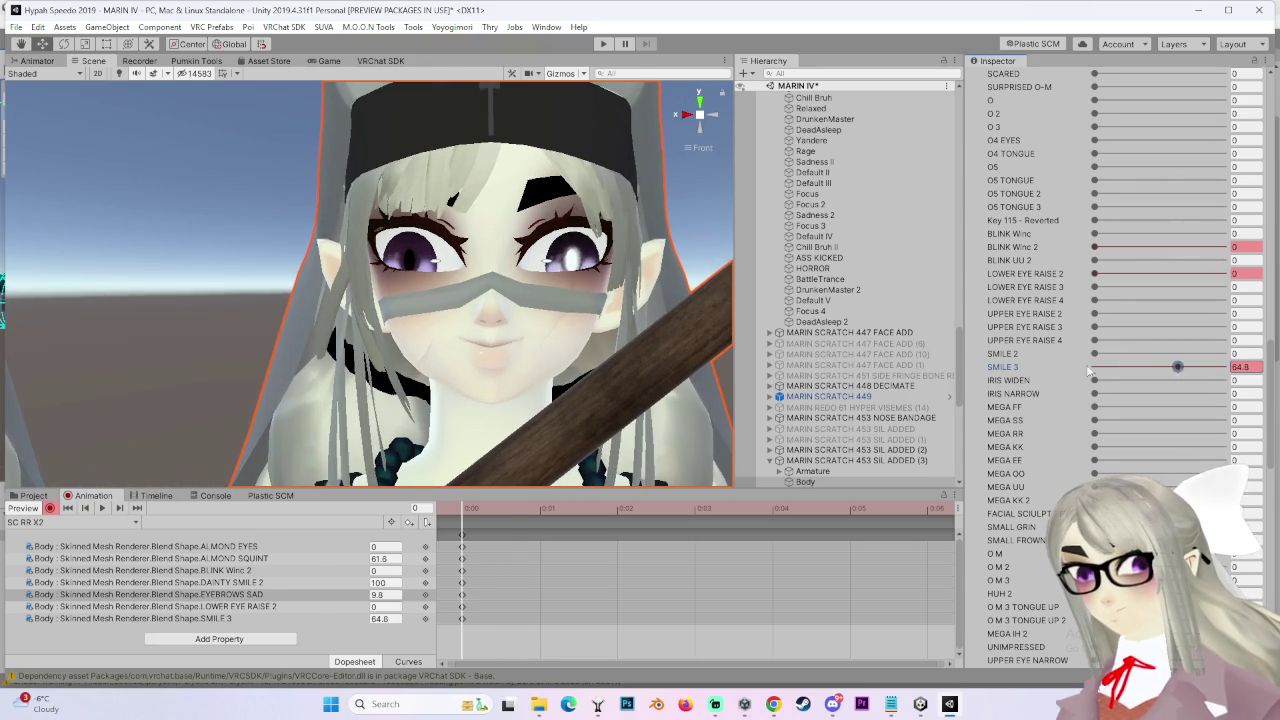
pyautogui.hotkey('ctrl', 'z')
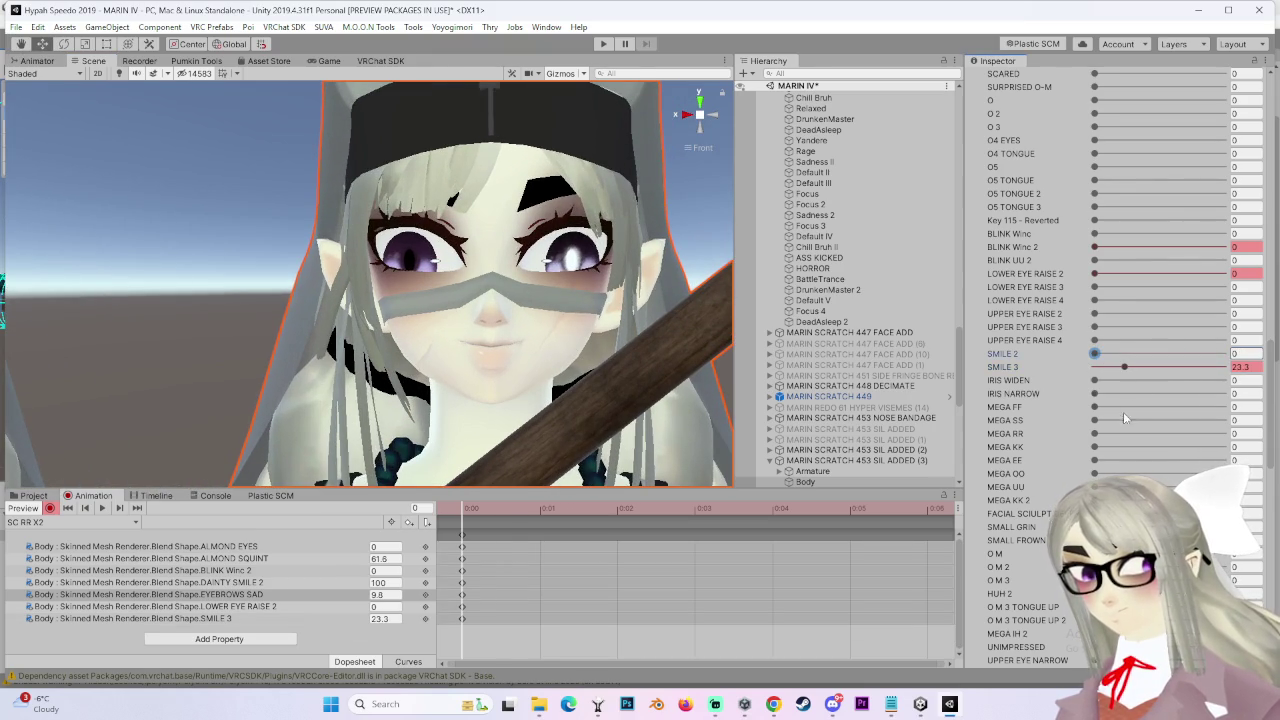
pyautogui.scroll(-8, 1125, 418)
pyautogui.moveTo(1215, 434); pyautogui.dragTo(1175, 434)
pyautogui.scroll(3, 1042, 299)
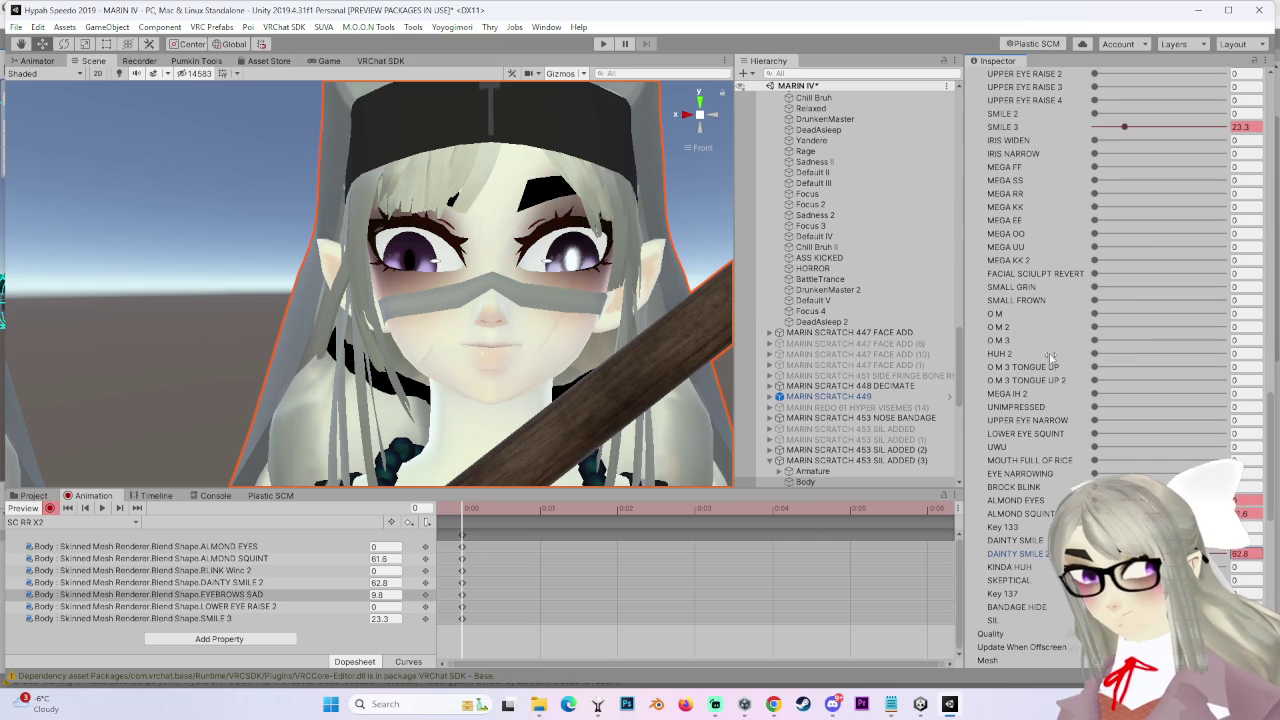
pyautogui.moveTo(1094, 287); pyautogui.dragTo(1204, 287)
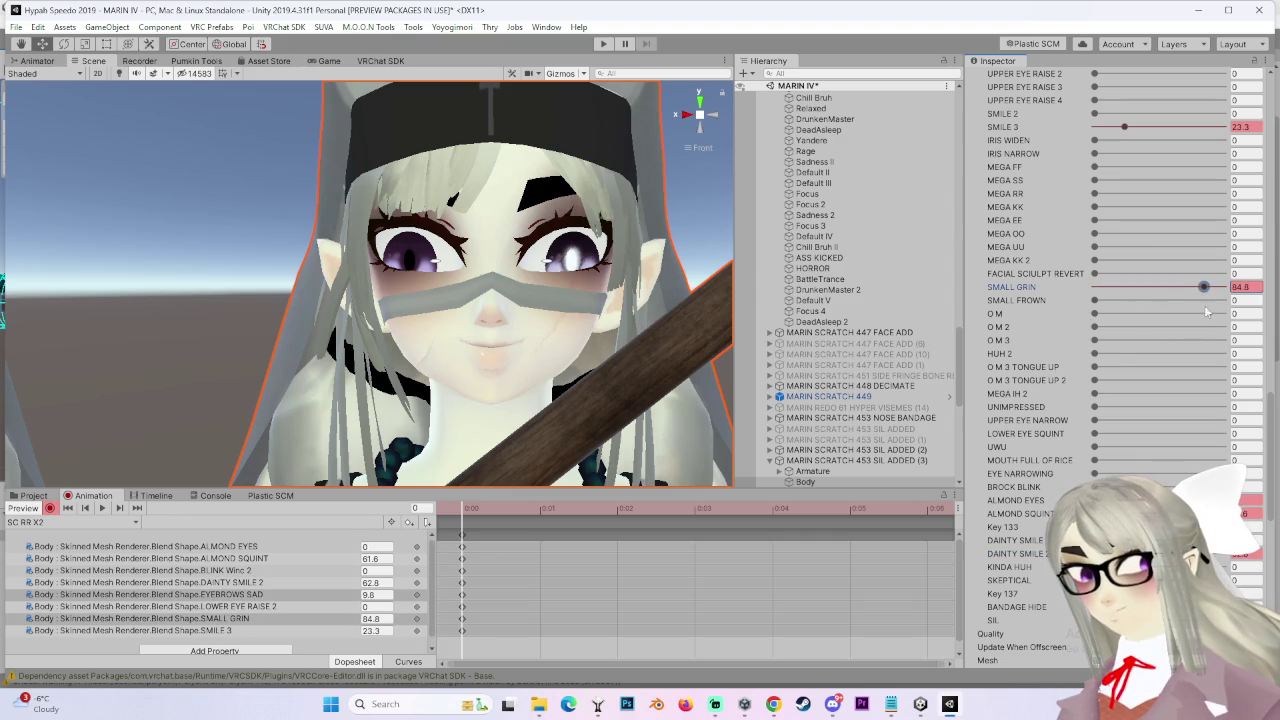
pyautogui.hotkey('ctrl', 'z')
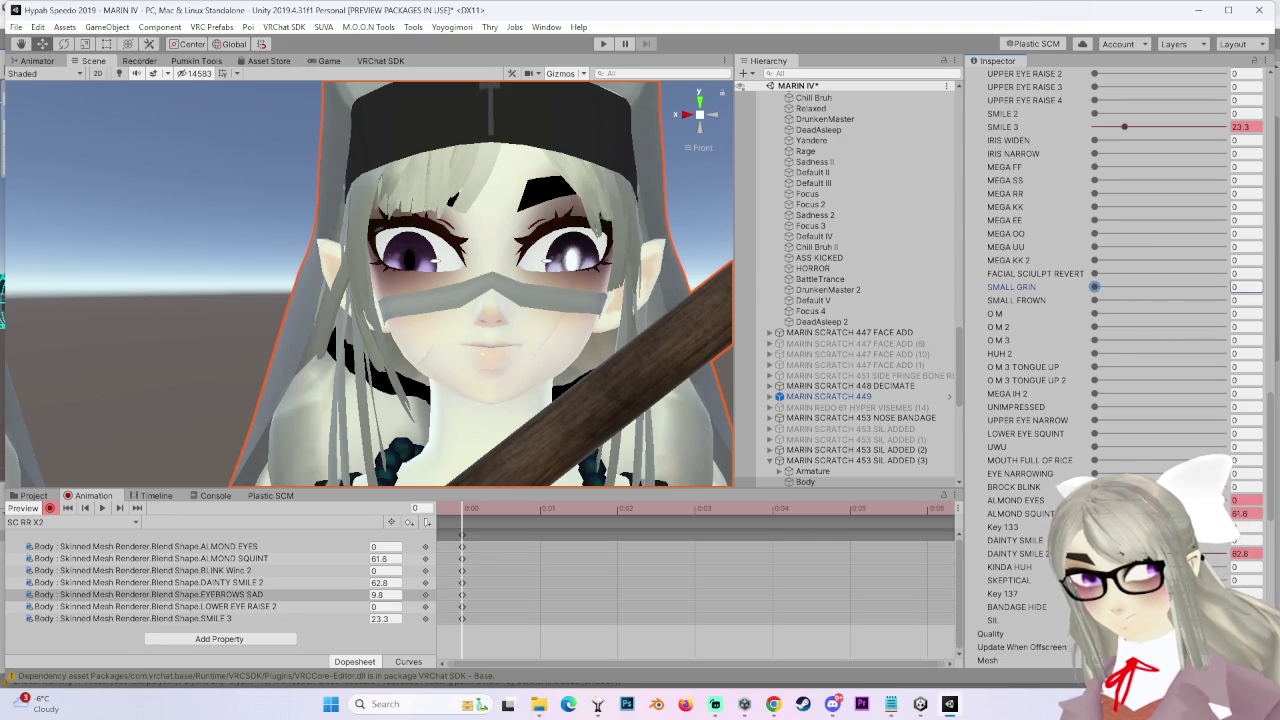
# Key the UWU blend shape at 10.3 after testing several other values
pyautogui.scroll(3, 1008, 513)
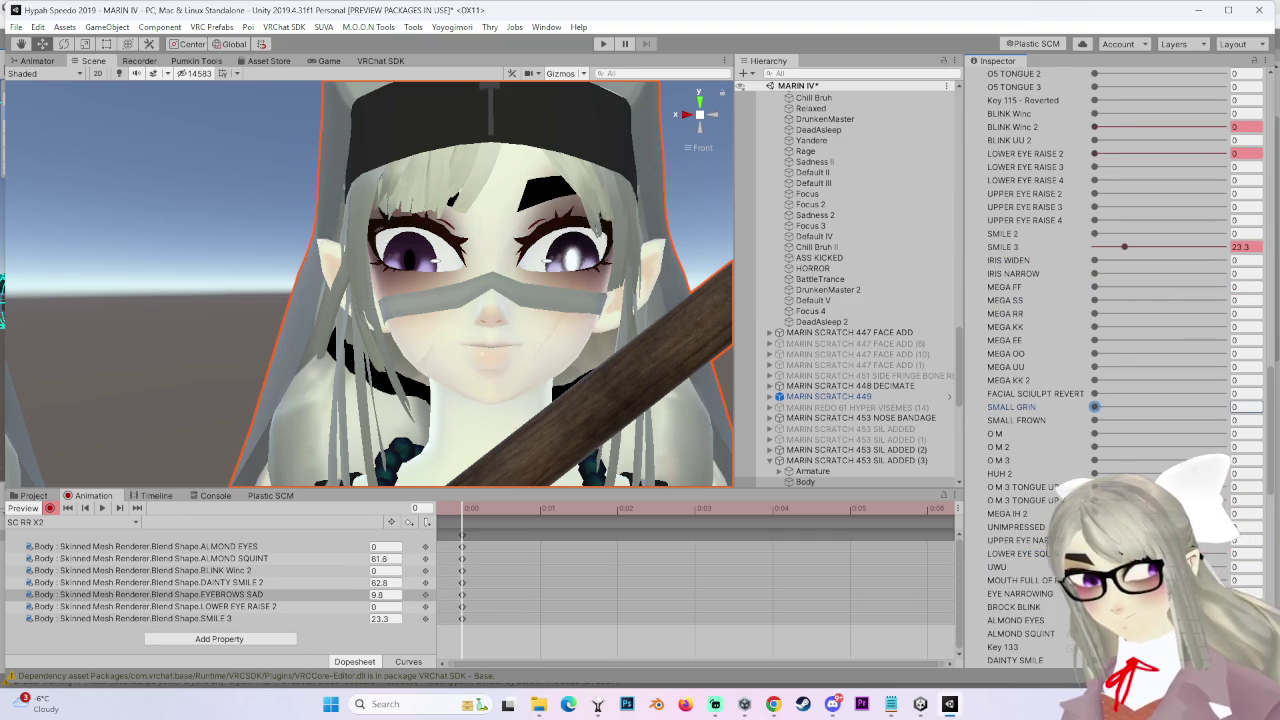
pyautogui.moveTo(1094, 566); pyautogui.dragTo(1138, 566)
pyautogui.hotkey('ctrl', 'z')
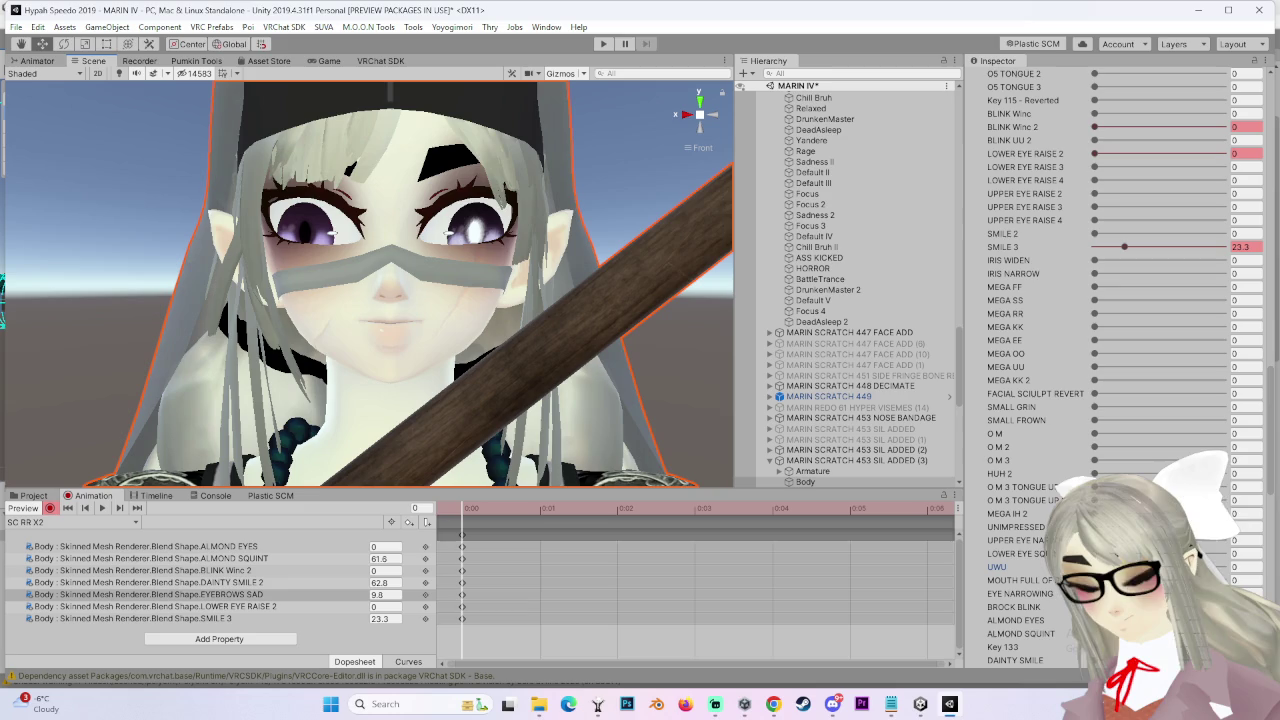
pyautogui.click(1107, 566)
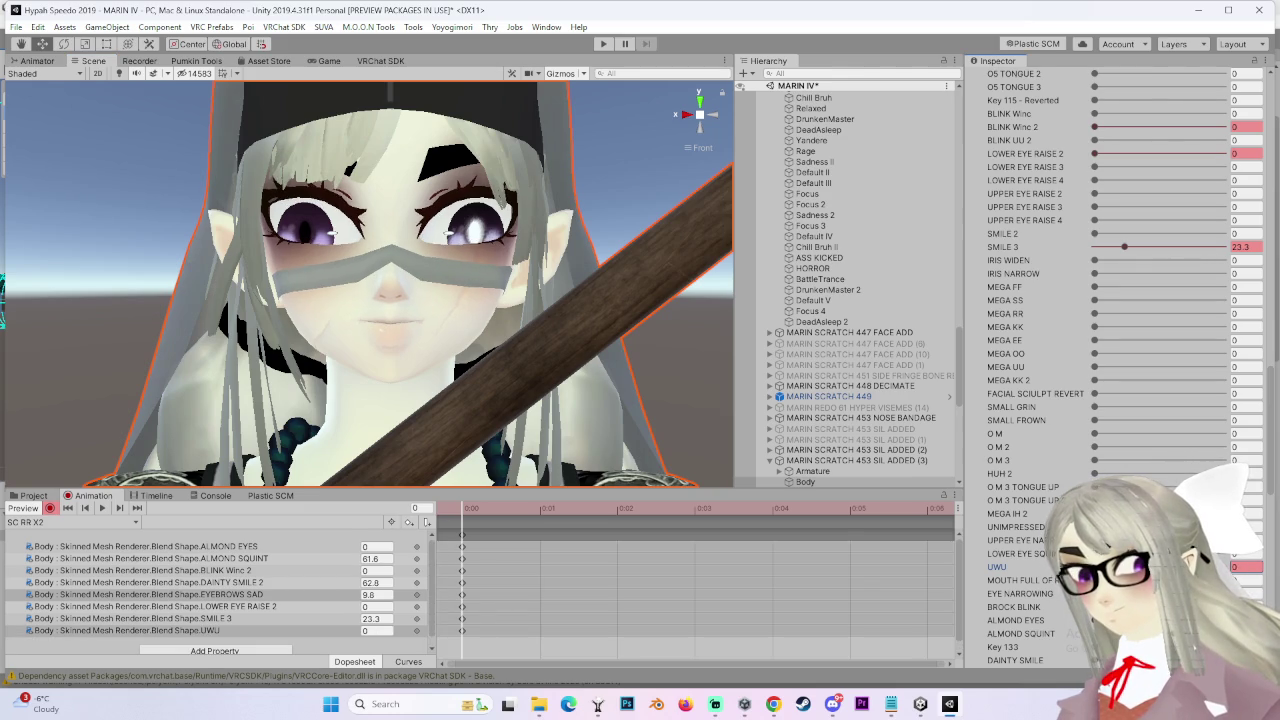
pyautogui.moveTo(1107, 566); pyautogui.dragTo(1113, 566)
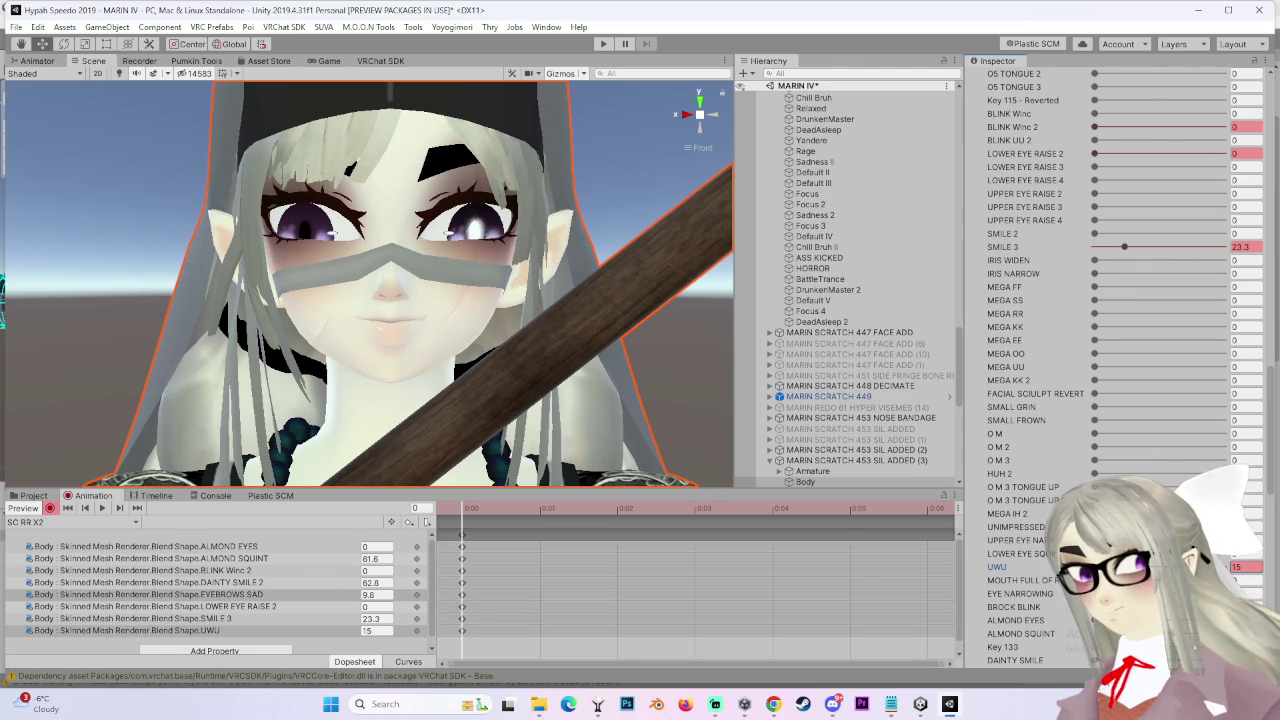
pyautogui.hotkey('ctrl', 'z')
pyautogui.click(1105, 566)
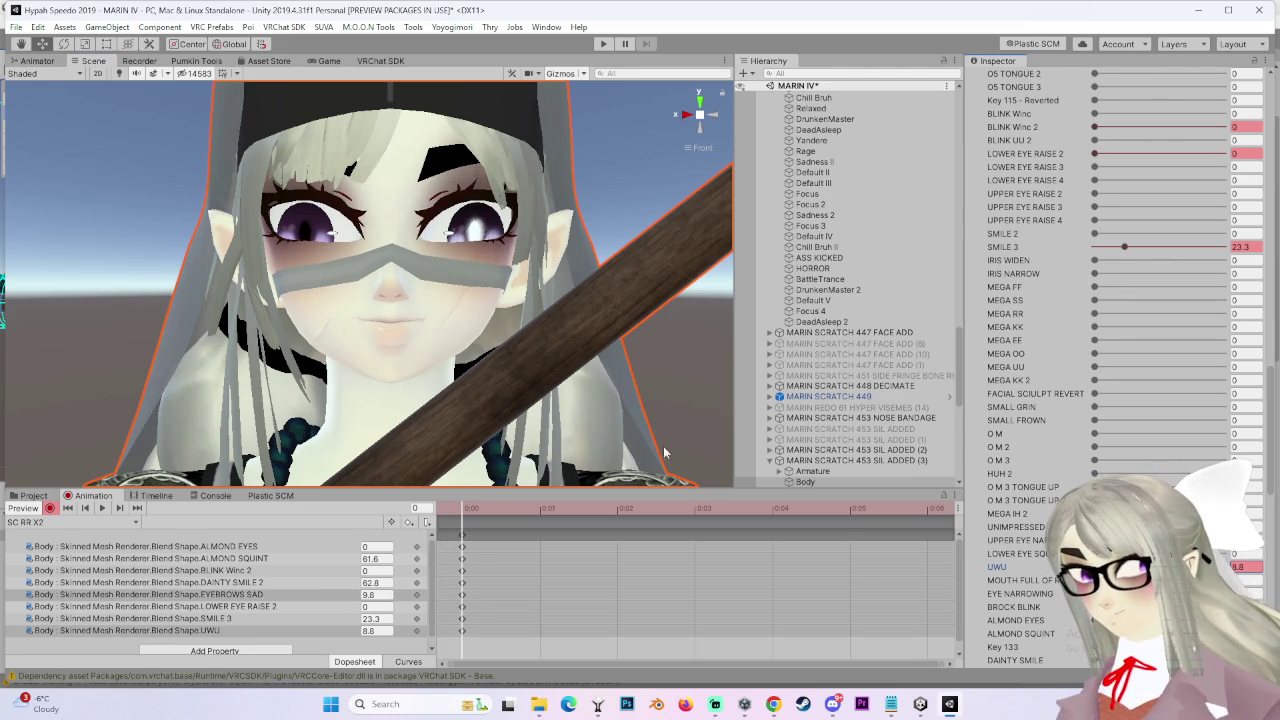
pyautogui.scroll(-5, 664, 453)
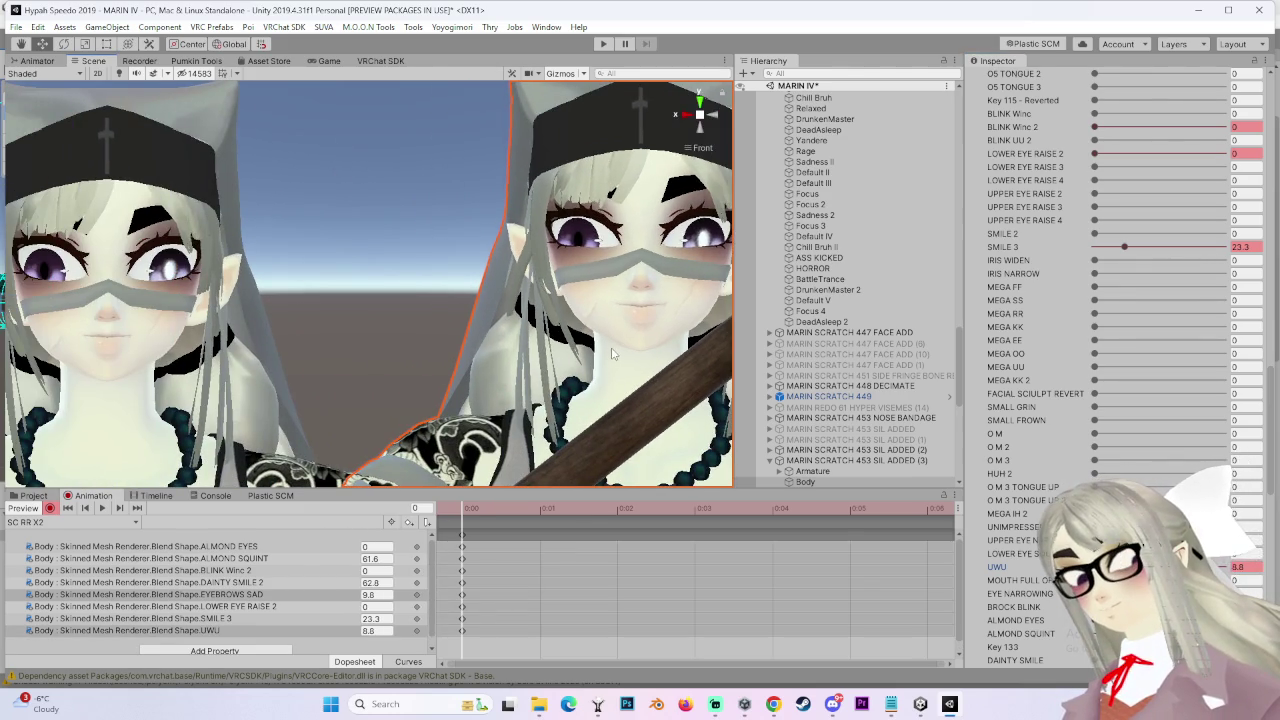
pyautogui.hotkey('ctrl', 'z')
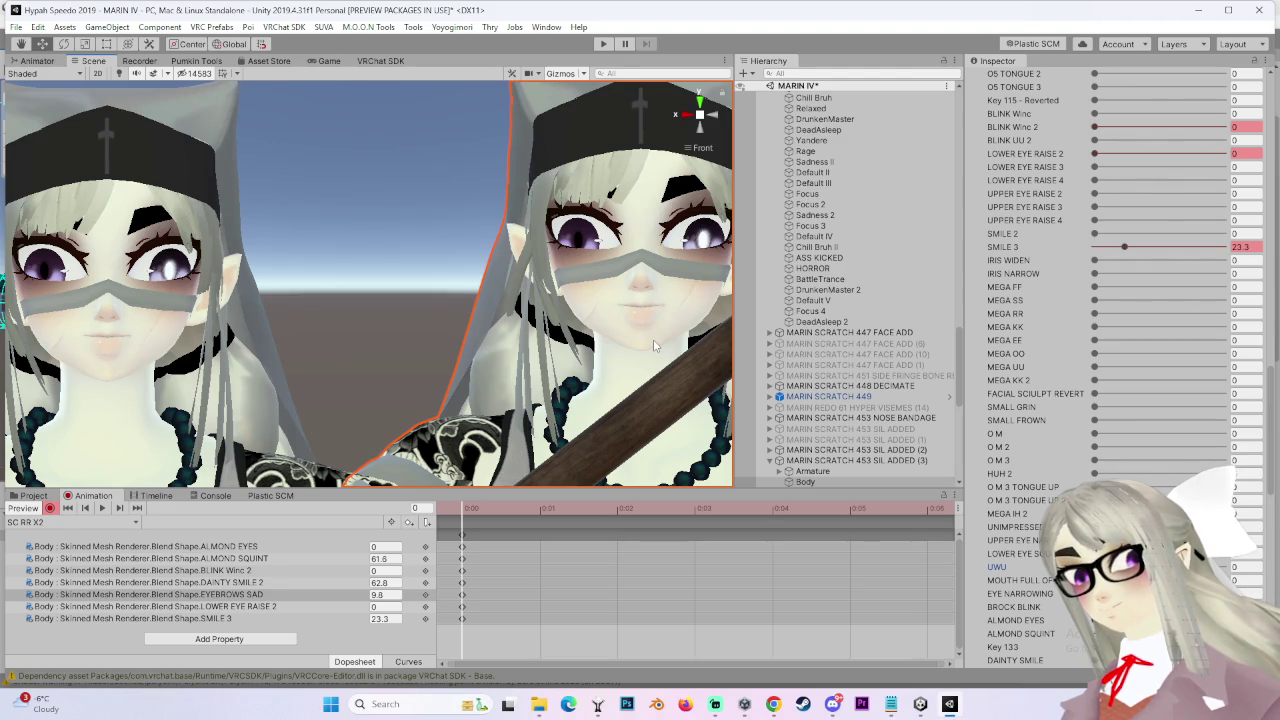
pyautogui.scroll(5, 653, 339)
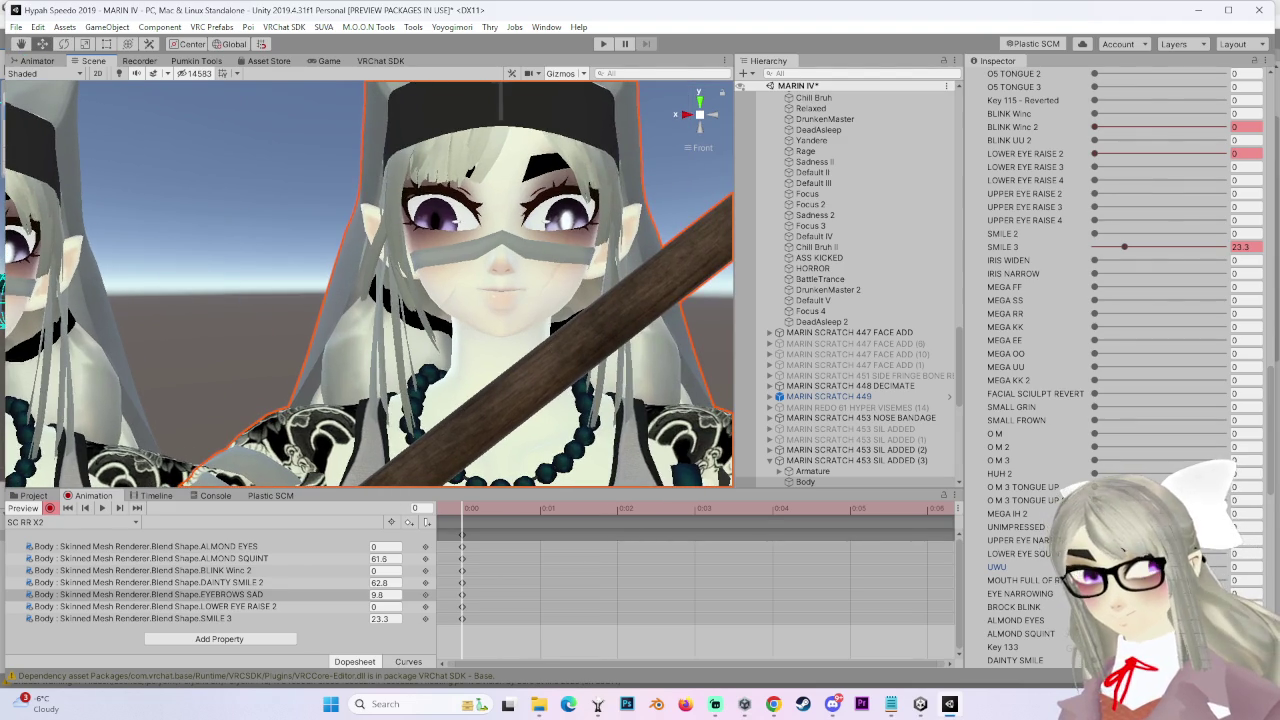
pyautogui.moveTo(1094, 566); pyautogui.dragTo(1108, 566)
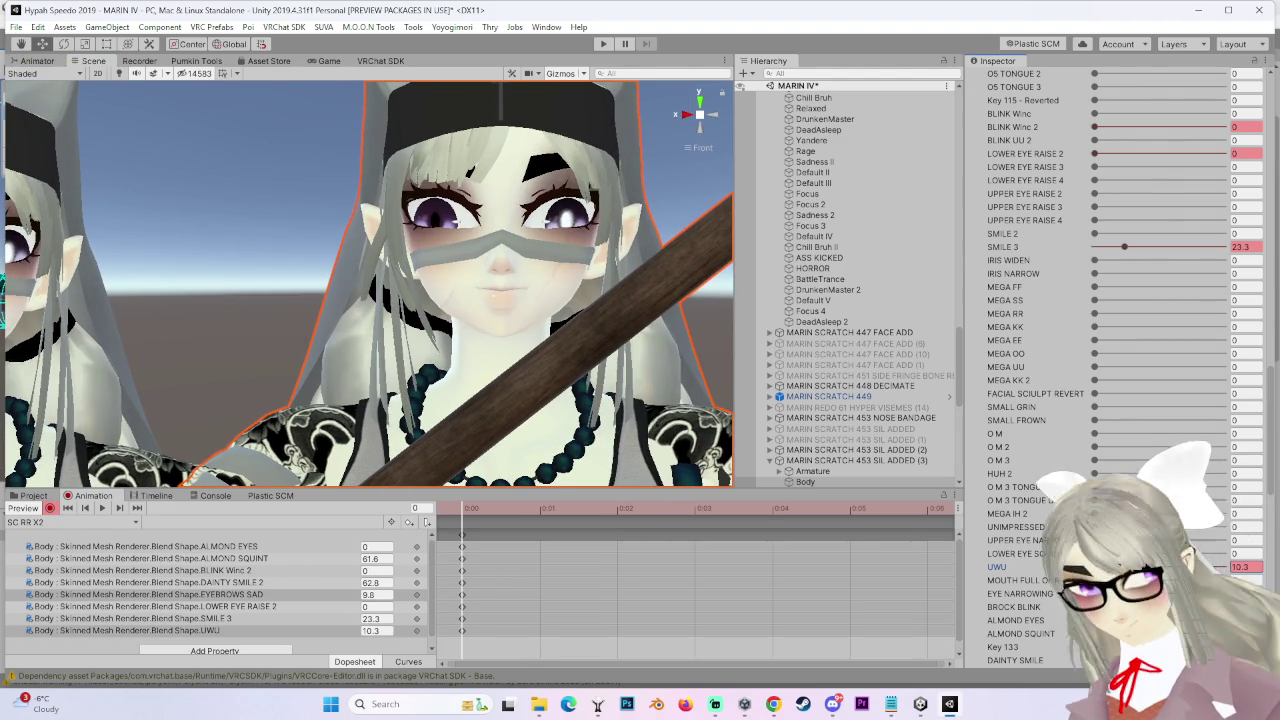
# Test DAINTY SMILE 2 at 0, then bring it back up to 62.8
pyautogui.scroll(-2, 527, 330)
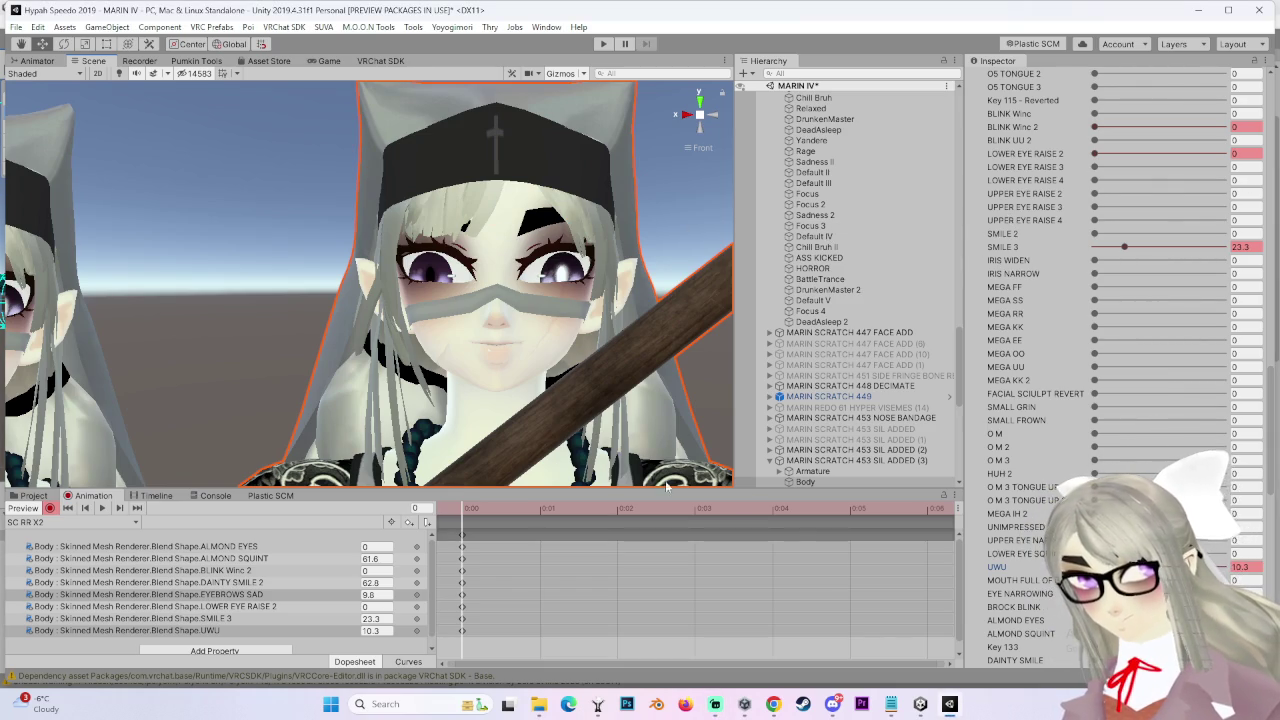
pyautogui.moveTo(1126, 248)
pyautogui.mouseDown()
pyautogui.moveTo(1095, 247)
pyautogui.moveTo(1145, 250)
pyautogui.mouseUp()
pyautogui.moveTo(578, 325)
pyautogui.mouseDown()
pyautogui.moveTo(576, 357)
pyautogui.moveTo(566, 351)
pyautogui.moveTo(587, 364)
pyautogui.mouseUp()
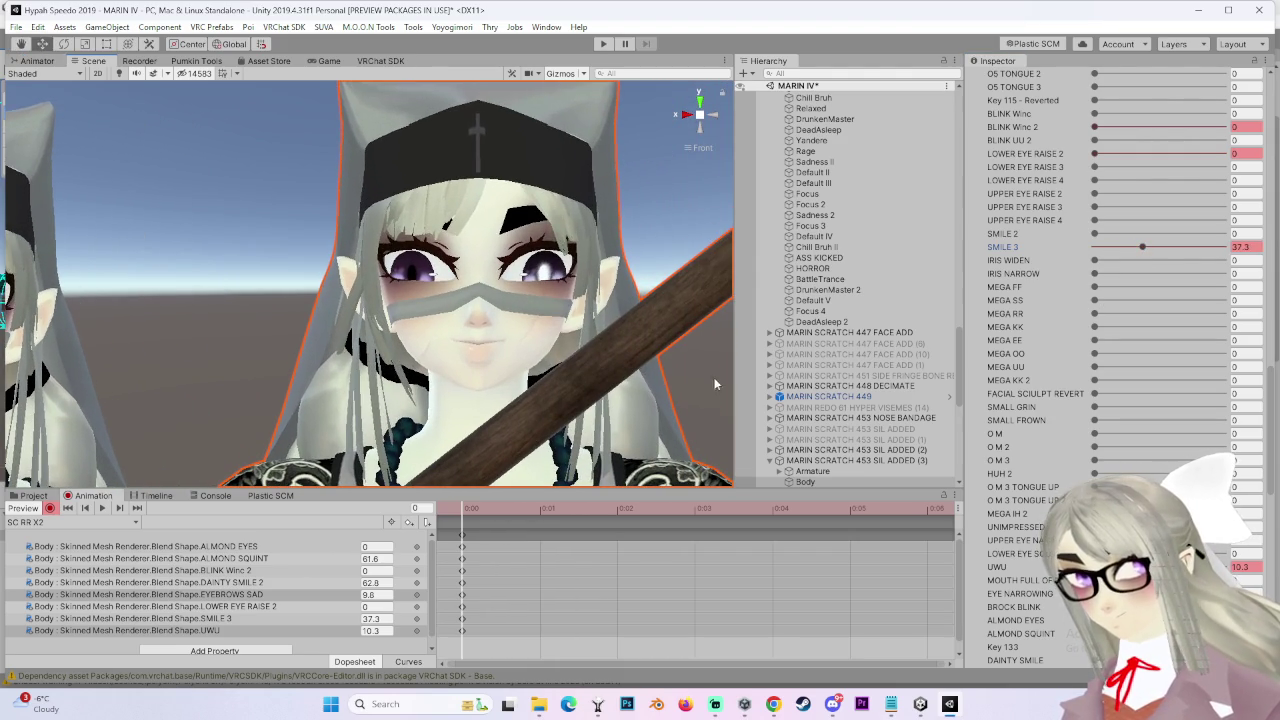
pyautogui.scroll(-3, 1220, 582)
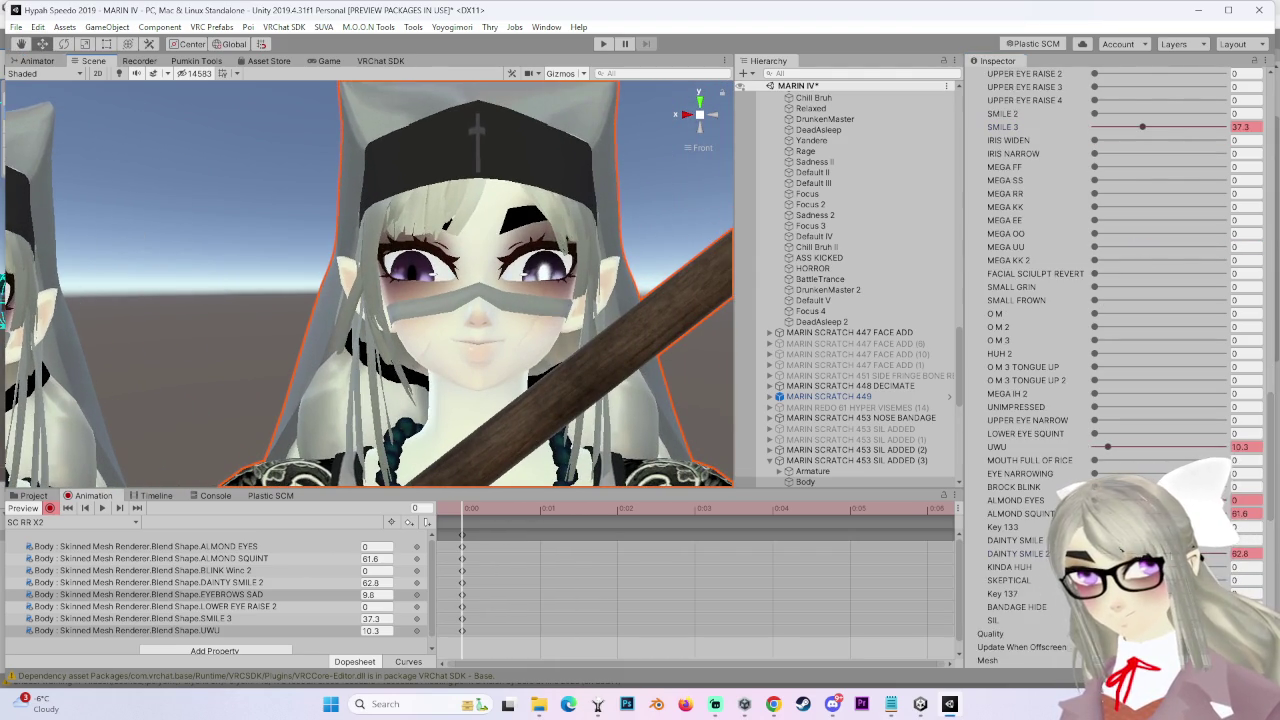
pyautogui.moveTo(1050, 553); pyautogui.dragTo(1003, 553)
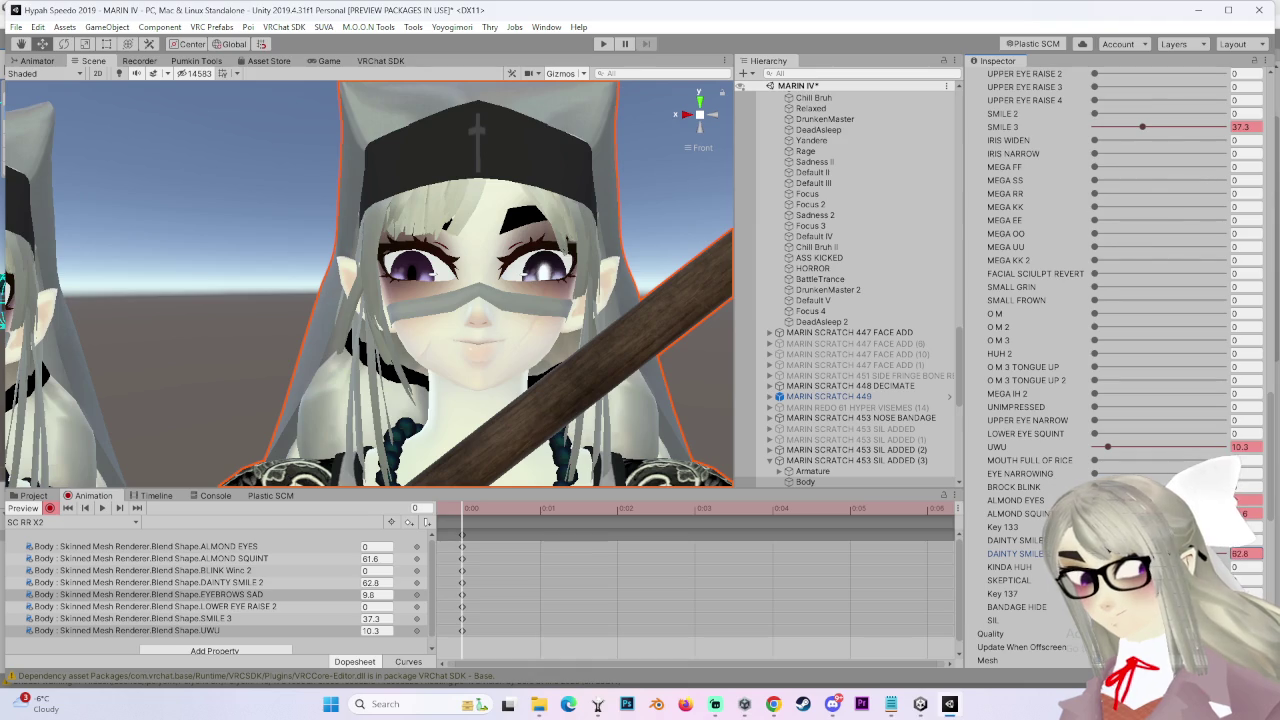
pyautogui.moveTo(1220, 558); pyautogui.dragTo(1222, 553)
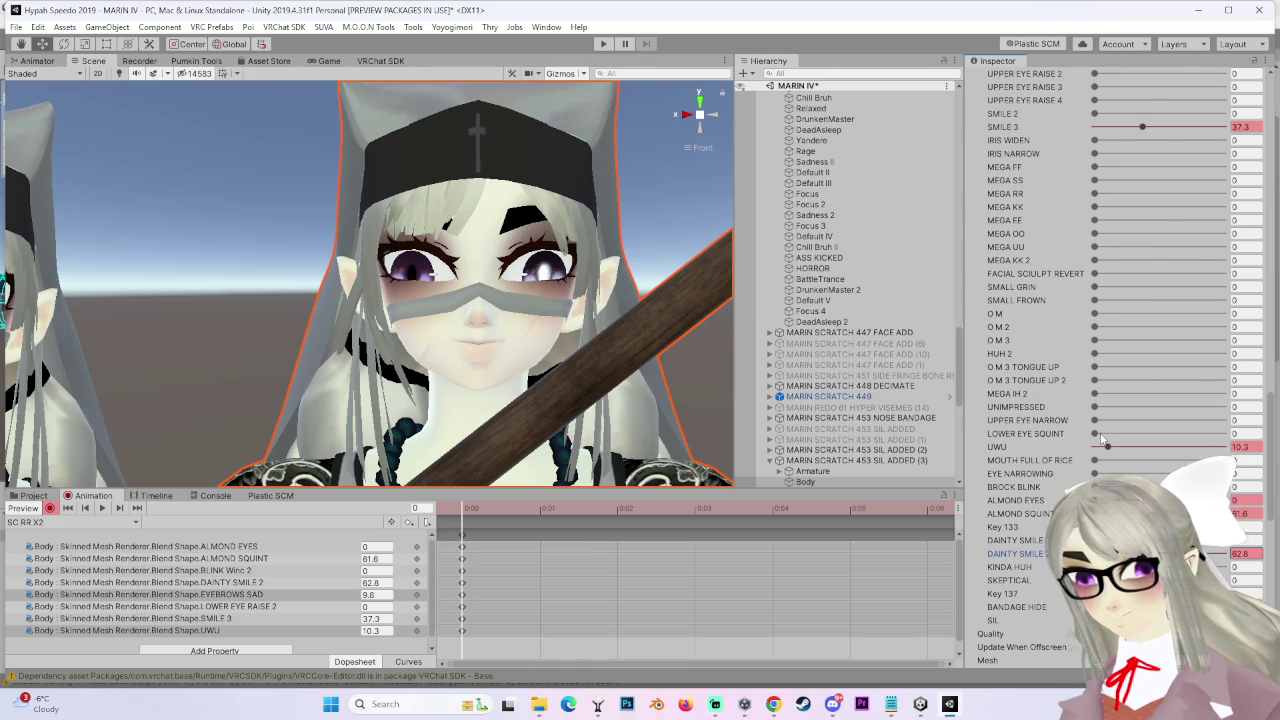
# Try SMILE 3 at 0, 29.5 and 100, ending with it keyed at 0
pyautogui.scroll(6, 1116, 456)
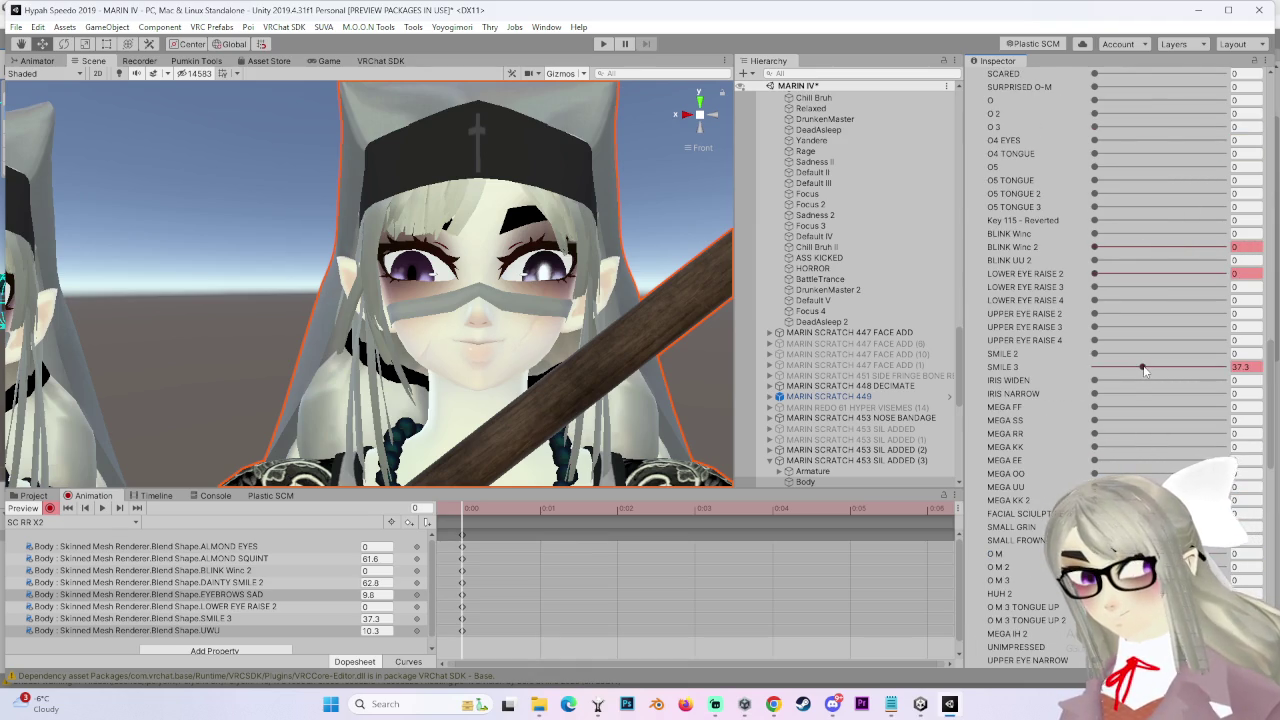
pyautogui.moveTo(1144, 370); pyautogui.dragTo(1048, 367)
pyautogui.click(1132, 368)
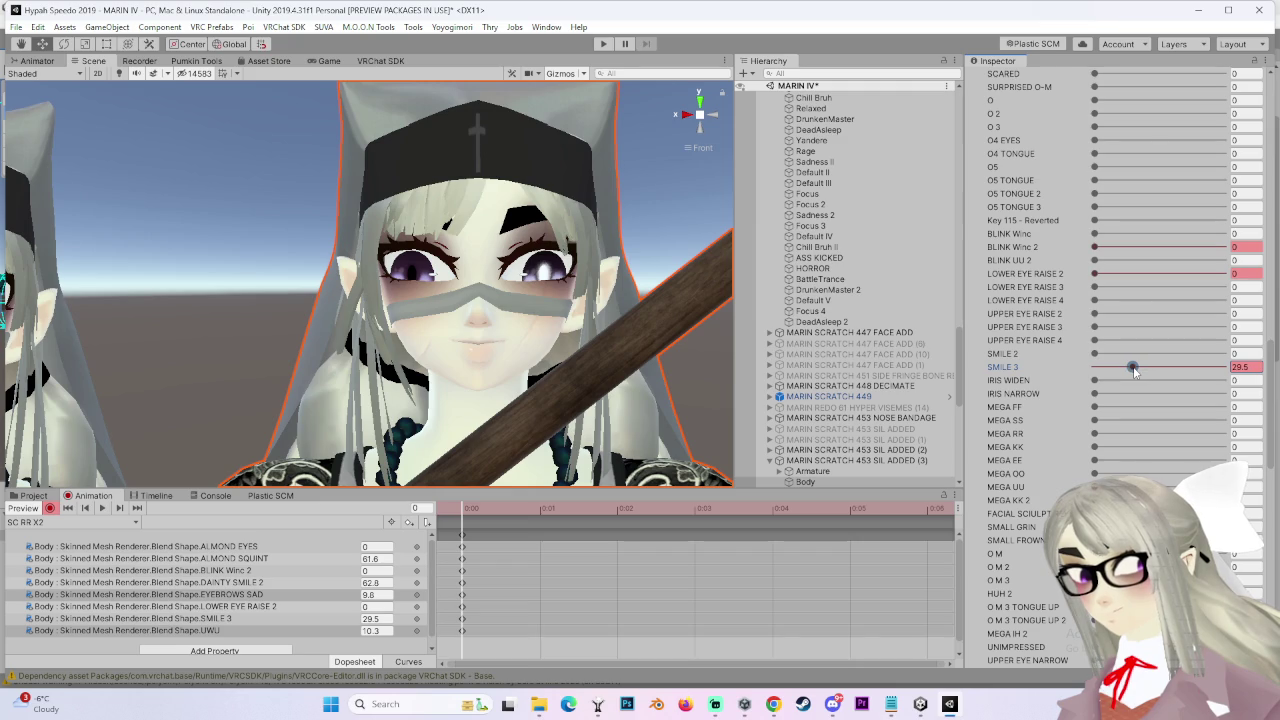
pyautogui.moveTo(1196, 368)
pyautogui.mouseDown()
pyautogui.moveTo(1222, 367)
pyautogui.moveTo(1095, 368)
pyautogui.mouseUp()
pyautogui.scroll(3, 1162, 367)
pyautogui.scroll(5, 1145, 370)
pyautogui.scroll(4, 1112, 421)
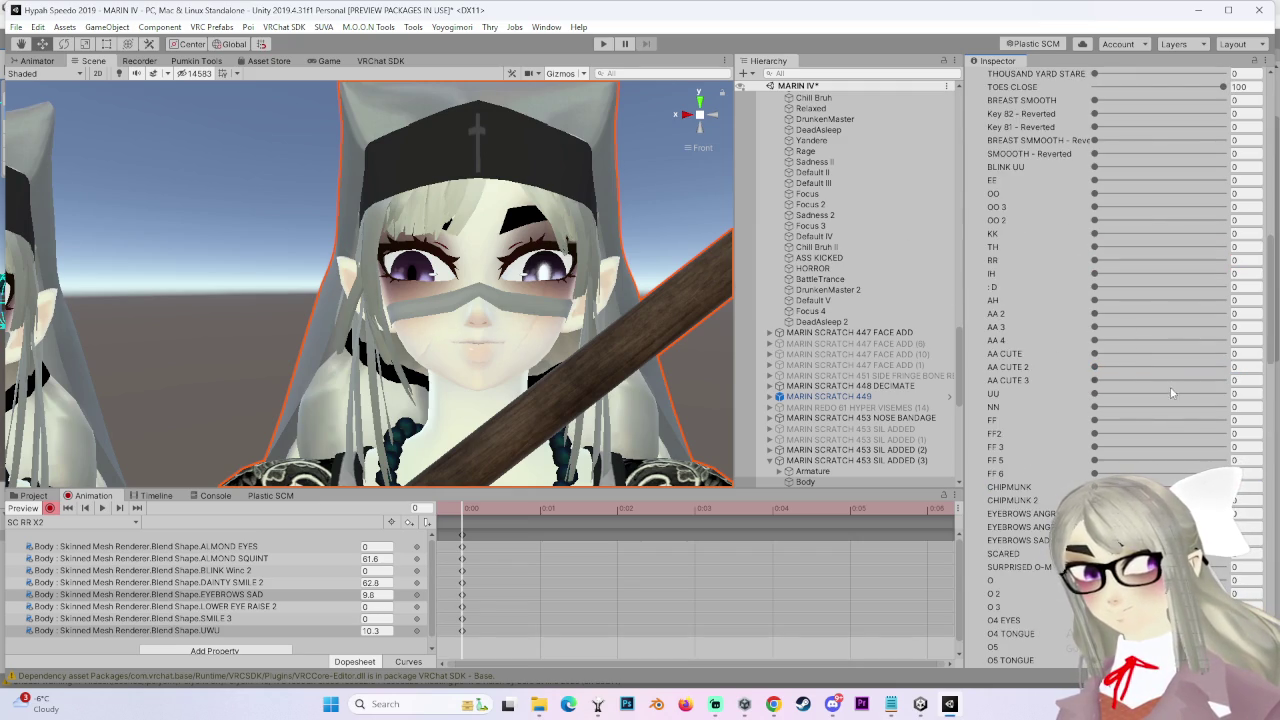
pyautogui.scroll(3, 1172, 393)
pyautogui.scroll(3, 1106, 264)
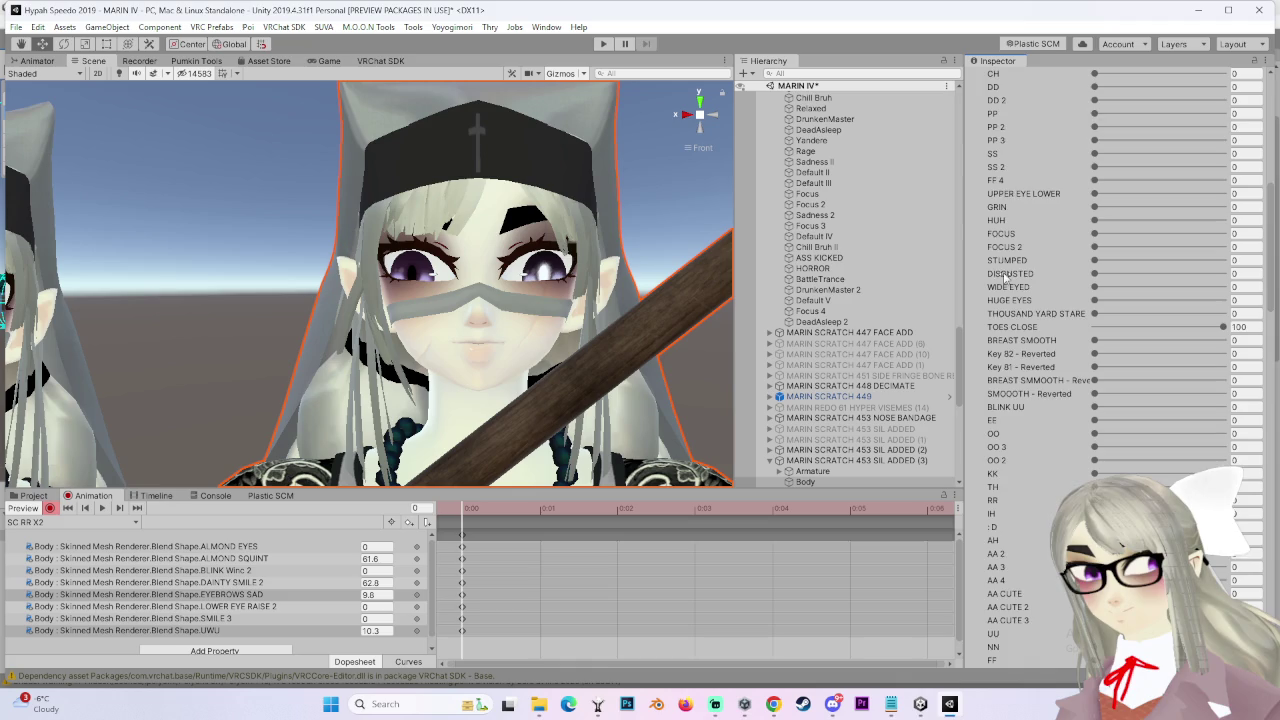
# Key SMILE at 29 and frame the avatar's face from the front
pyautogui.scroll(6, 1005, 277)
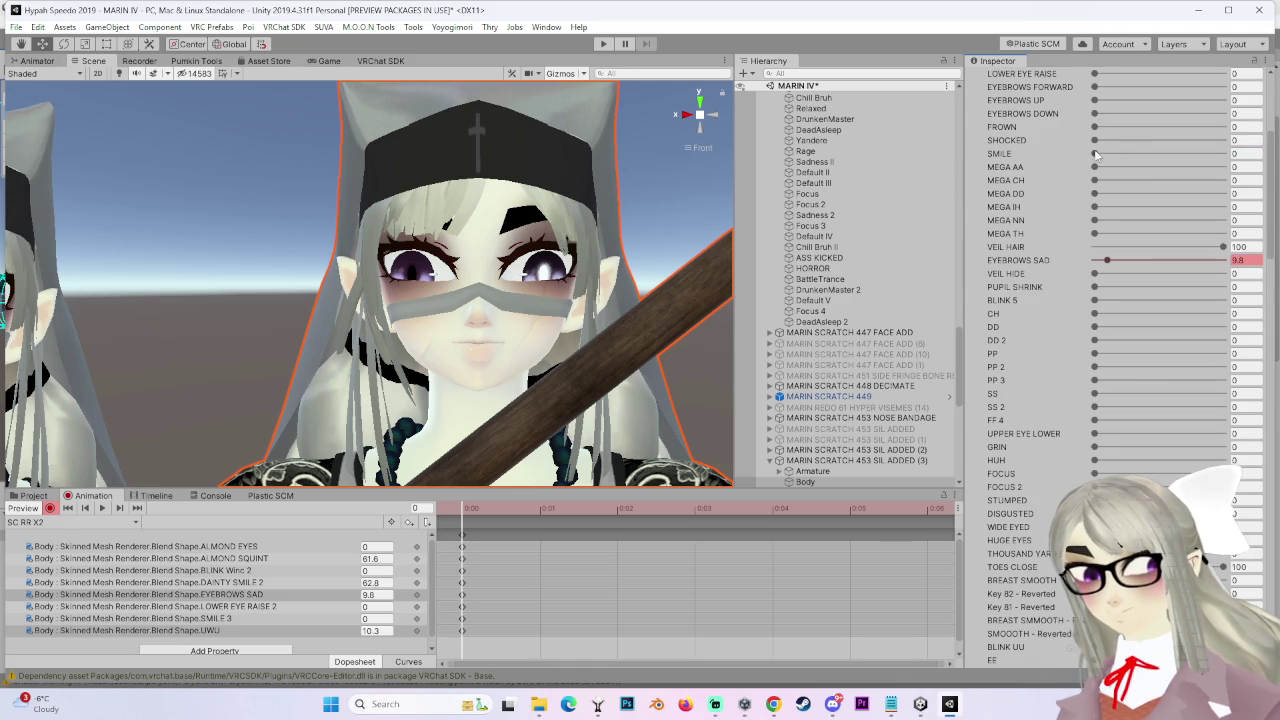
pyautogui.click(1095, 154)
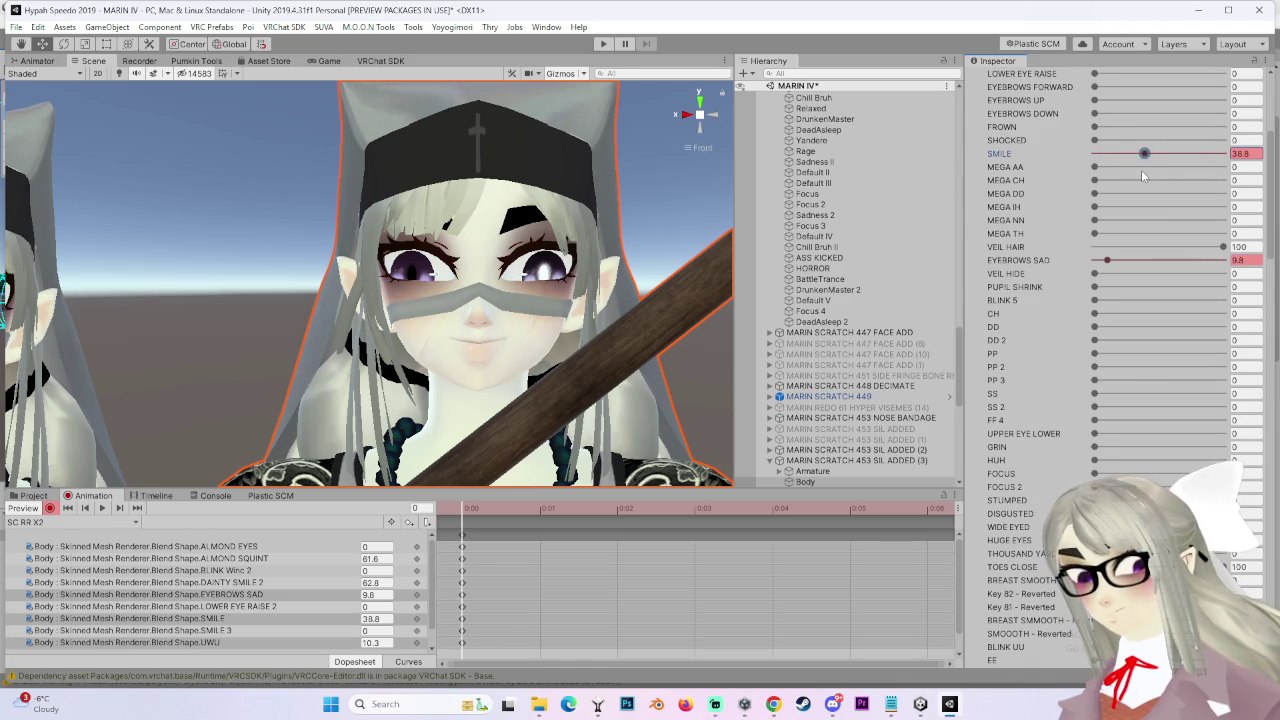
pyautogui.moveTo(1139, 154)
pyautogui.mouseDown()
pyautogui.moveTo(1095, 154)
pyautogui.moveTo(1131, 154)
pyautogui.mouseUp()
pyautogui.moveTo(540, 270)
pyautogui.mouseDown()
pyautogui.moveTo(578, 267)
pyautogui.moveTo(608, 303)
pyautogui.moveTo(573, 295)
pyautogui.moveTo(507, 317)
pyautogui.moveTo(551, 306)
pyautogui.moveTo(532, 308)
pyautogui.moveTo(677, 111)
pyautogui.mouseUp()
pyautogui.scroll(2, 553, 305)
pyautogui.click(715, 118)
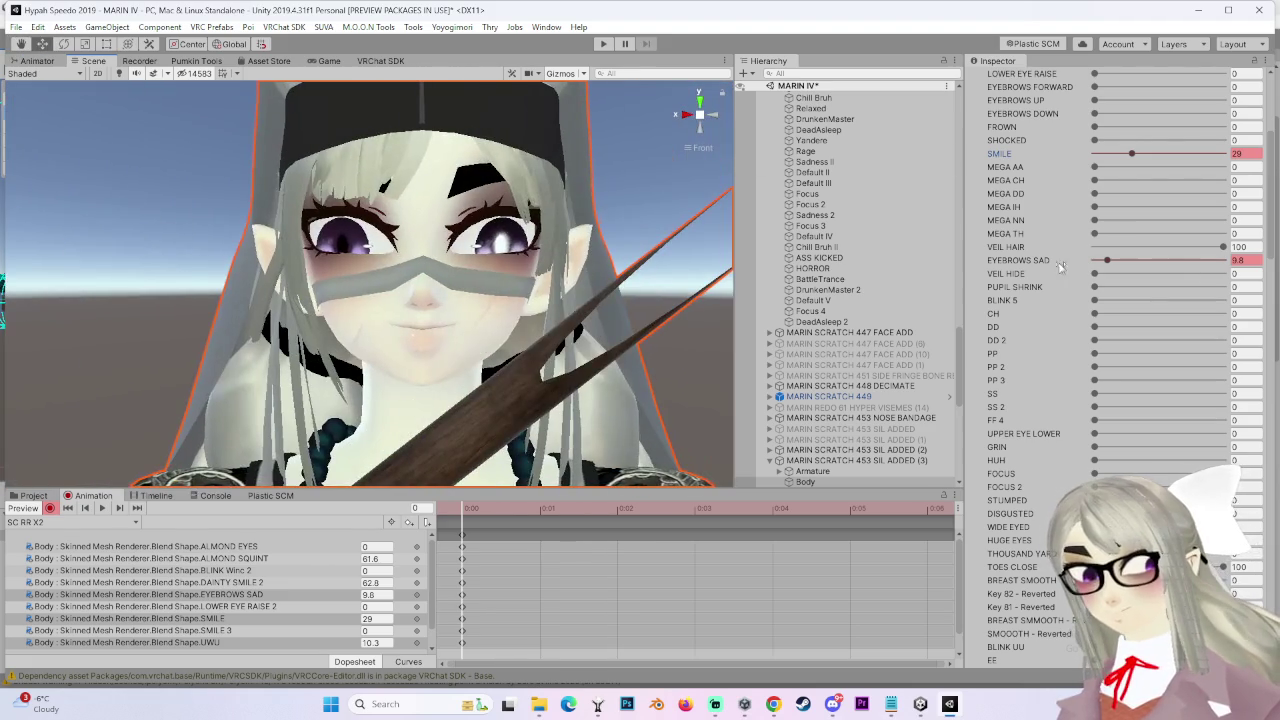
pyautogui.scroll(5, 1054, 299)
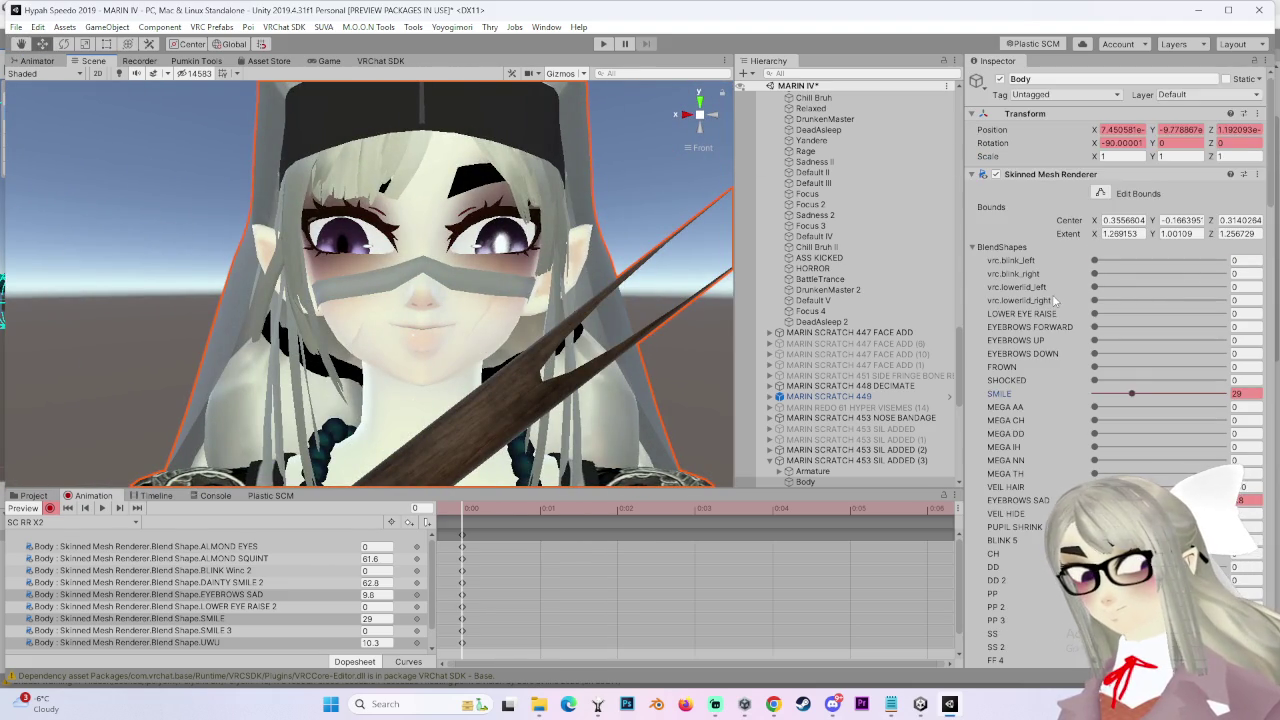
pyautogui.scroll(-8, 1108, 405)
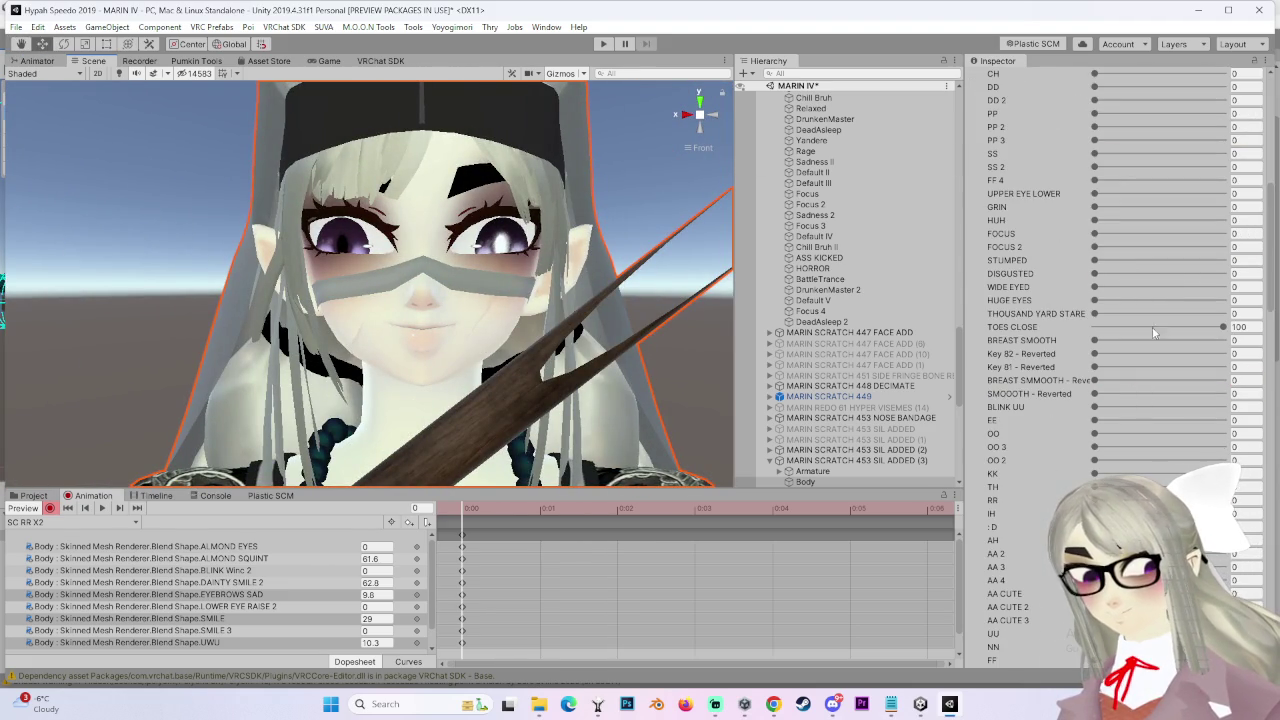
pyautogui.scroll(-10, 1152, 400)
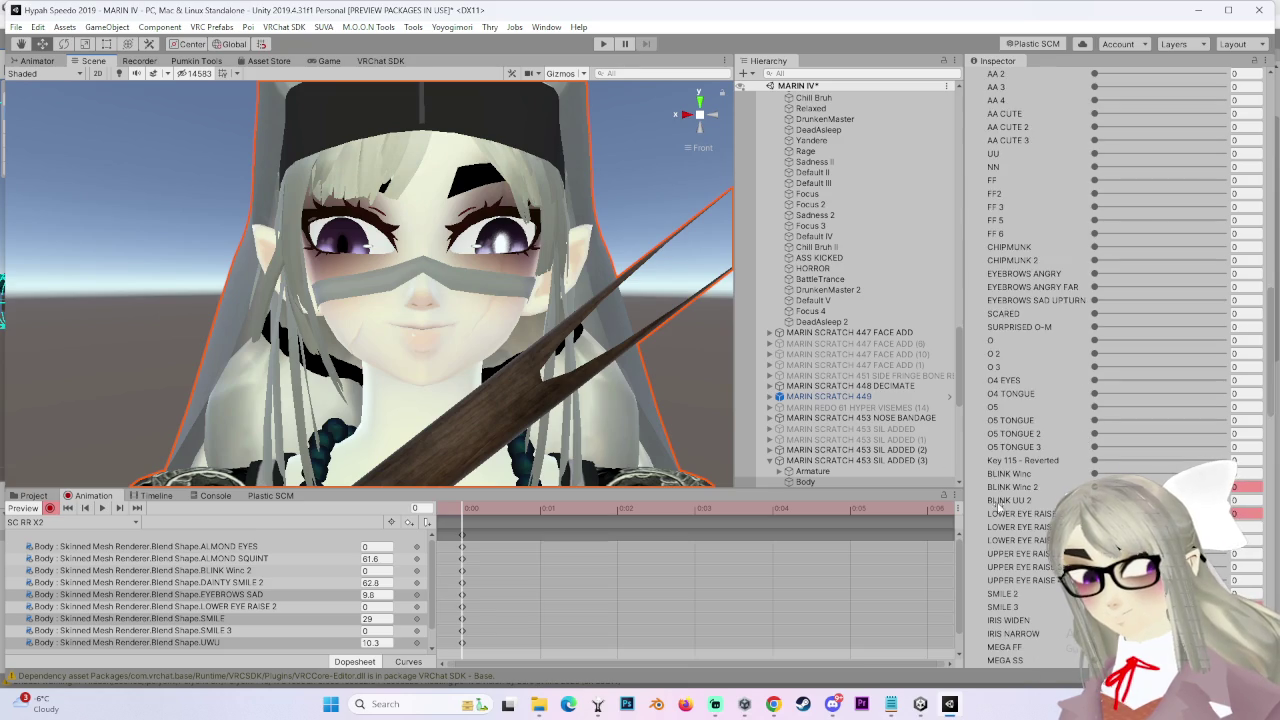
pyautogui.scroll(-2, 1152, 400)
pyautogui.scroll(-4, 1075, 440)
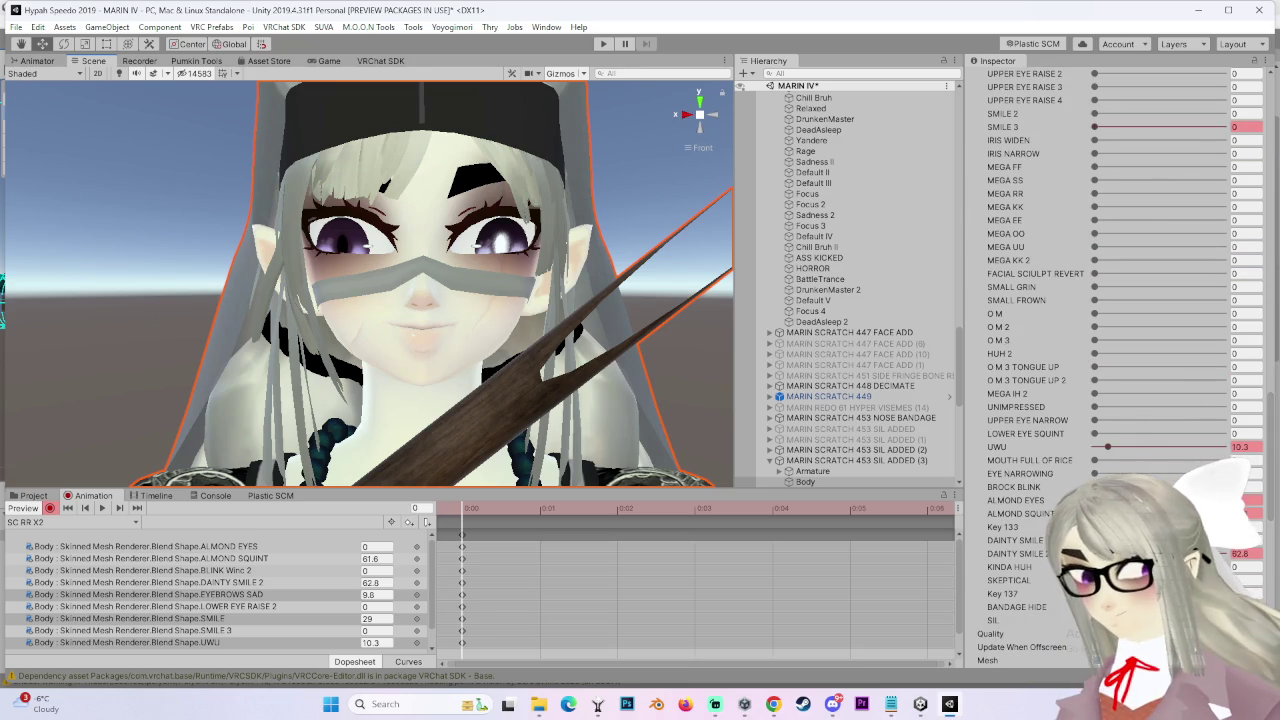
# Test ALMOND SQUINT at 30.6 and 100, undoing both to keep it at 61.6
pyautogui.moveTo(1020, 513); pyautogui.dragTo(1000, 513)
pyautogui.hotkey('ctrl', 'z')
pyautogui.scroll(-2, 474, 413)
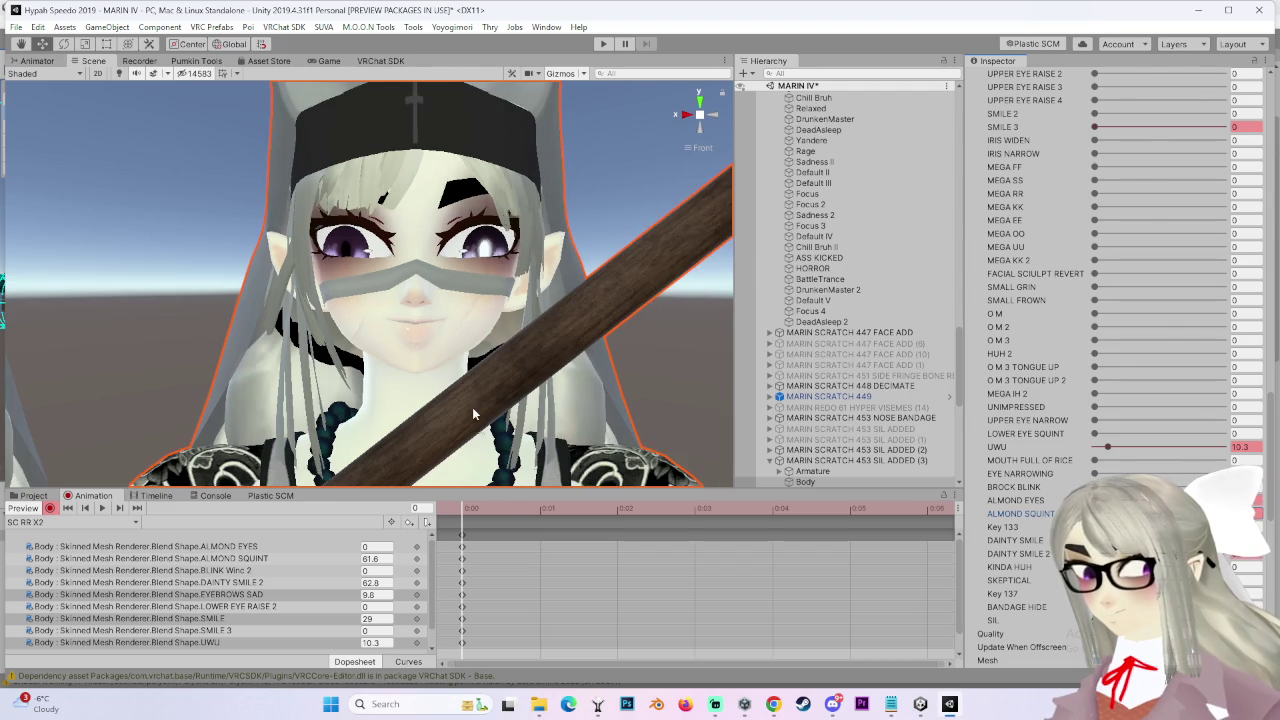
pyautogui.moveTo(250, 348); pyautogui.dragTo(592, 376)
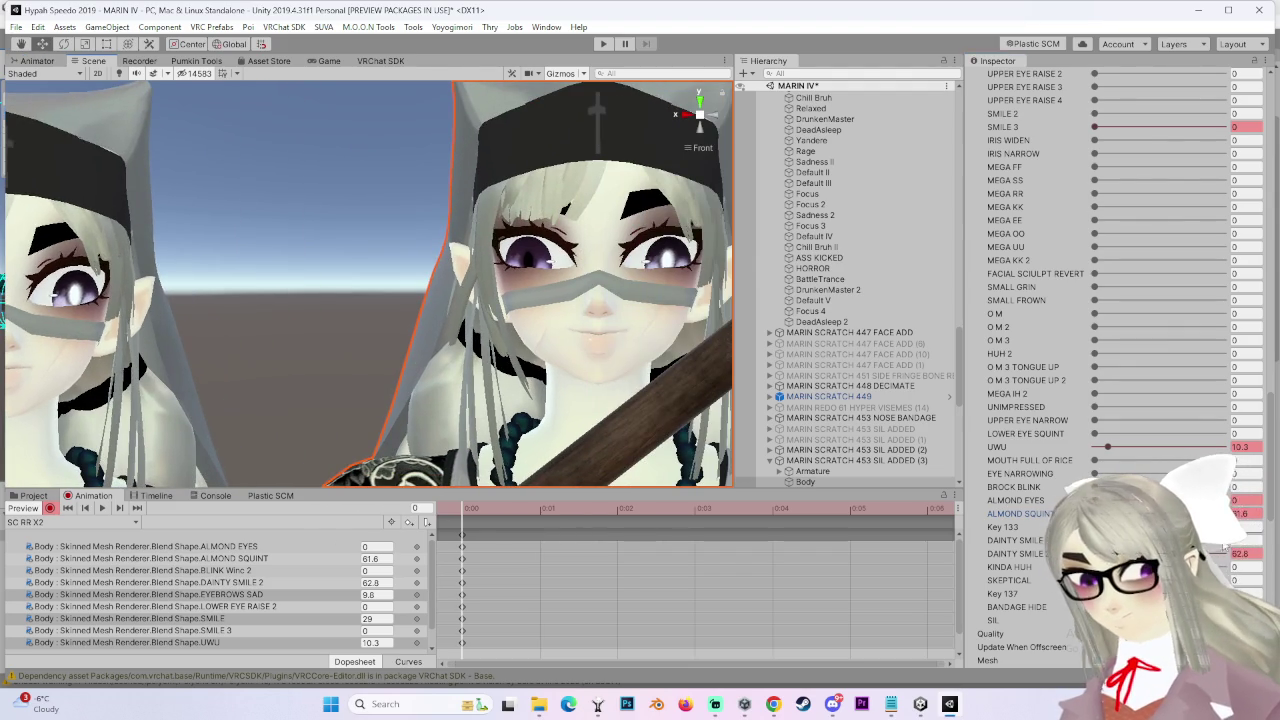
pyautogui.moveTo(1200, 513); pyautogui.dragTo(1248, 514)
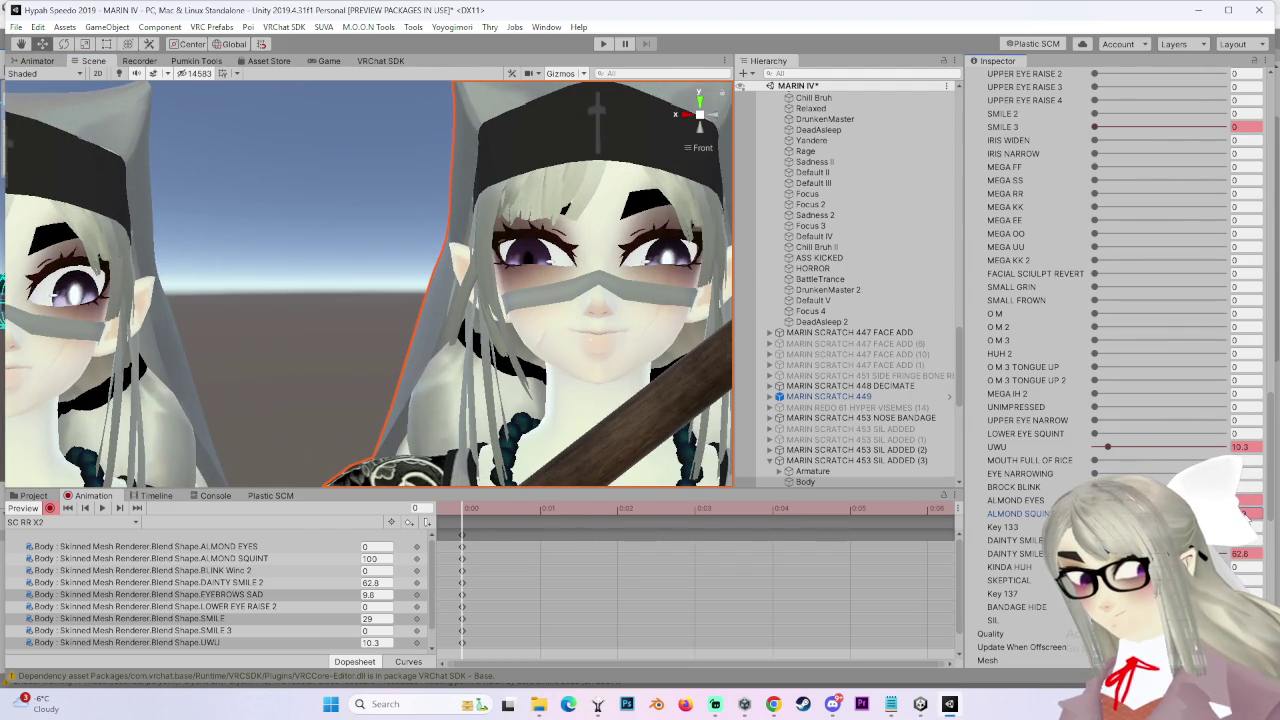
pyautogui.hotkey('ctrl', 'z')
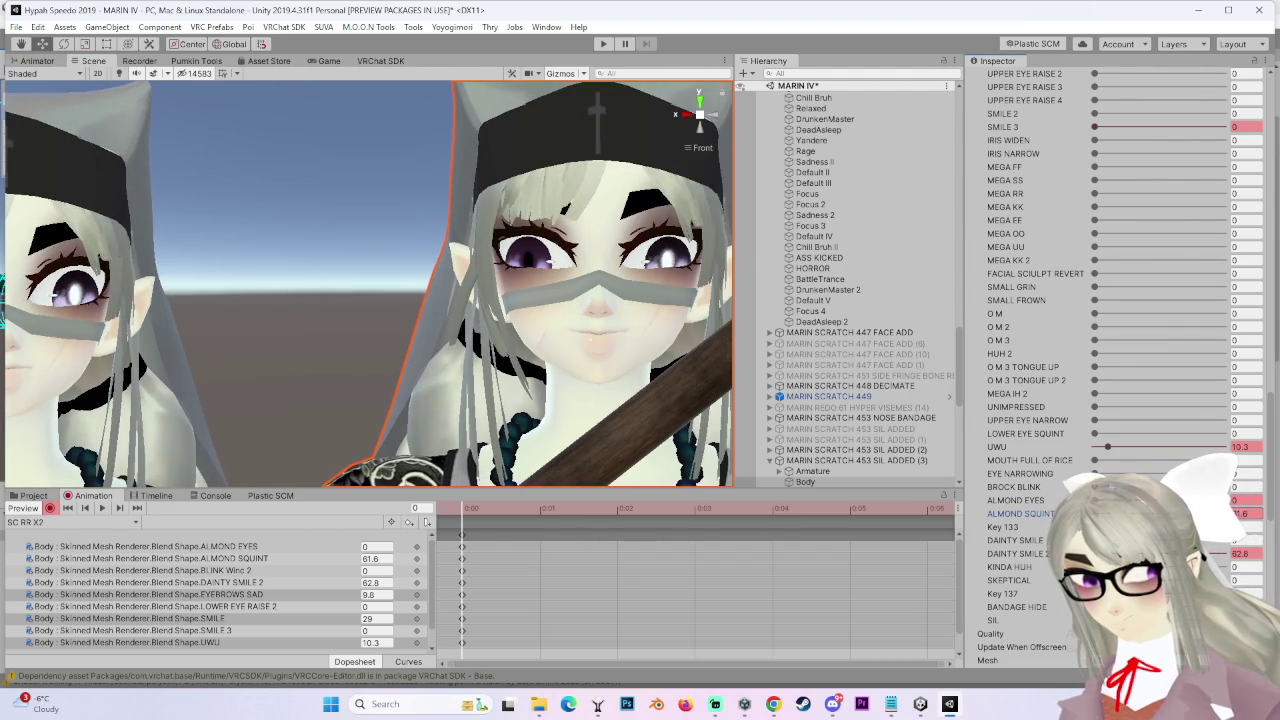
pyautogui.moveTo(268, 336)
pyautogui.mouseDown()
pyautogui.moveTo(452, 328)
pyautogui.moveTo(399, 329)
pyautogui.moveTo(571, 362)
pyautogui.moveTo(530, 320)
pyautogui.moveTo(551, 287)
pyautogui.mouseUp()
pyautogui.scroll(3, 572, 360)
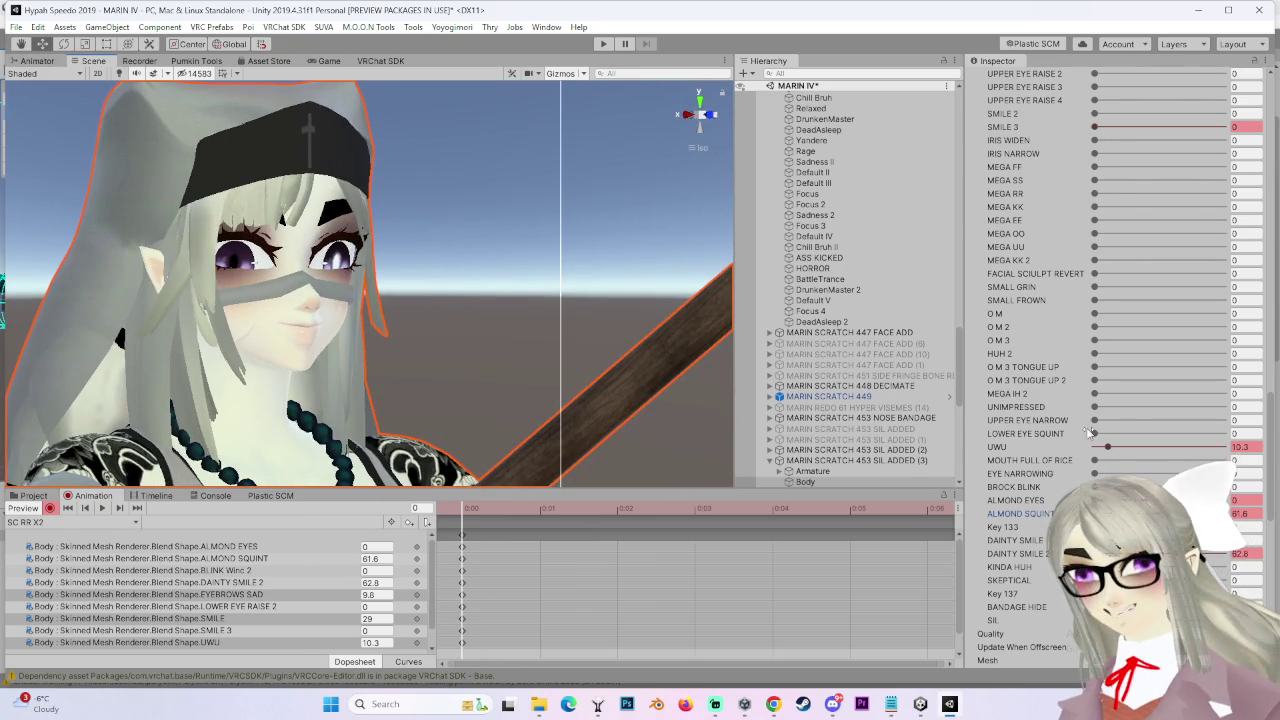
# Key EYE NARROWING at 26.9 after undoing a near-full trial
pyautogui.moveTo(1094, 473); pyautogui.dragTo(1227, 473)
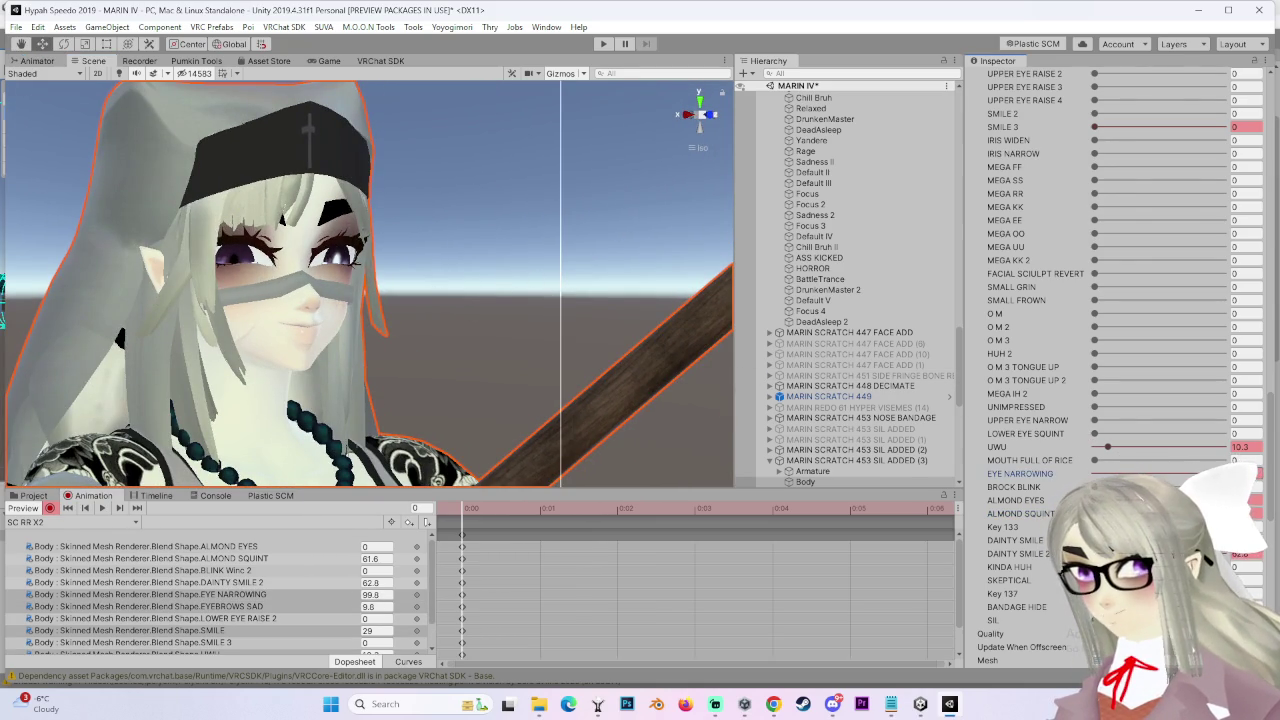
pyautogui.hotkey('ctrl', 'z')
pyautogui.scroll(4, 359, 304)
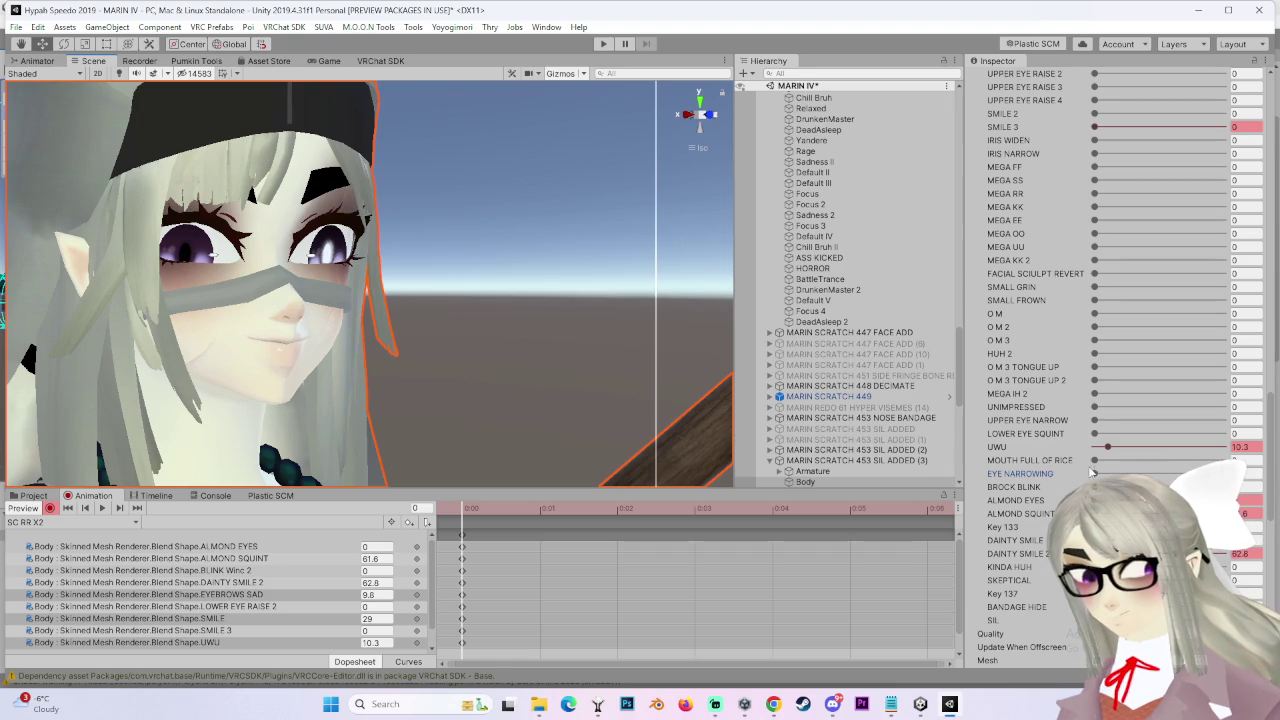
pyautogui.moveTo(1094, 473)
pyautogui.mouseDown()
pyautogui.moveTo(1147, 472)
pyautogui.moveTo(1130, 473)
pyautogui.mouseUp()
pyautogui.moveTo(450, 310); pyautogui.dragTo(572, 328)
pyautogui.moveTo(711, 410); pyautogui.dragTo(766, 430)
# Add a slight BROCK BLINK, undo a DAINTY SMILE 2 trial at 100, and select SIL ADDED (3)
pyautogui.moveTo(1094, 486)
pyautogui.mouseDown()
pyautogui.moveTo(1200, 486)
pyautogui.moveTo(1112, 486)
pyautogui.mouseUp()
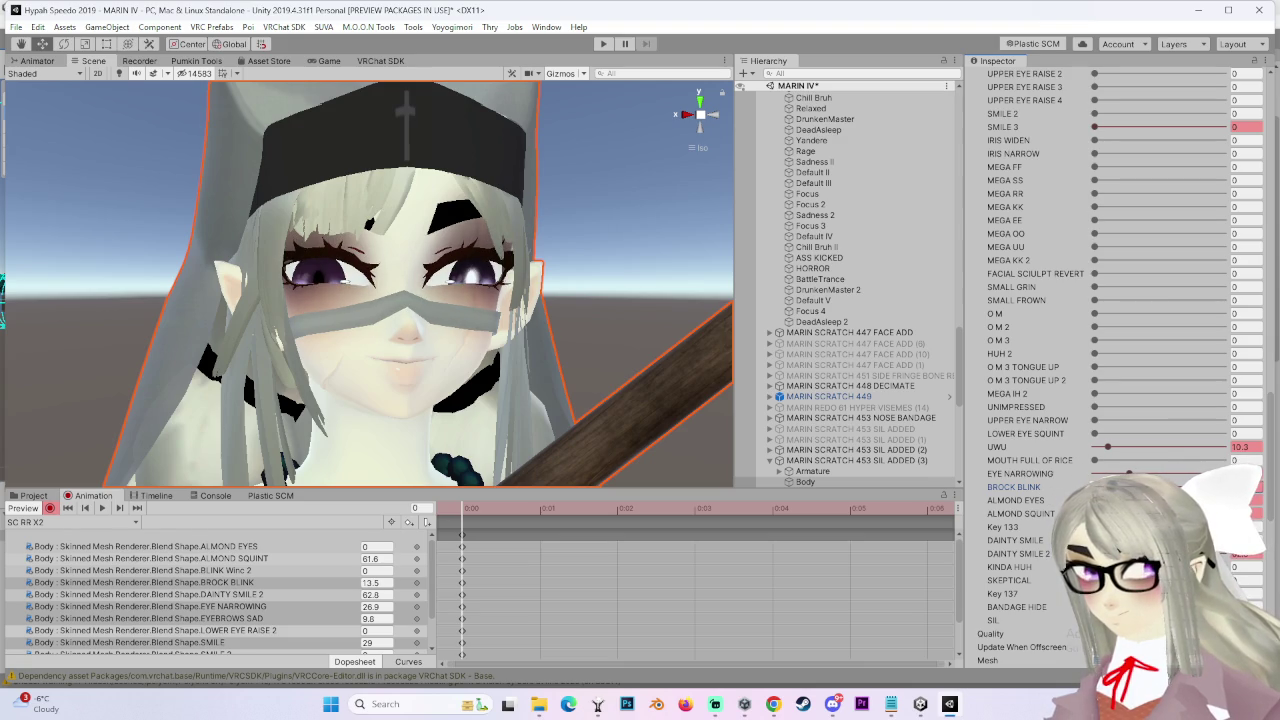
pyautogui.moveTo(650, 340)
pyautogui.mouseDown()
pyautogui.moveTo(558, 390)
pyautogui.moveTo(610, 368)
pyautogui.mouseUp()
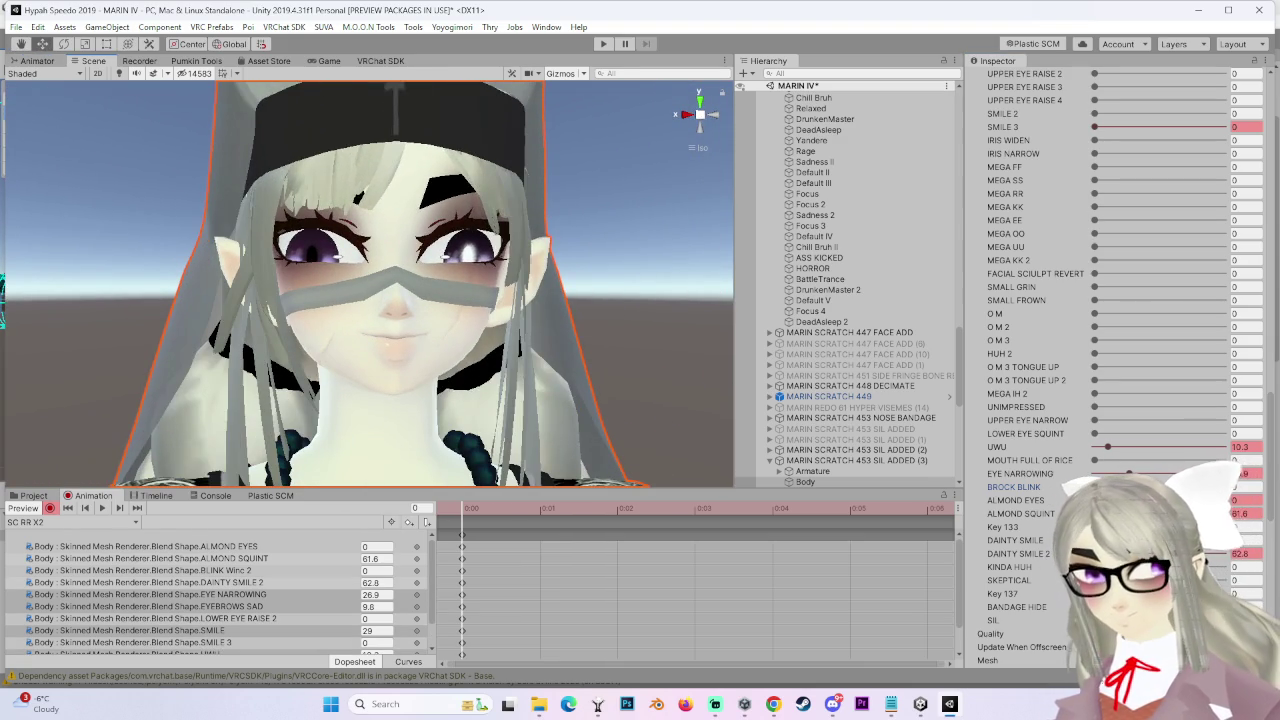
pyautogui.click(1228, 553)
pyautogui.hotkey('ctrl', 'z')
pyautogui.moveTo(596, 371)
pyautogui.mouseDown()
pyautogui.moveTo(528, 352)
pyautogui.moveTo(586, 330)
pyautogui.moveTo(560, 309)
pyautogui.moveTo(588, 362)
pyautogui.mouseUp()
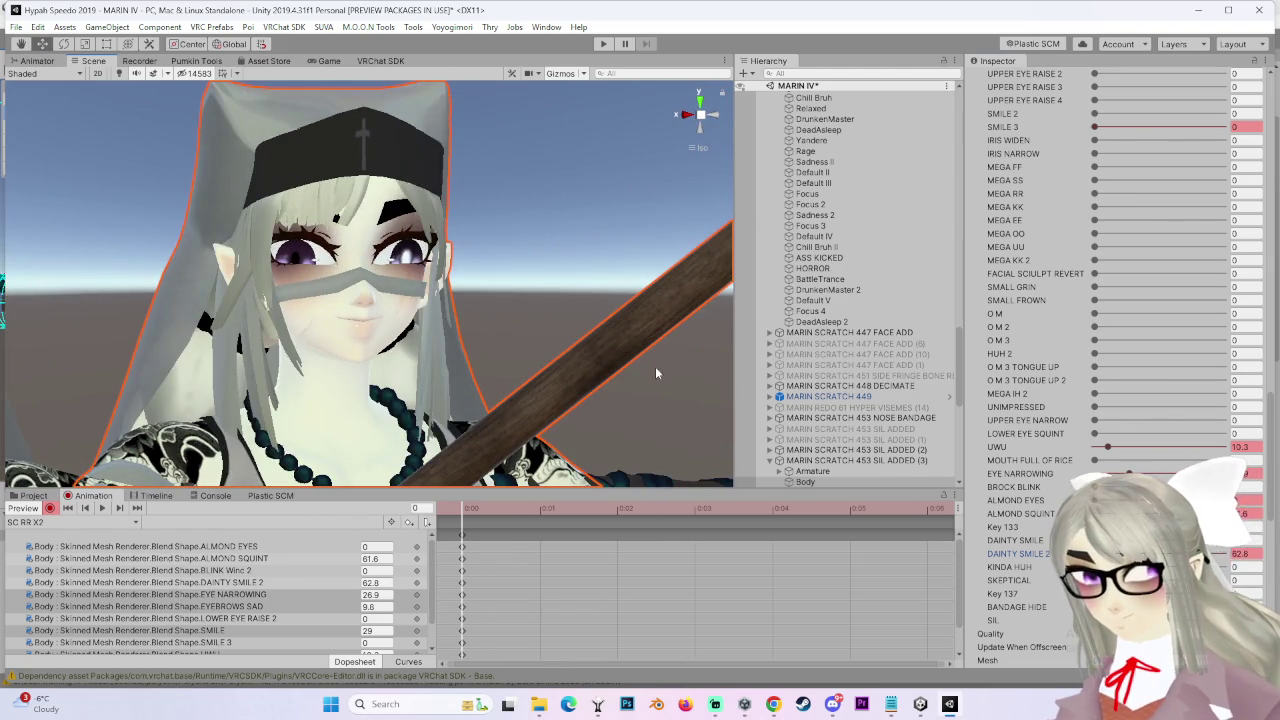
pyautogui.click(910, 460)
# Delete the SIL ADDED (3) and SIL ADDED (2) avatar copies
pyautogui.rightClick(910, 460)
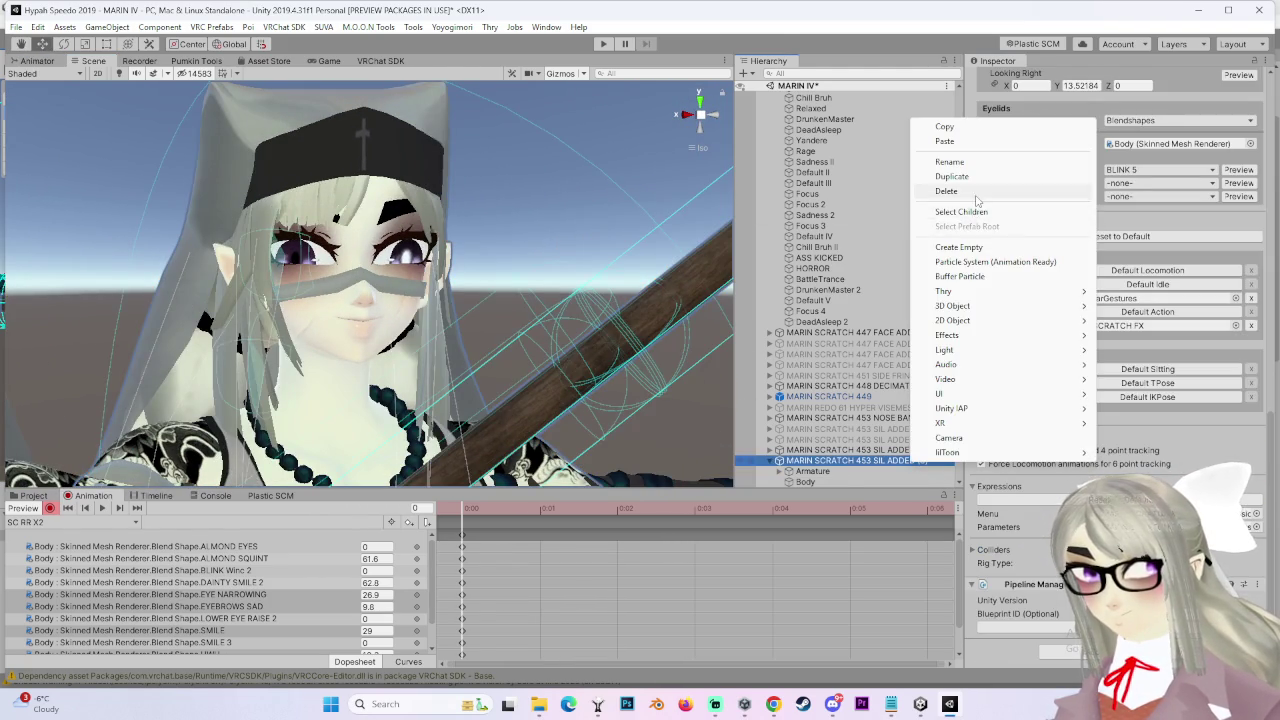
pyautogui.click(975, 192)
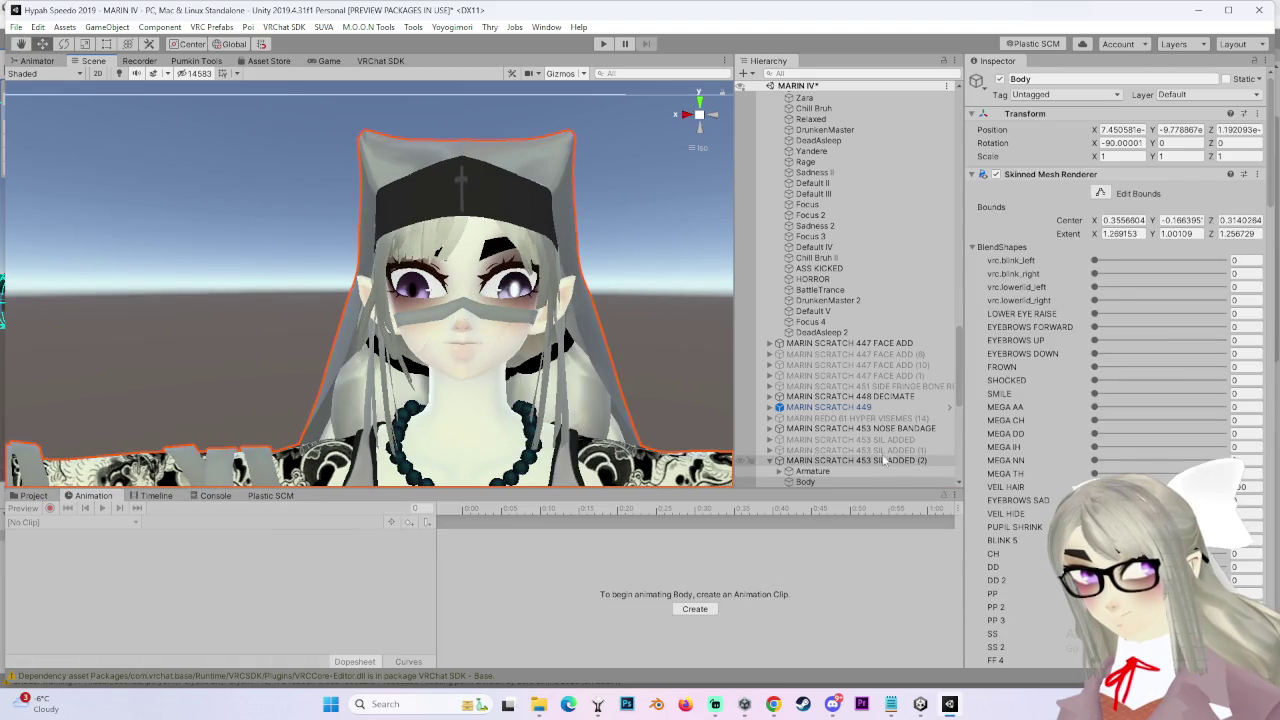
pyautogui.click(884, 458)
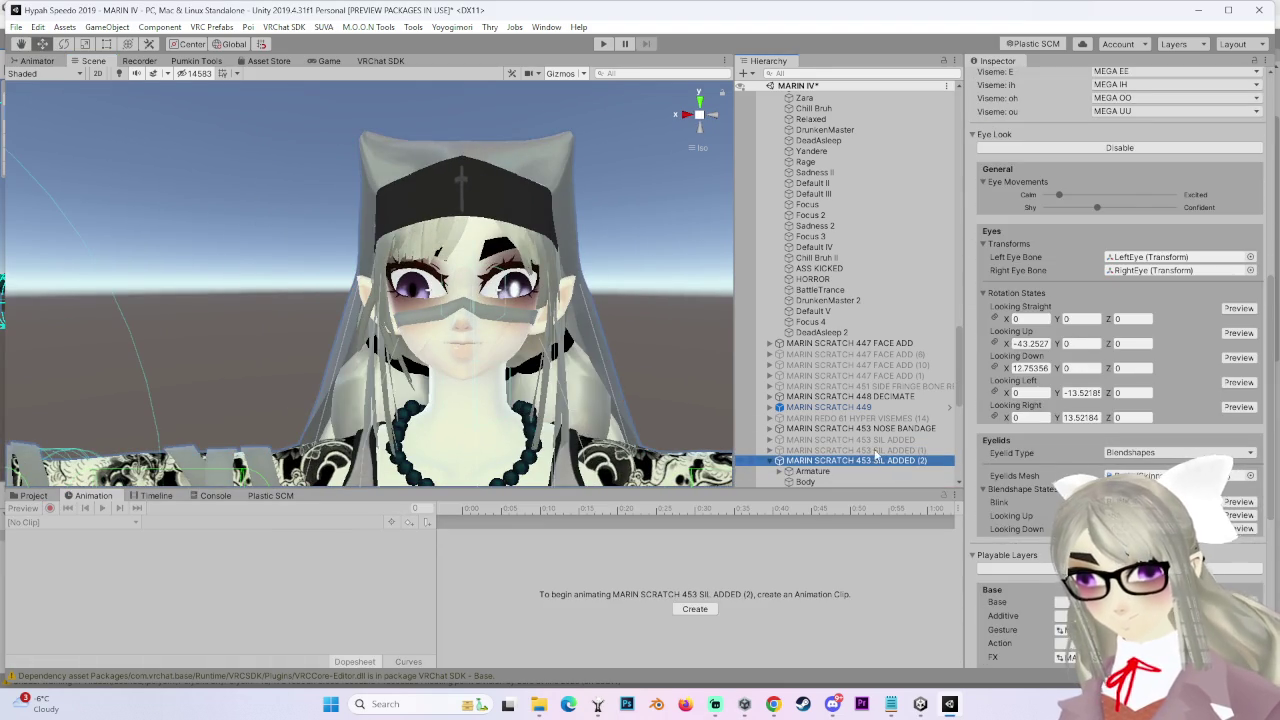
pyautogui.rightClick(876, 455)
pyautogui.click(924, 194)
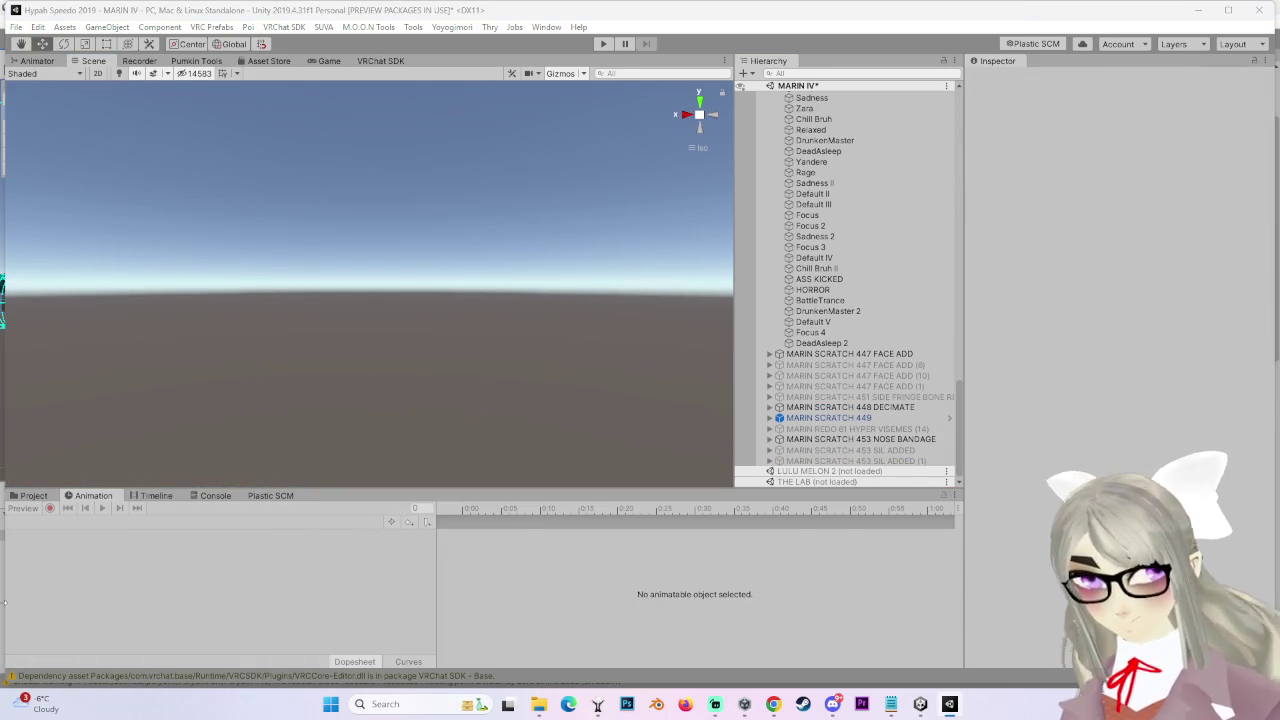
# Enable SIL ADDED (1), show its SC NEUTRAL clip in front view, and start recording
pyautogui.click(33, 495)
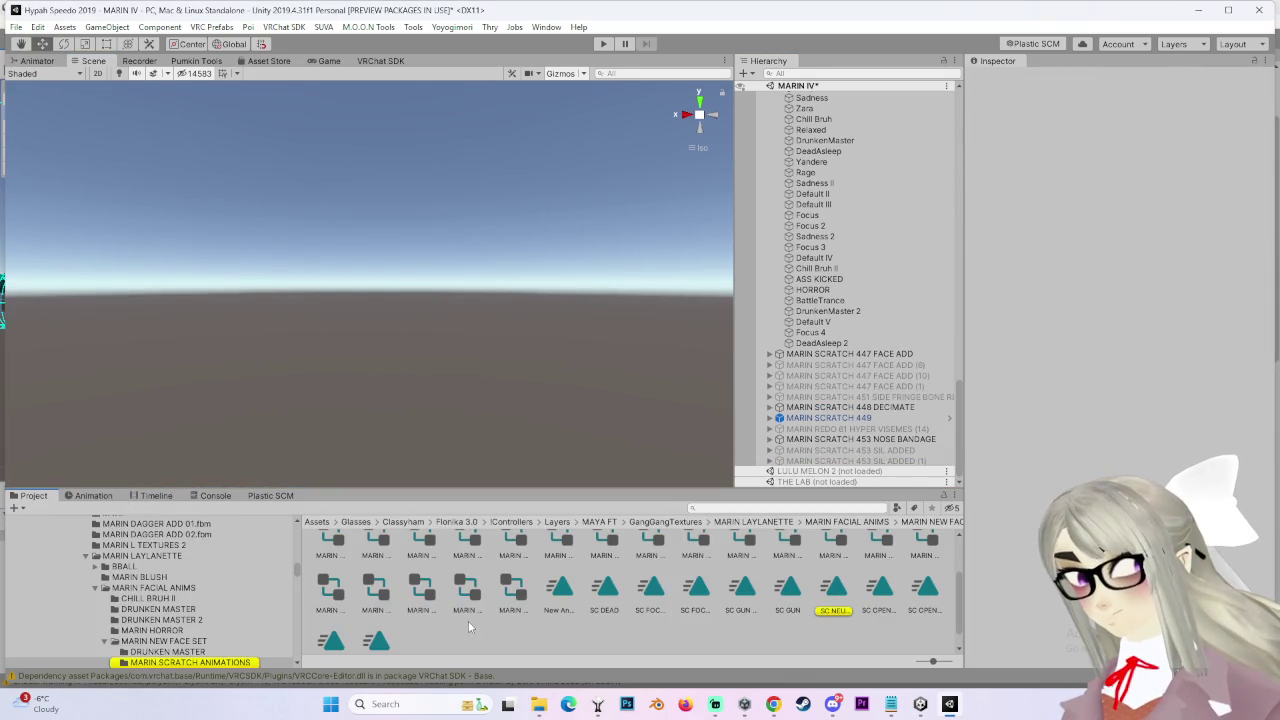
pyautogui.click(905, 461)
pyautogui.click(999, 79)
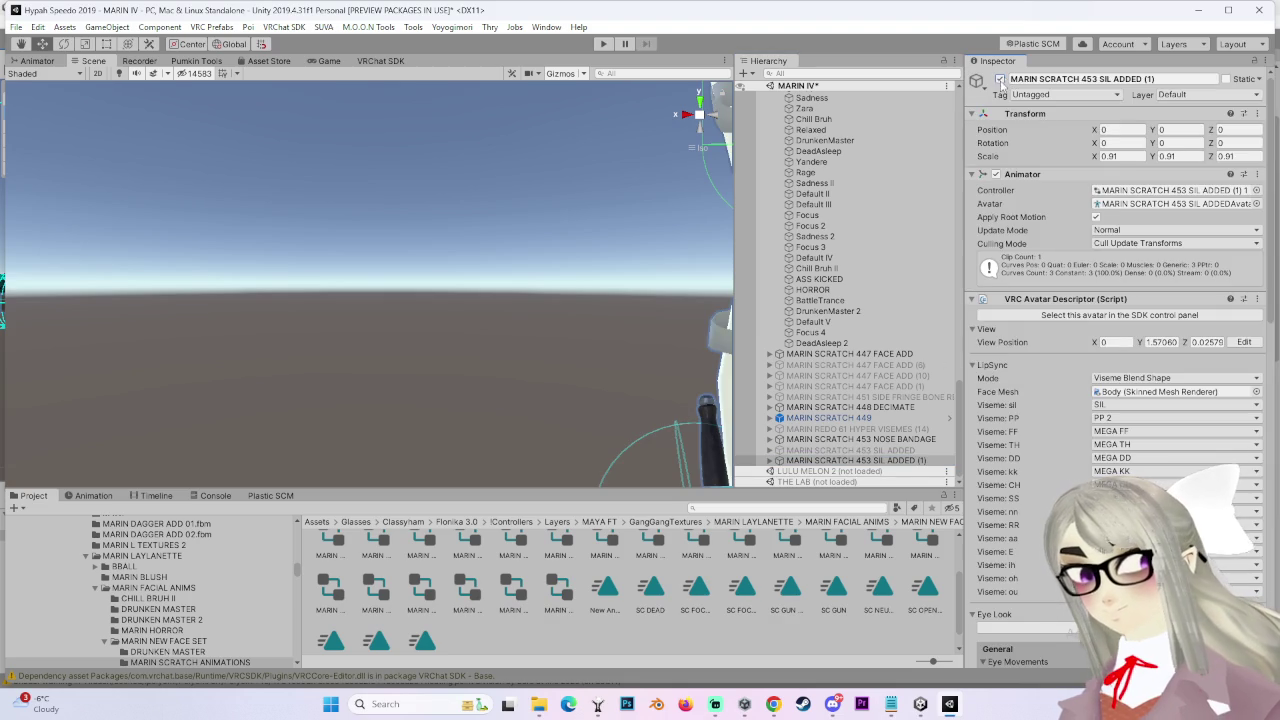
pyautogui.click(93, 495)
pyautogui.press('f')
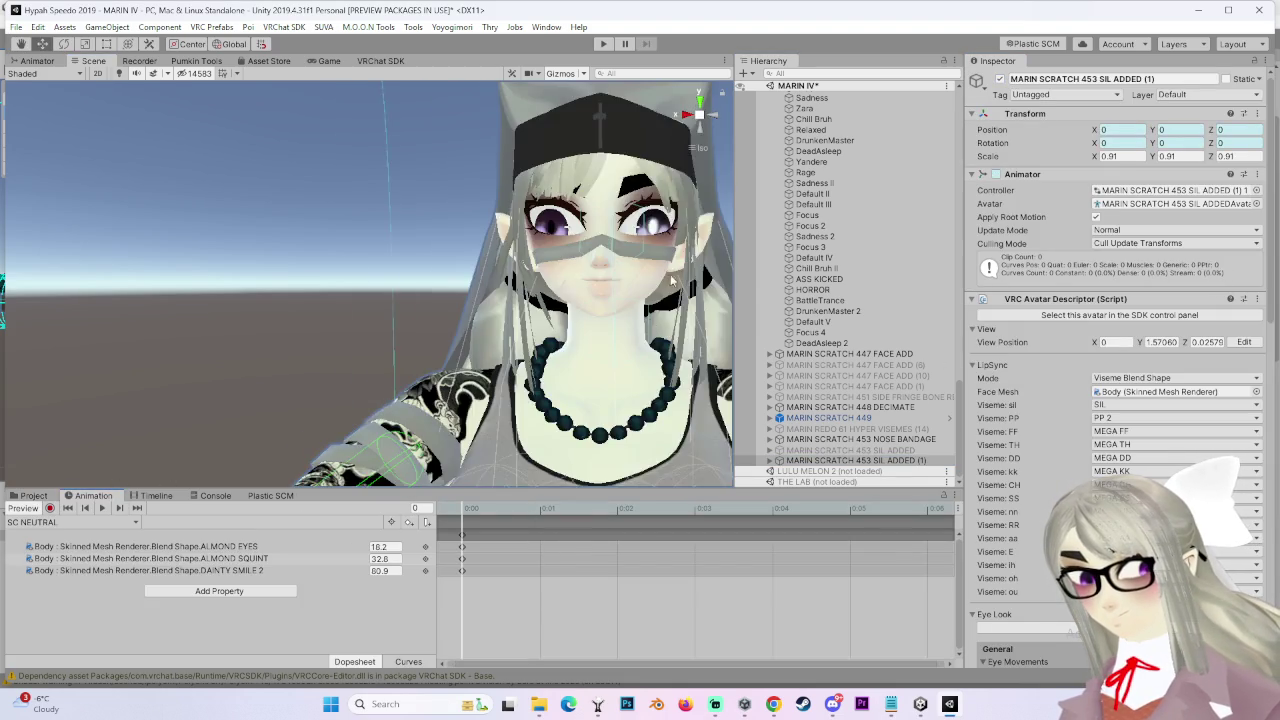
pyautogui.click(714, 115)
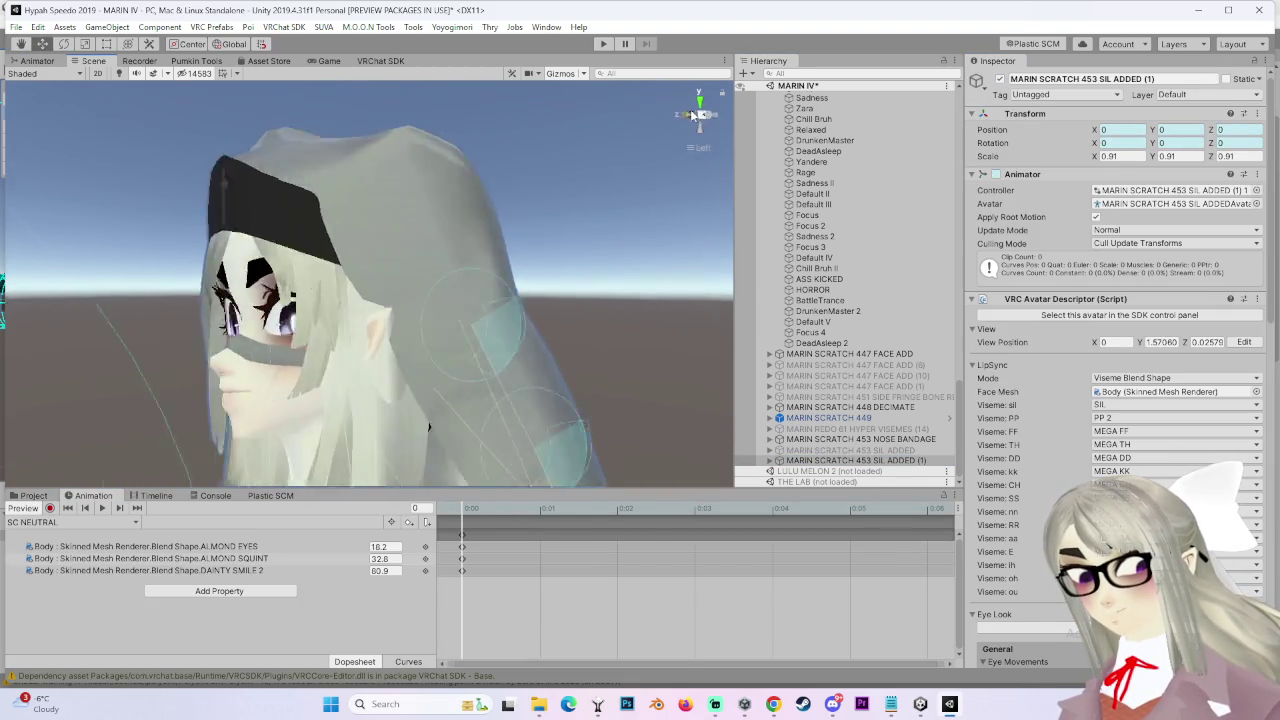
pyautogui.click(50, 508)
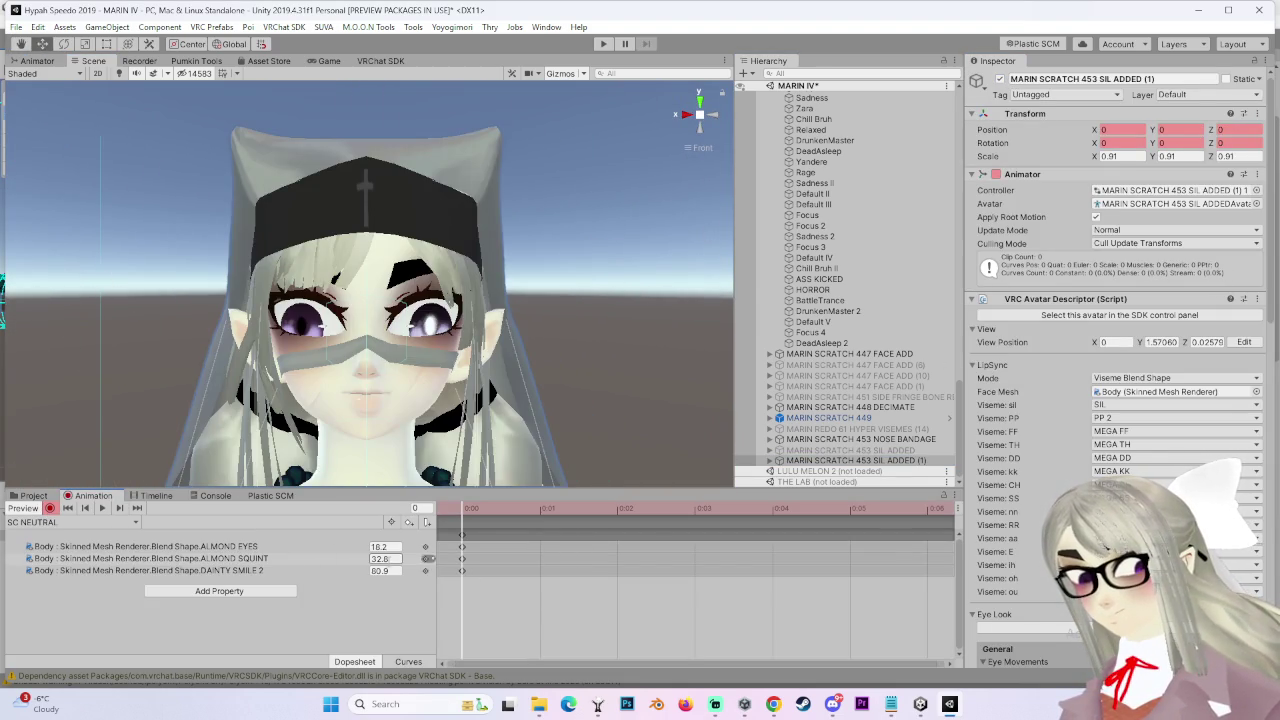
pyautogui.rightClick(264, 560)
pyautogui.click(611, 312)
pyautogui.scroll(-15, 1130, 300)
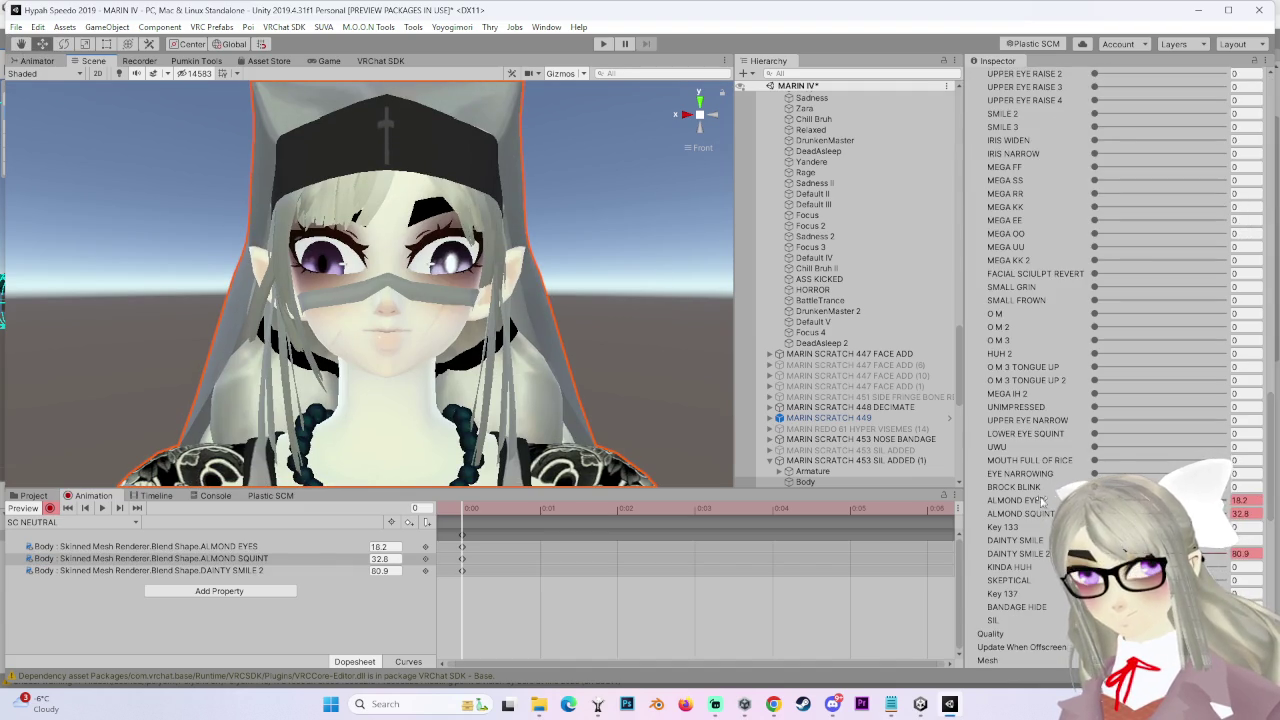
# Try EYE NARROWING keys at 44.5, 21.9 and 24.5 on the face, then undo them
pyautogui.moveTo(1094, 473)
pyautogui.mouseDown()
pyautogui.moveTo(1152, 473)
pyautogui.moveTo(1136, 473)
pyautogui.moveTo(1182, 513)
pyautogui.moveTo(1139, 513)
pyautogui.moveTo(1177, 513)
pyautogui.mouseUp()
pyautogui.hotkey('ctrl', 'z')
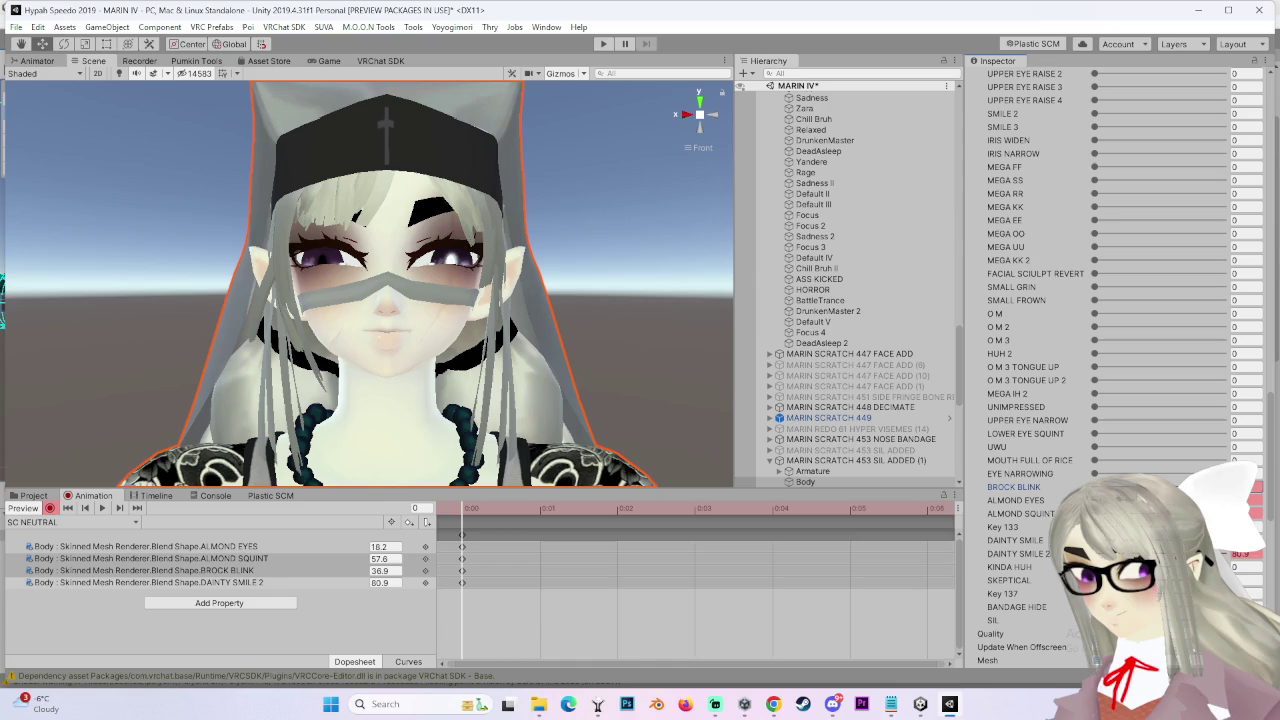
pyautogui.click(1070, 486)
pyautogui.moveTo(1094, 473)
pyautogui.mouseDown()
pyautogui.moveTo(1122, 473)
pyautogui.moveTo(1016, 486)
pyautogui.mouseUp()
pyautogui.moveTo(1094, 473); pyautogui.dragTo(1117, 473)
pyautogui.moveTo(411, 366); pyautogui.dragTo(469, 364)
pyautogui.hotkey('ctrl', 'z')
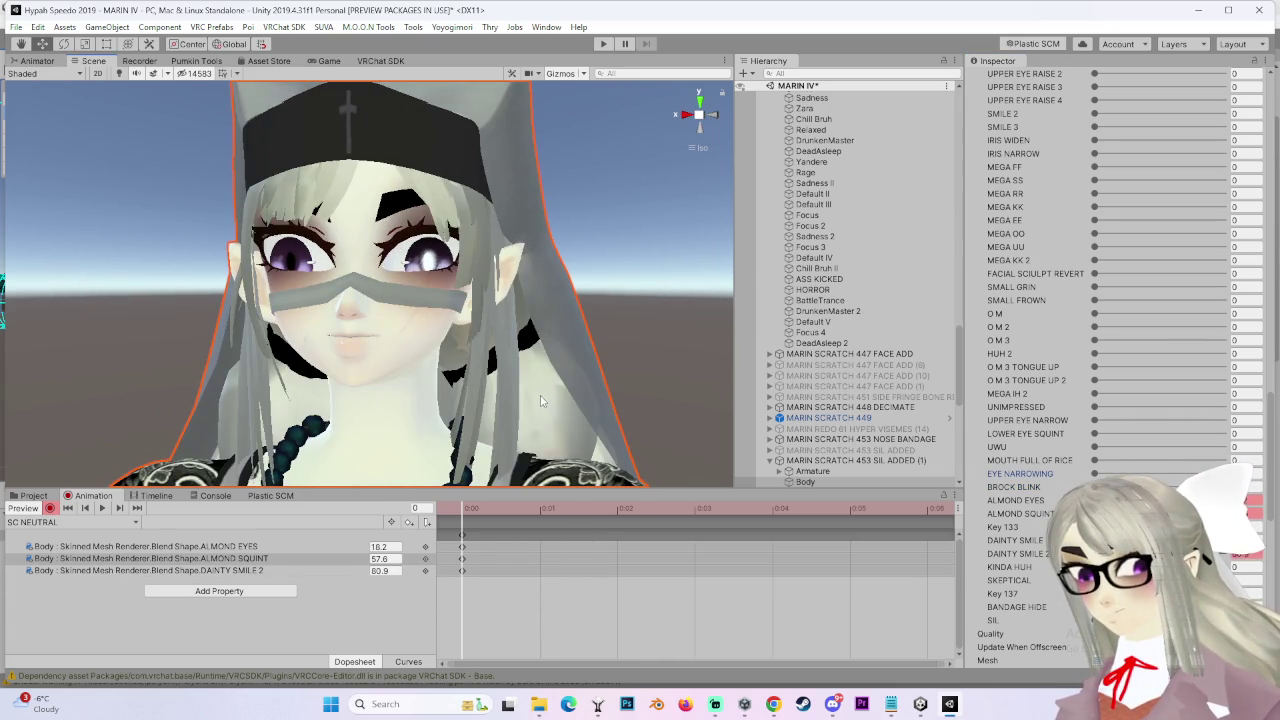
pyautogui.moveTo(532, 395)
pyautogui.mouseDown()
pyautogui.moveTo(536, 359)
pyautogui.moveTo(445, 302)
pyautogui.mouseUp()
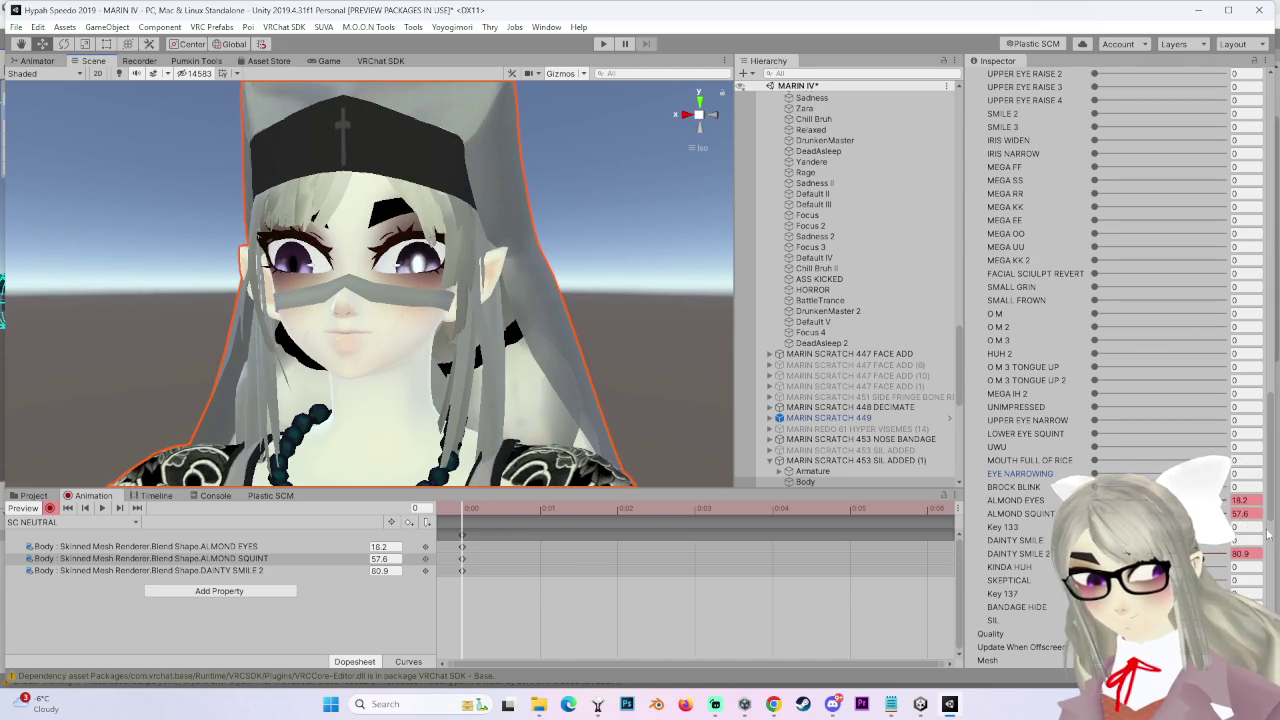
# Test KINDA HUH around 15–17 and SKEPTICAL around 29, undoing each key
pyautogui.moveTo(1094, 566); pyautogui.dragTo(1117, 566)
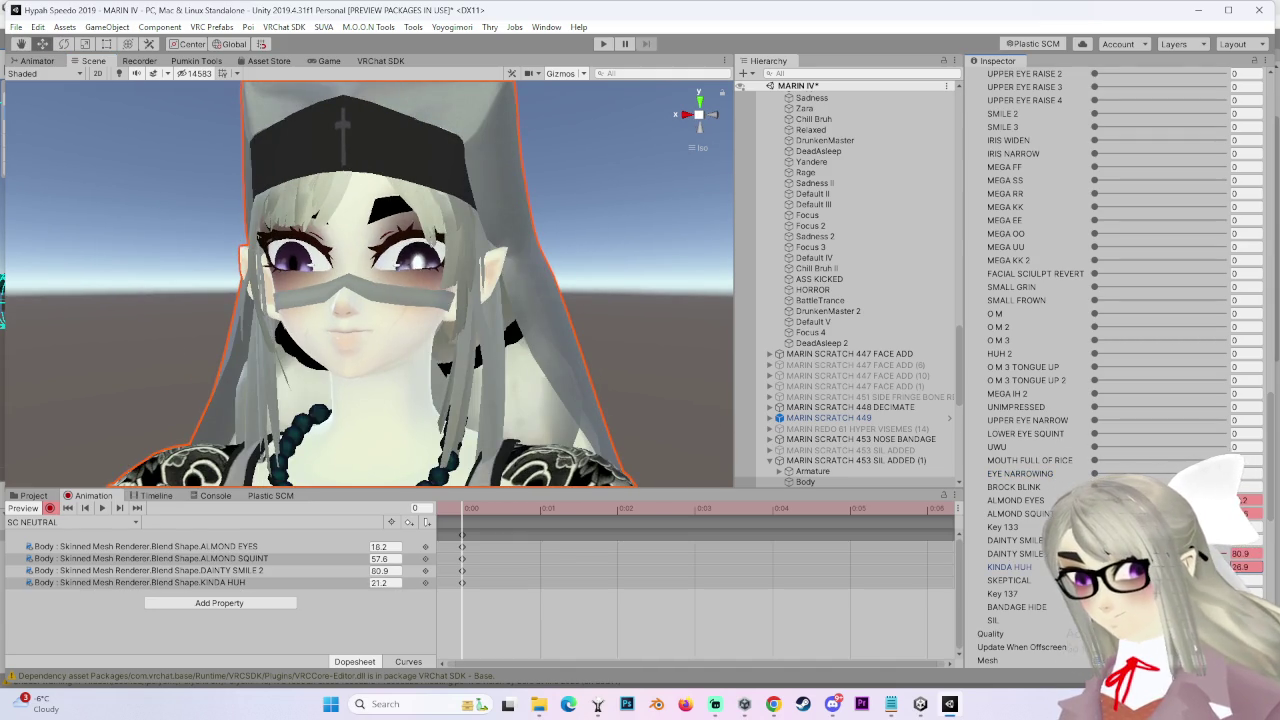
pyautogui.moveTo(505, 265); pyautogui.dragTo(545, 263)
pyautogui.hotkey('ctrl', 'z')
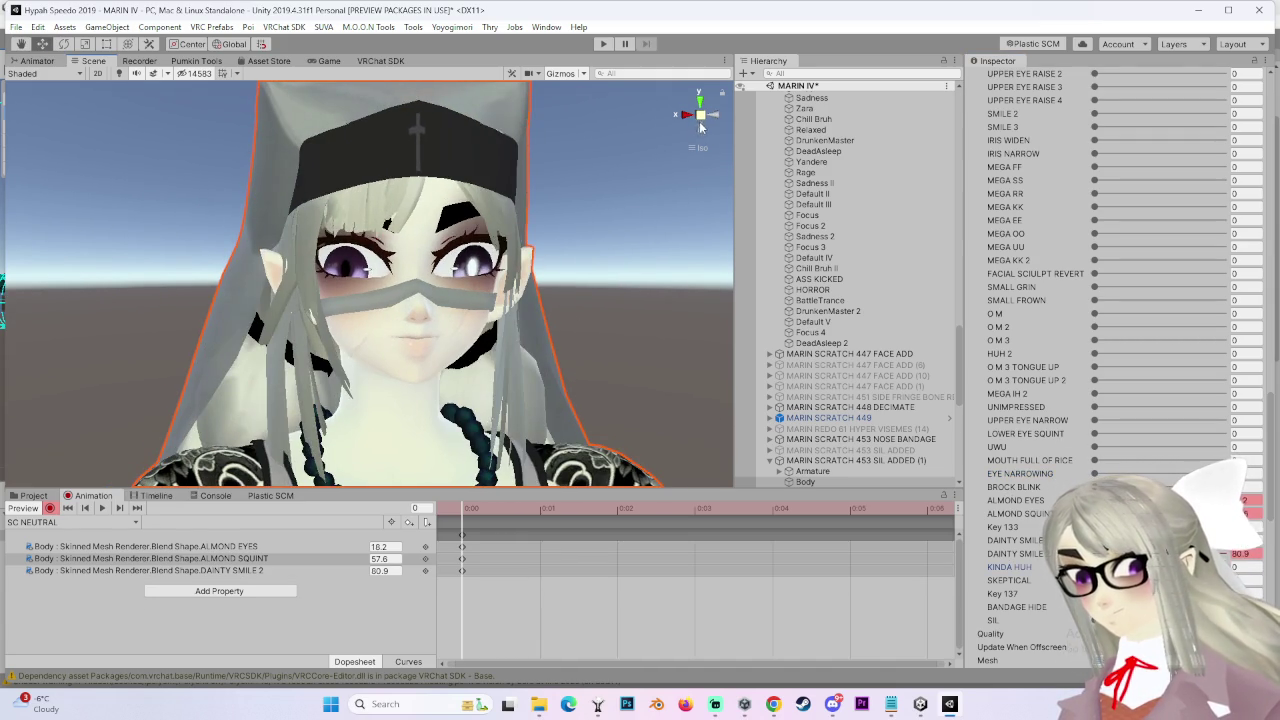
pyautogui.click(708, 116)
pyautogui.moveTo(1094, 580)
pyautogui.mouseDown()
pyautogui.moveTo(1133, 580)
pyautogui.moveTo(1121, 566)
pyautogui.mouseUp()
pyautogui.hotkey('ctrl', 'z')
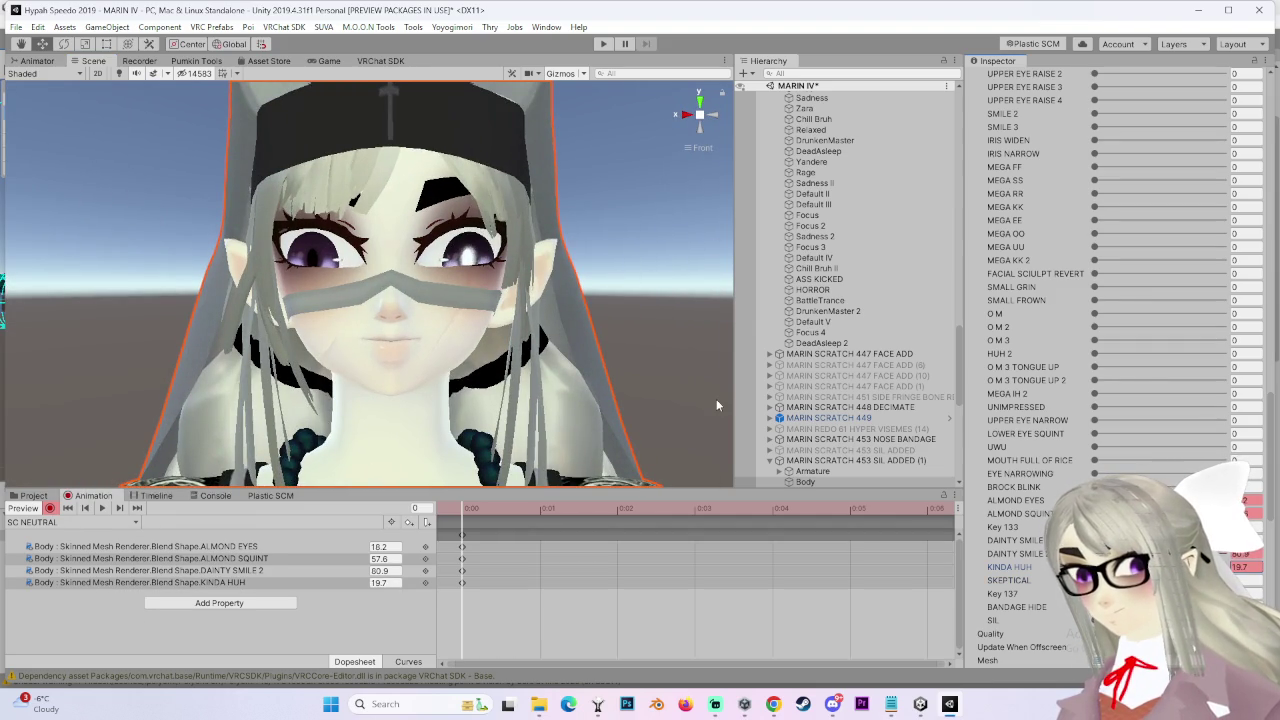
pyautogui.hotkey('ctrl', 'z')
pyautogui.scroll(3, 716, 399)
pyautogui.write('0.5')
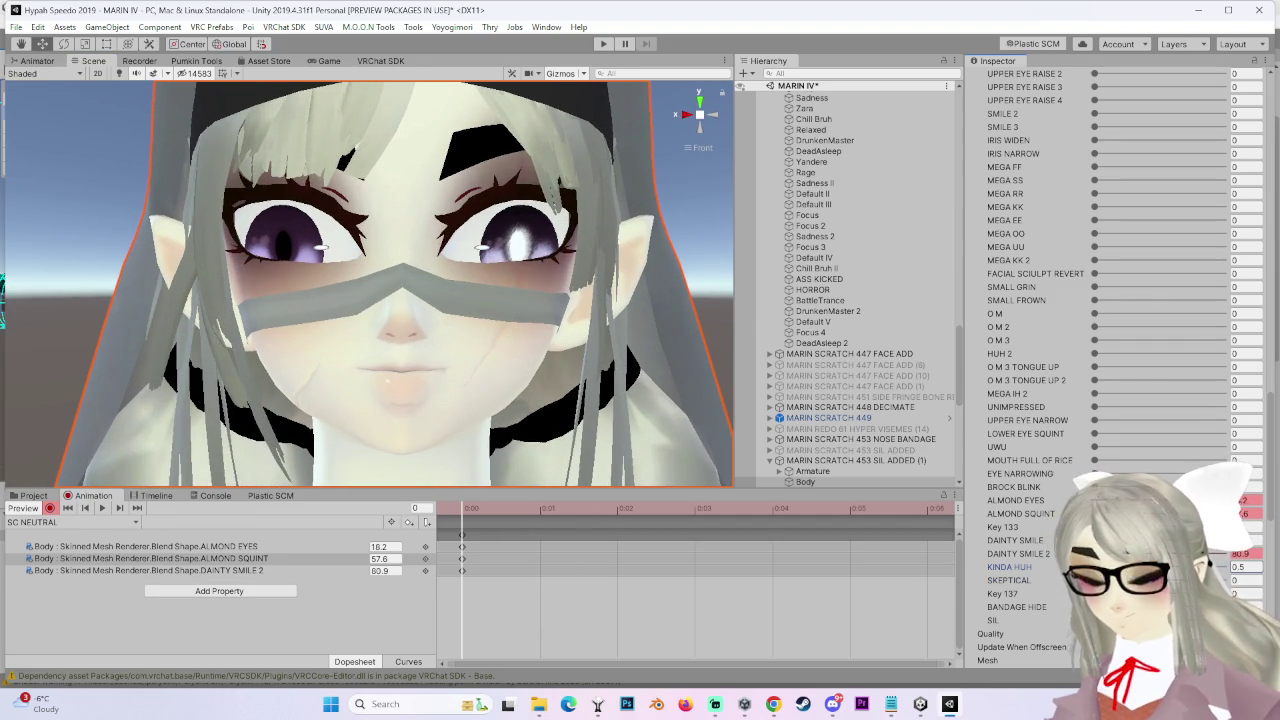
pyautogui.write('15')
pyautogui.press('Return')
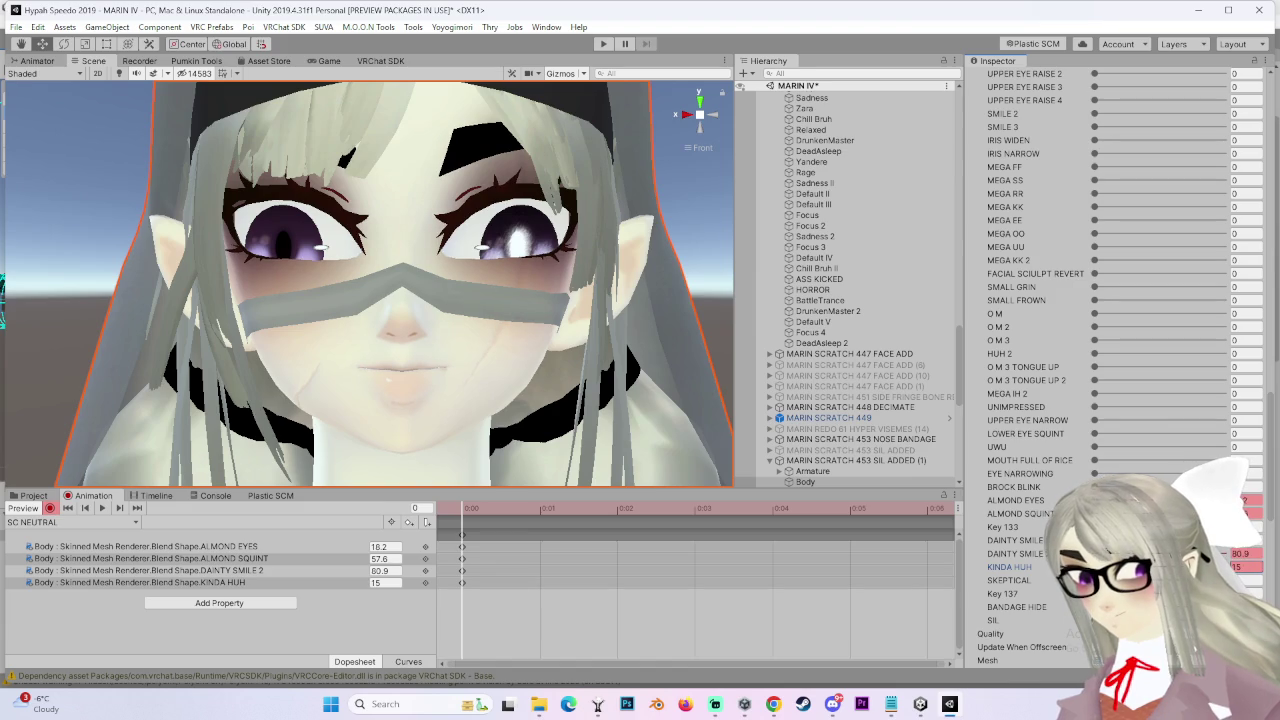
pyautogui.hotkey('ctrl', 'z')
# Key KINDA HUH at 18.7, then try ALMOND EYES at 0 before restoring 18.2
pyautogui.write('18.7')
pyautogui.press('Return')
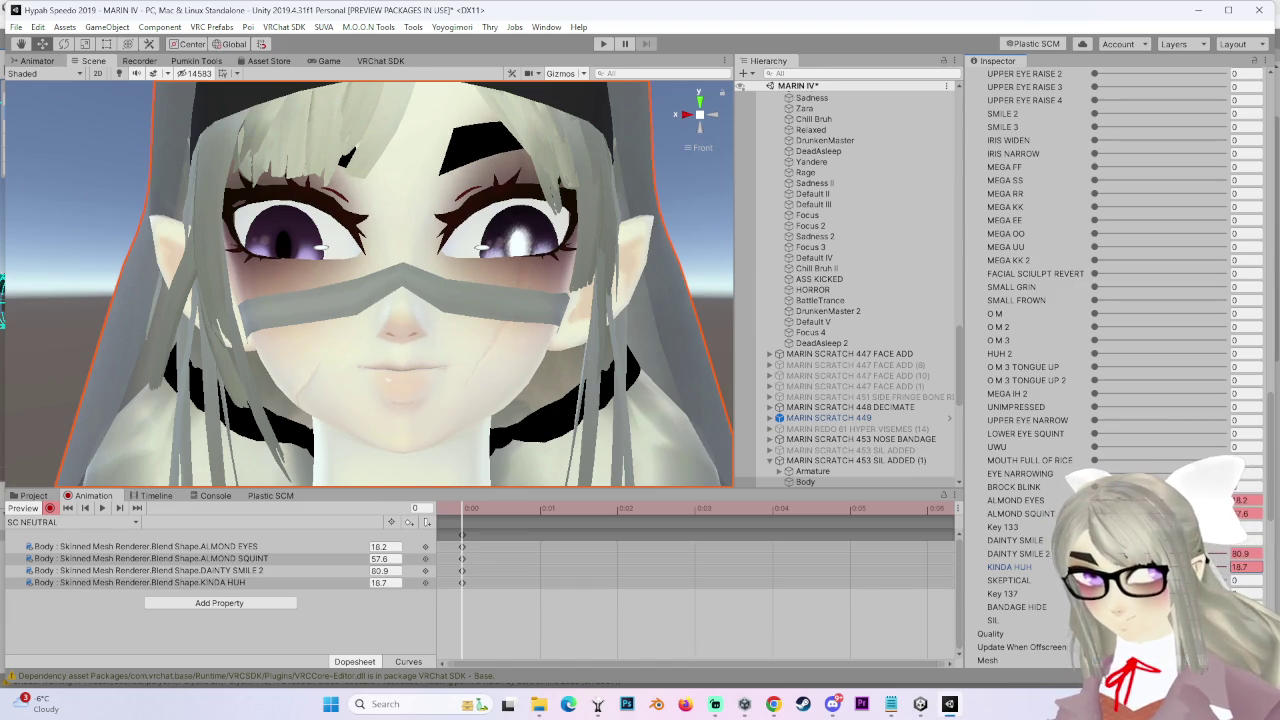
pyautogui.click(1245, 500)
pyautogui.write('0')
pyautogui.press('Return')
pyautogui.hotkey('ctrl', 'z')
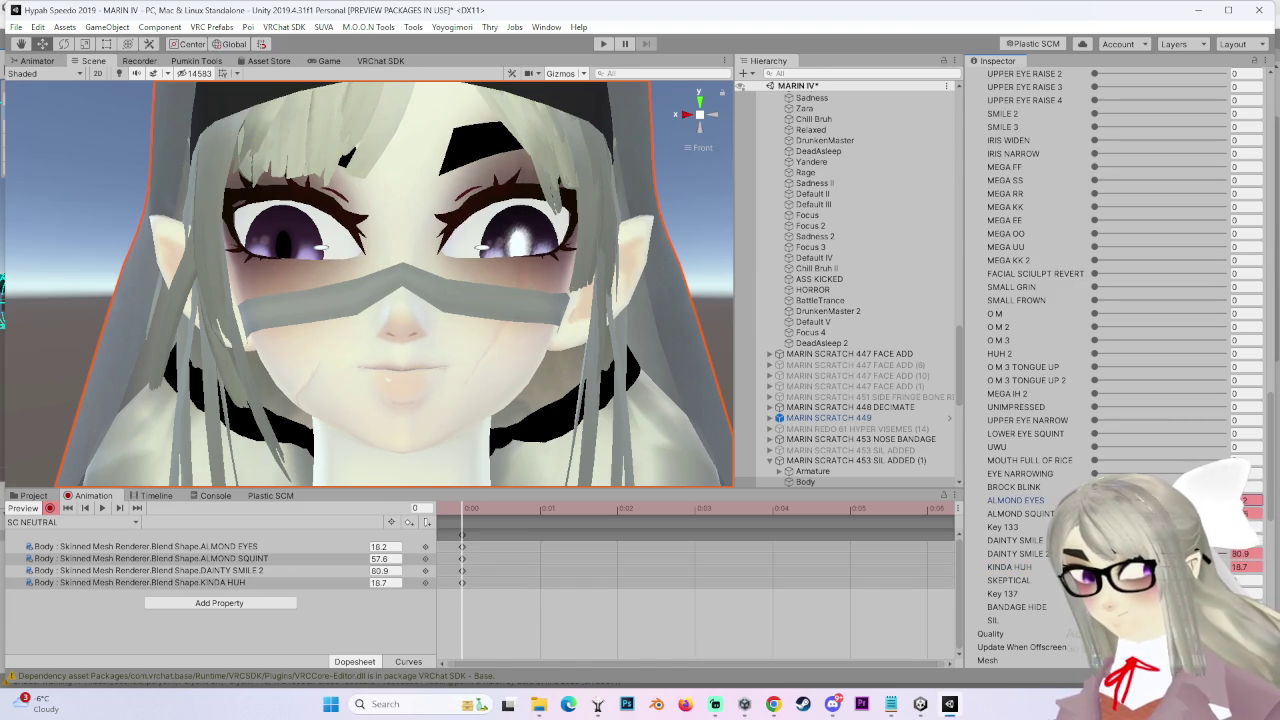
# Inspect the face from angled and front views, then try ALMOND SQUINT at 25 and revert it
pyautogui.scroll(5, 1110, 370)
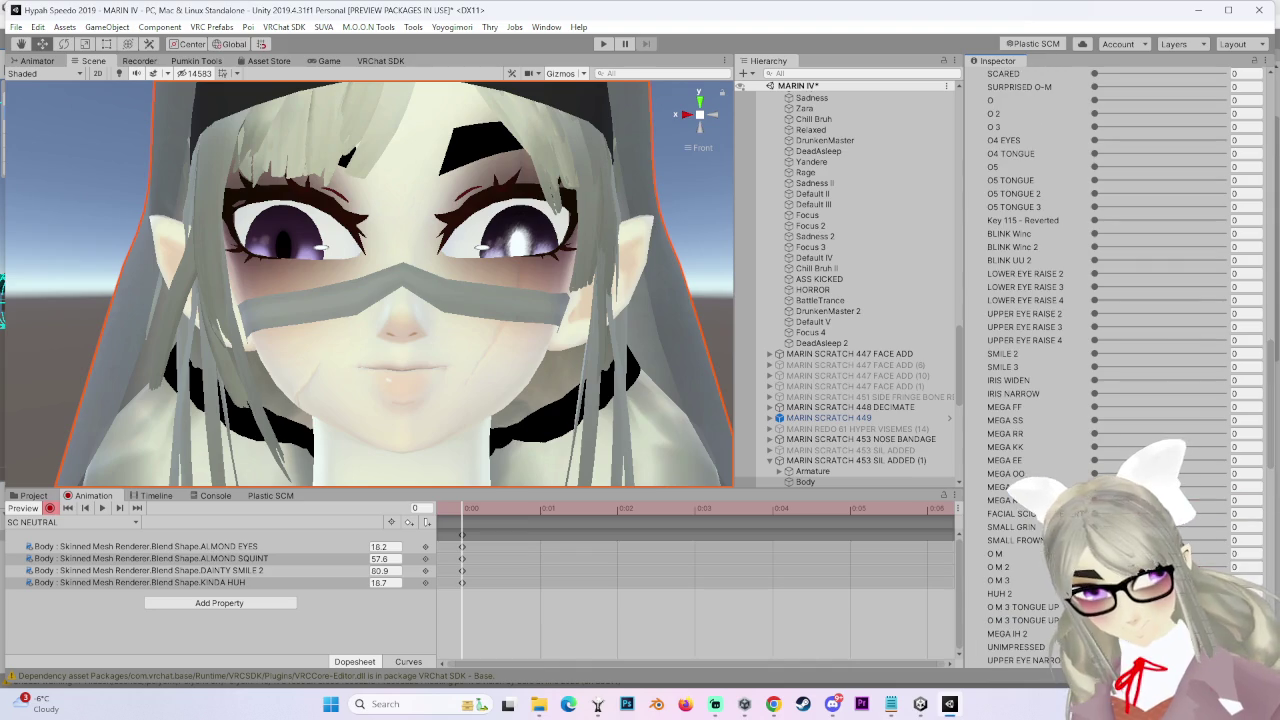
pyautogui.moveTo(527, 358); pyautogui.dragTo(573, 352)
pyautogui.moveTo(611, 256)
pyautogui.mouseDown()
pyautogui.moveTo(500, 262)
pyautogui.moveTo(620, 276)
pyautogui.mouseUp()
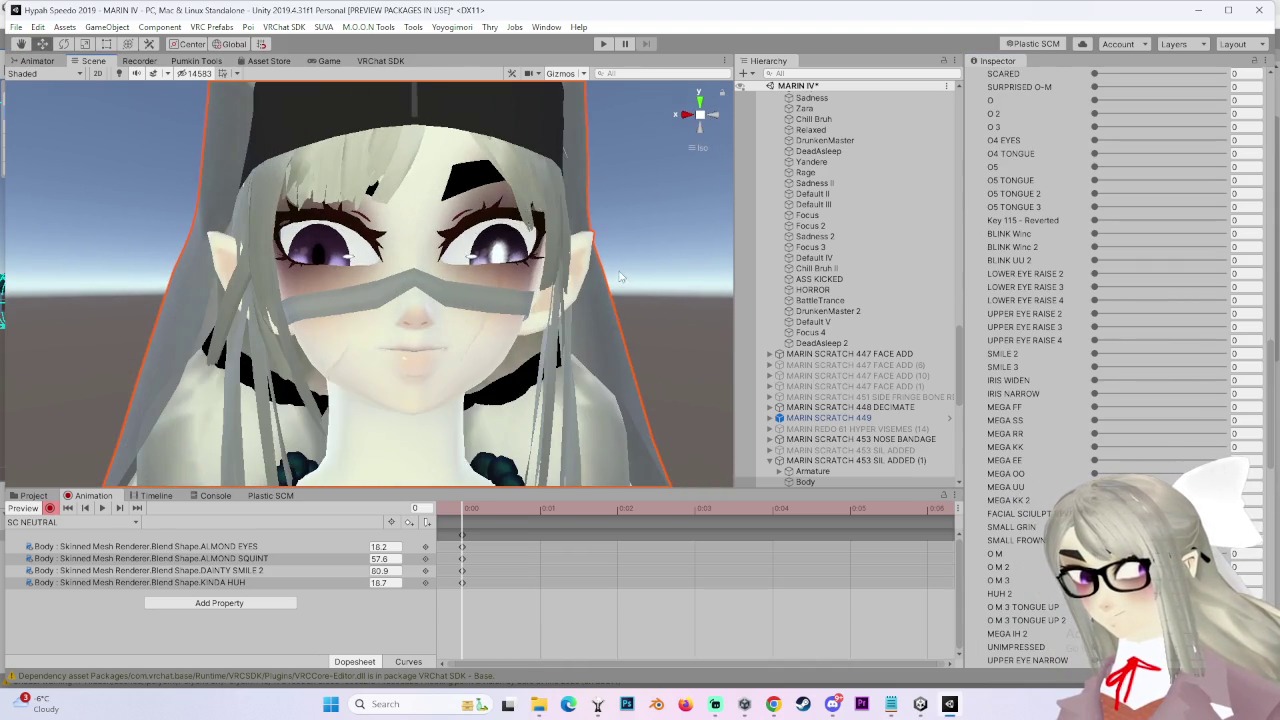
pyautogui.click(720, 118)
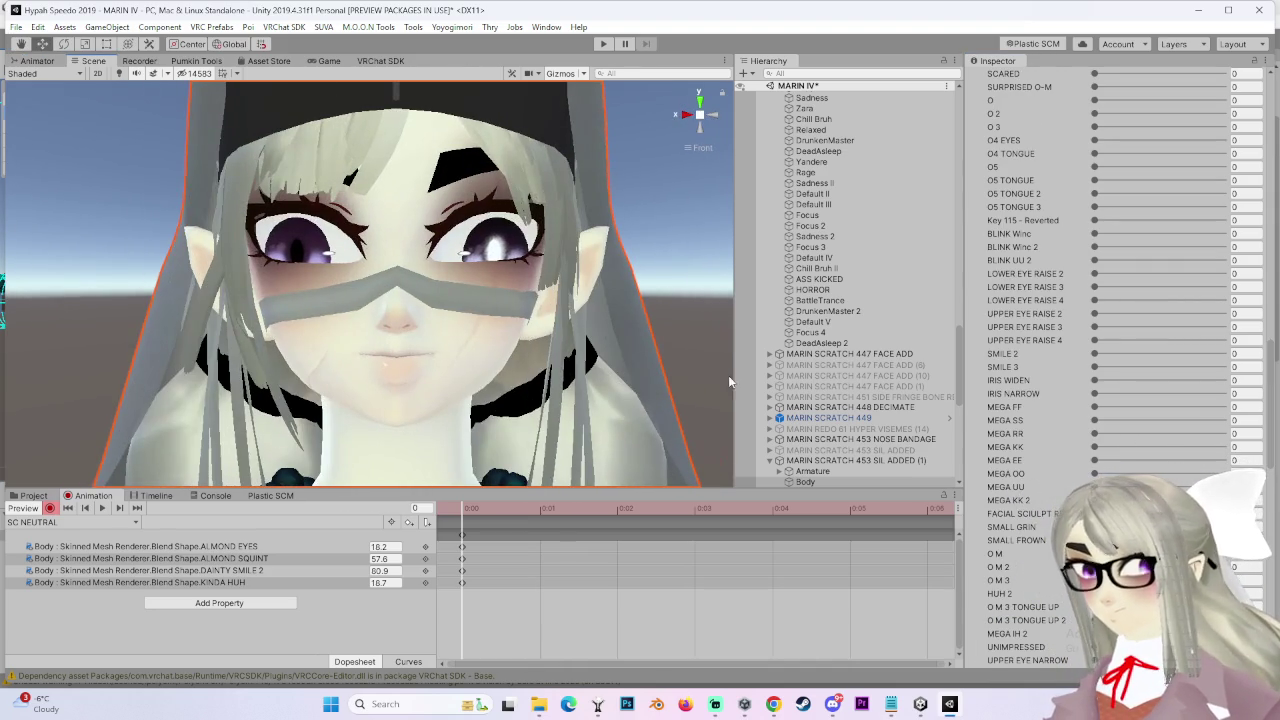
pyautogui.scroll(8, 1110, 370)
pyautogui.scroll(-13, 1059, 465)
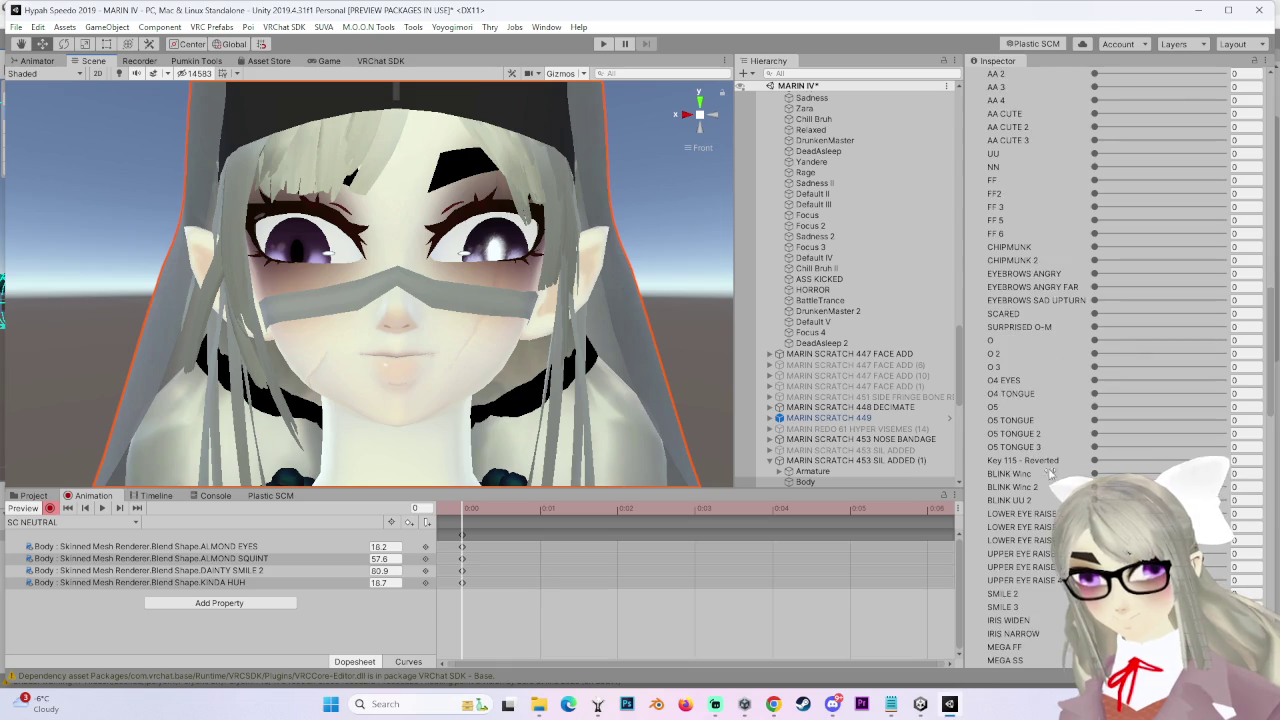
pyautogui.scroll(-2, 680, 318)
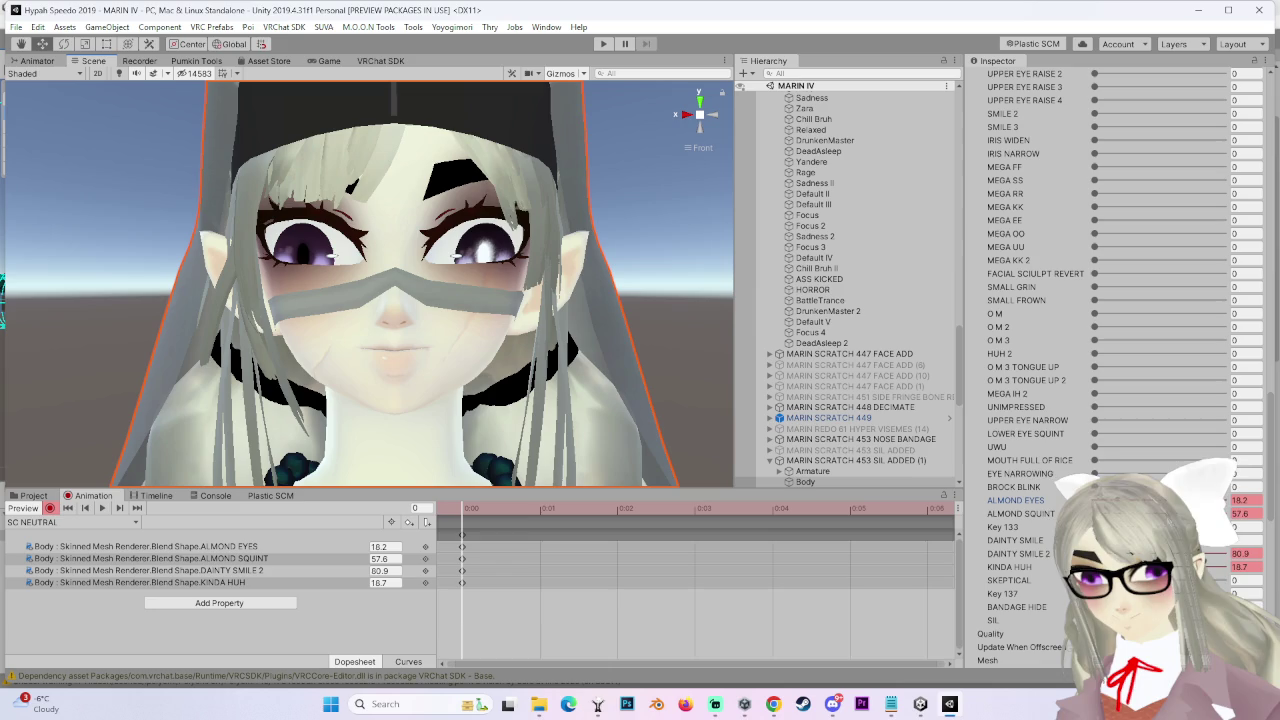
pyautogui.press('Tab')
pyautogui.write('25')
pyautogui.hotkey('ctrl', 'z')
# Drag ALMOND EYES and KINDA HUH down to 0 and start an UNIMPRESSED key
pyautogui.moveTo(1075, 500)
pyautogui.mouseDown()
pyautogui.moveTo(1040, 500)
pyautogui.moveTo(1045, 509)
pyautogui.mouseUp()
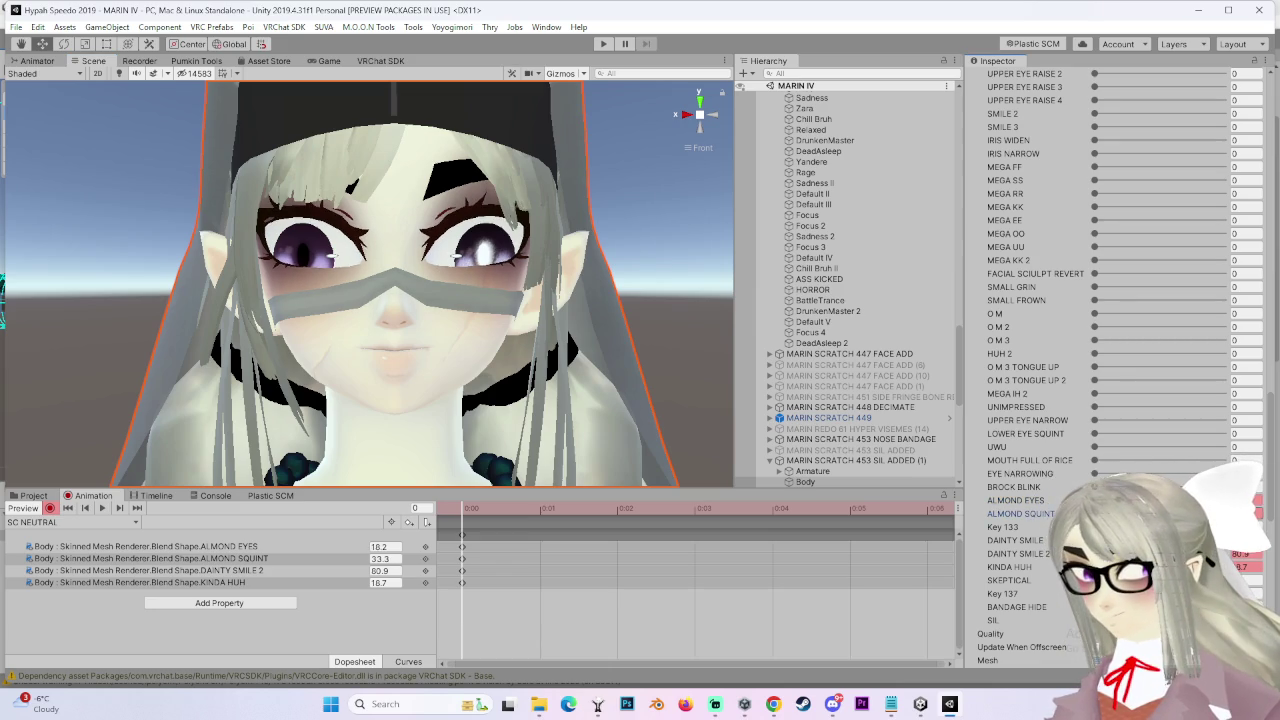
pyautogui.scroll(-2, 609, 376)
pyautogui.click(1009, 567)
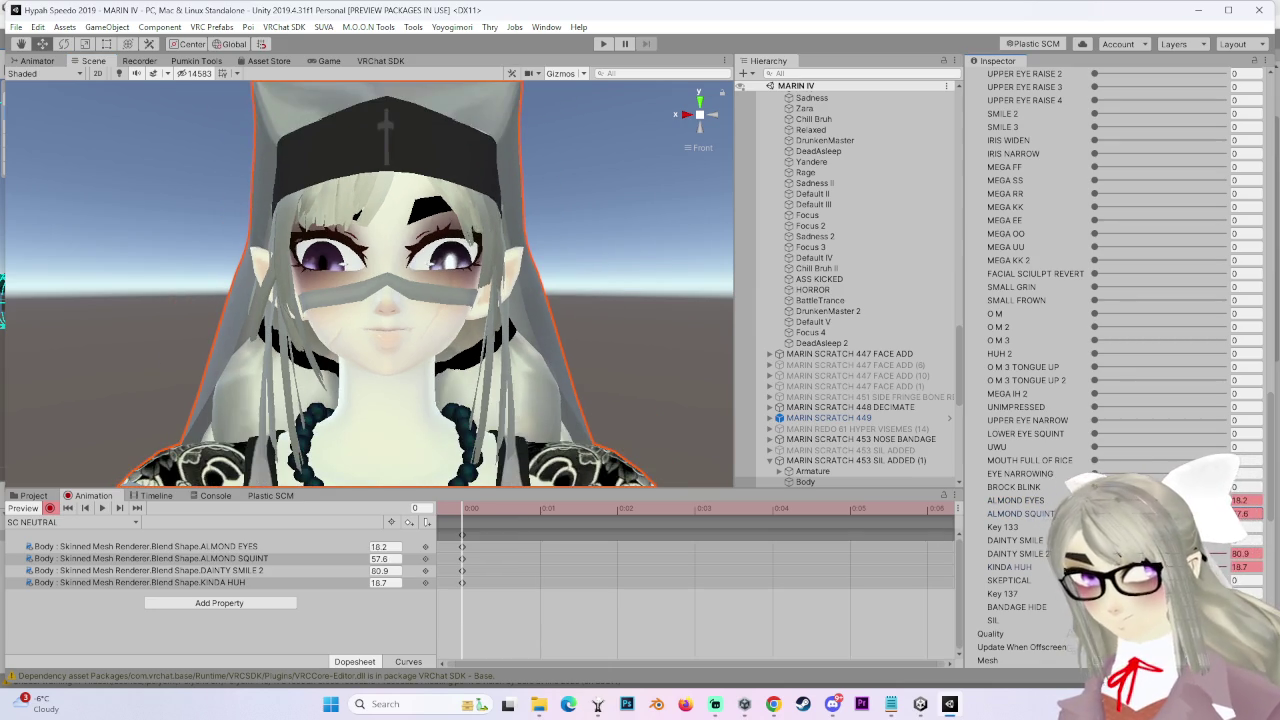
pyautogui.scroll(2, 558, 378)
pyautogui.scroll(2, 596, 382)
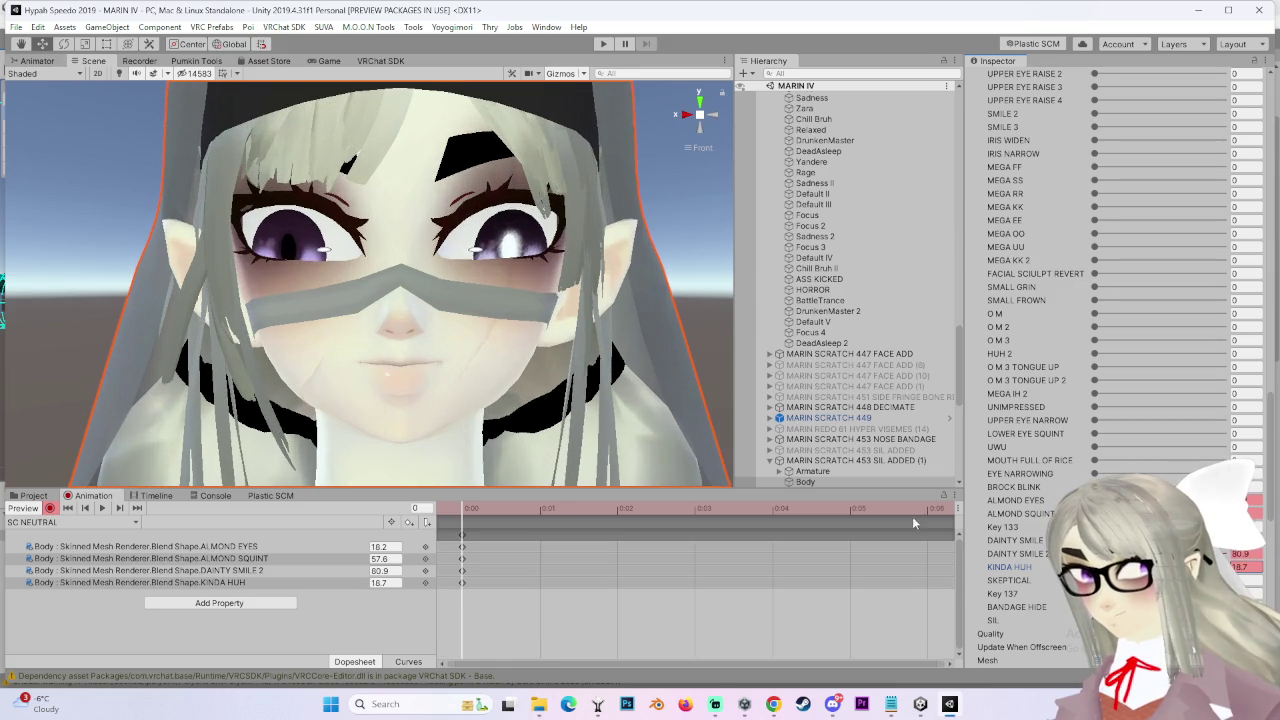
pyautogui.moveTo(1009, 567)
pyautogui.mouseDown()
pyautogui.moveTo(980, 567)
pyautogui.moveTo(1025, 567)
pyautogui.mouseUp()
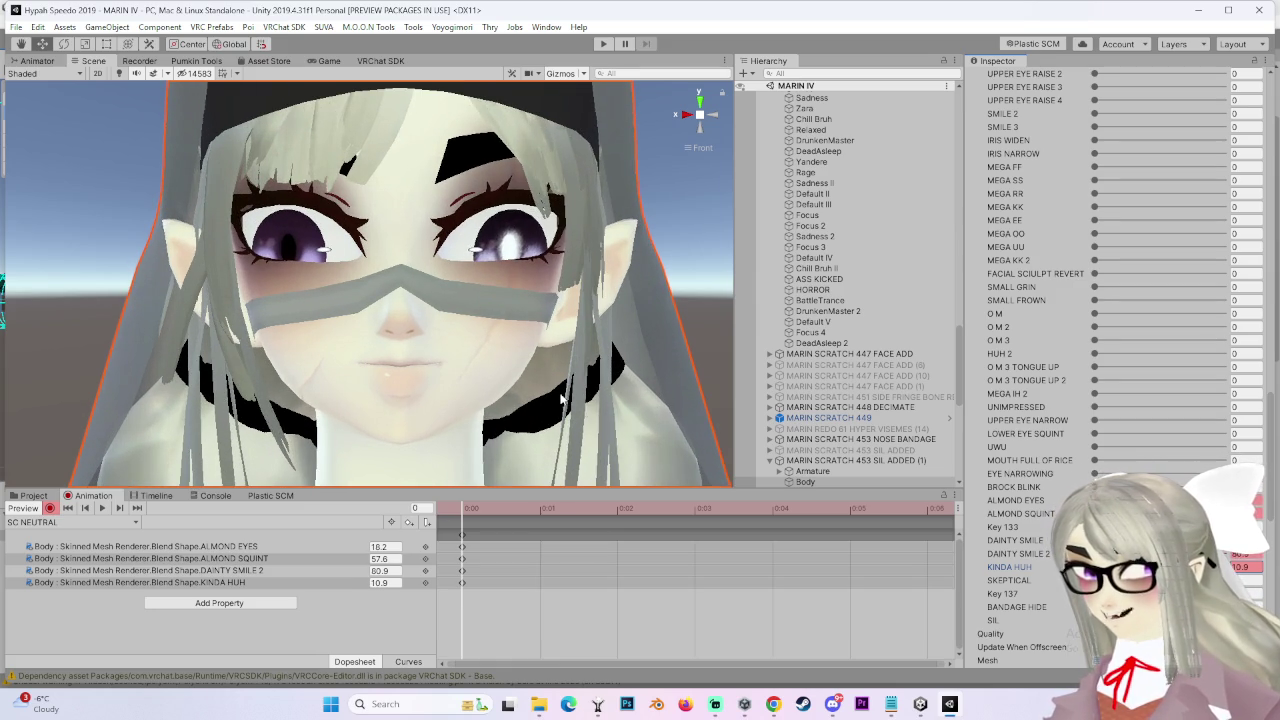
pyautogui.scroll(-3, 628, 377)
pyautogui.moveTo(690, 380)
pyautogui.mouseDown()
pyautogui.moveTo(470, 372)
pyautogui.moveTo(540, 372)
pyautogui.mouseUp()
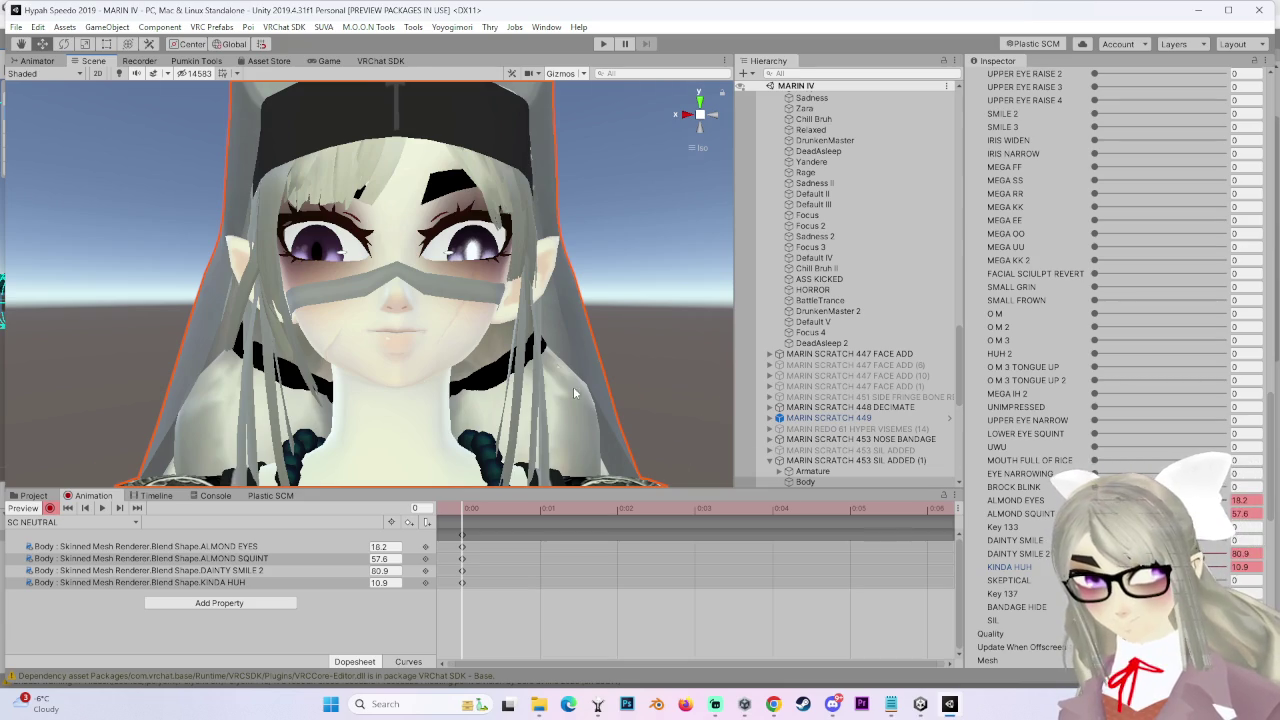
pyautogui.scroll(2, 573, 386)
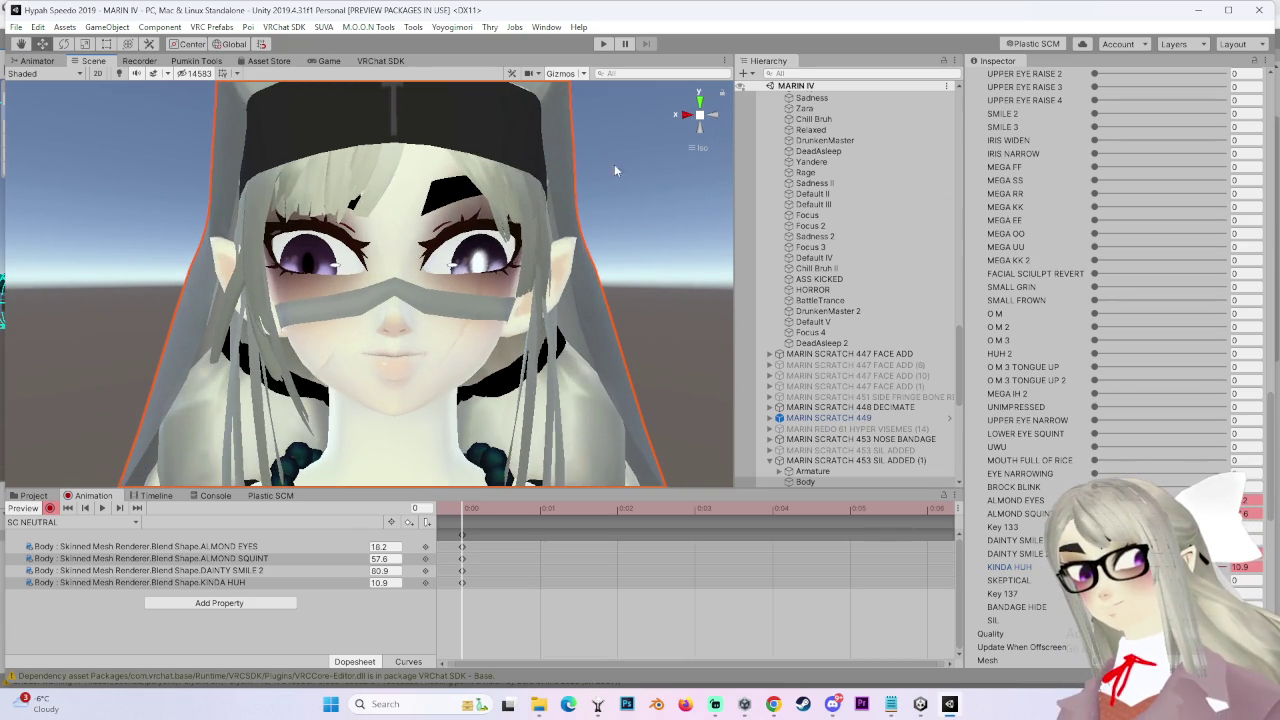
pyautogui.click(707, 116)
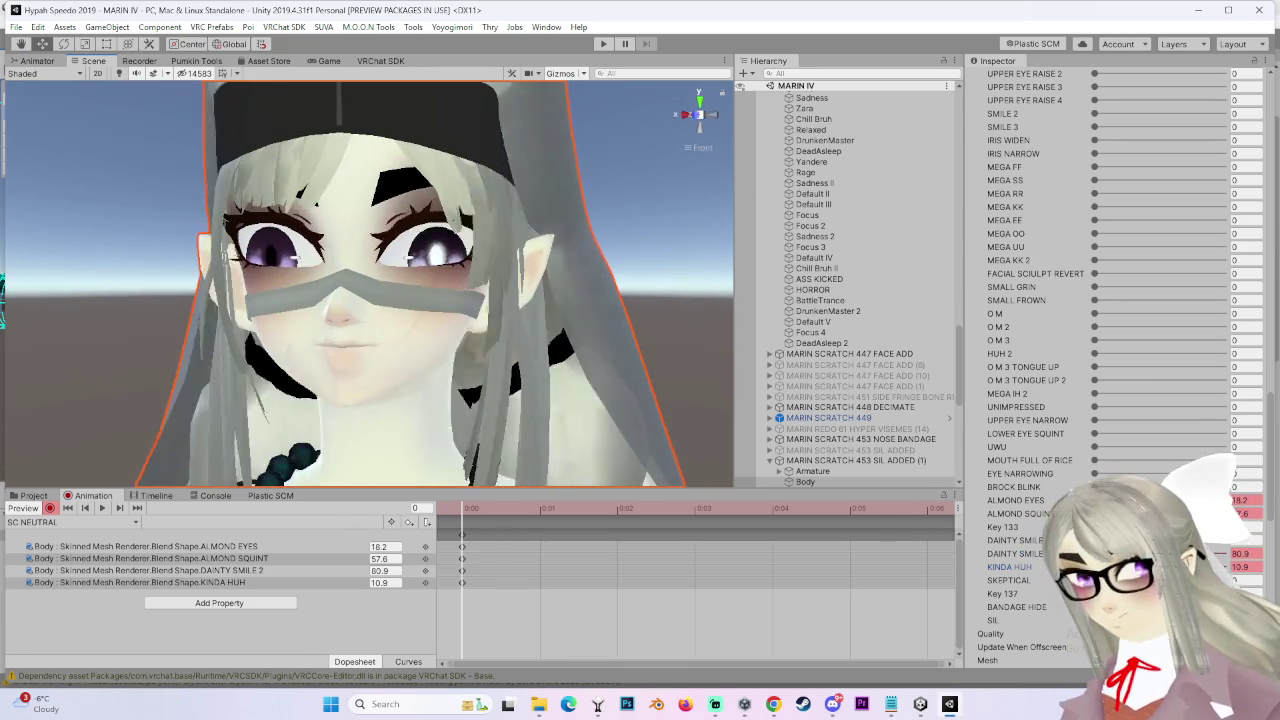
pyautogui.click(1094, 566)
pyautogui.moveTo(1094, 408)
pyautogui.mouseDown()
pyautogui.moveTo(1121, 410)
pyautogui.moveTo(1118, 421)
pyautogui.moveTo(1133, 412)
pyautogui.moveTo(1080, 402)
pyautogui.moveTo(1117, 406)
pyautogui.mouseUp()
# Settle UNIMPRESSED at 18.1 and lower ALMOND SQUINT to 42.6, comparing the face without UNIMPRESSED
pyautogui.moveTo(690, 330)
pyautogui.mouseDown()
pyautogui.moveTo(537, 353)
pyautogui.moveTo(640, 352)
pyautogui.moveTo(540, 350)
pyautogui.mouseUp()
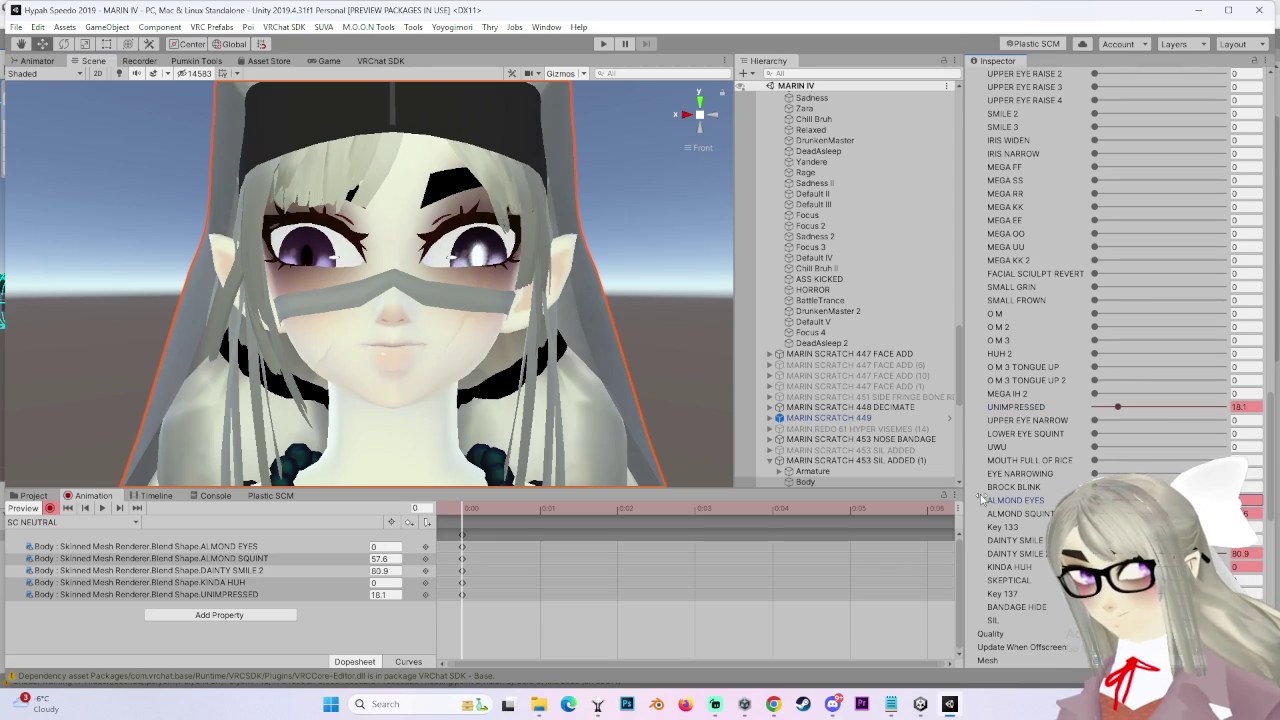
pyautogui.moveTo(1030, 513); pyautogui.dragTo(978, 474)
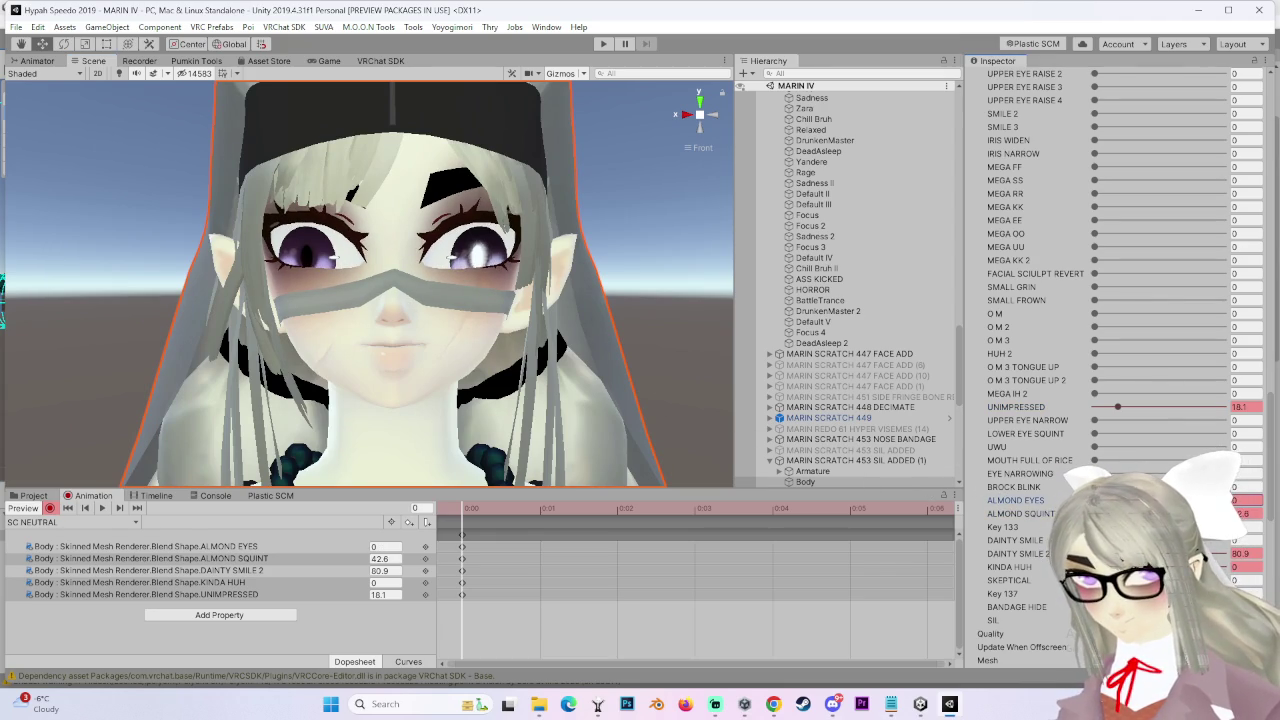
pyautogui.scroll(-2, 515, 360)
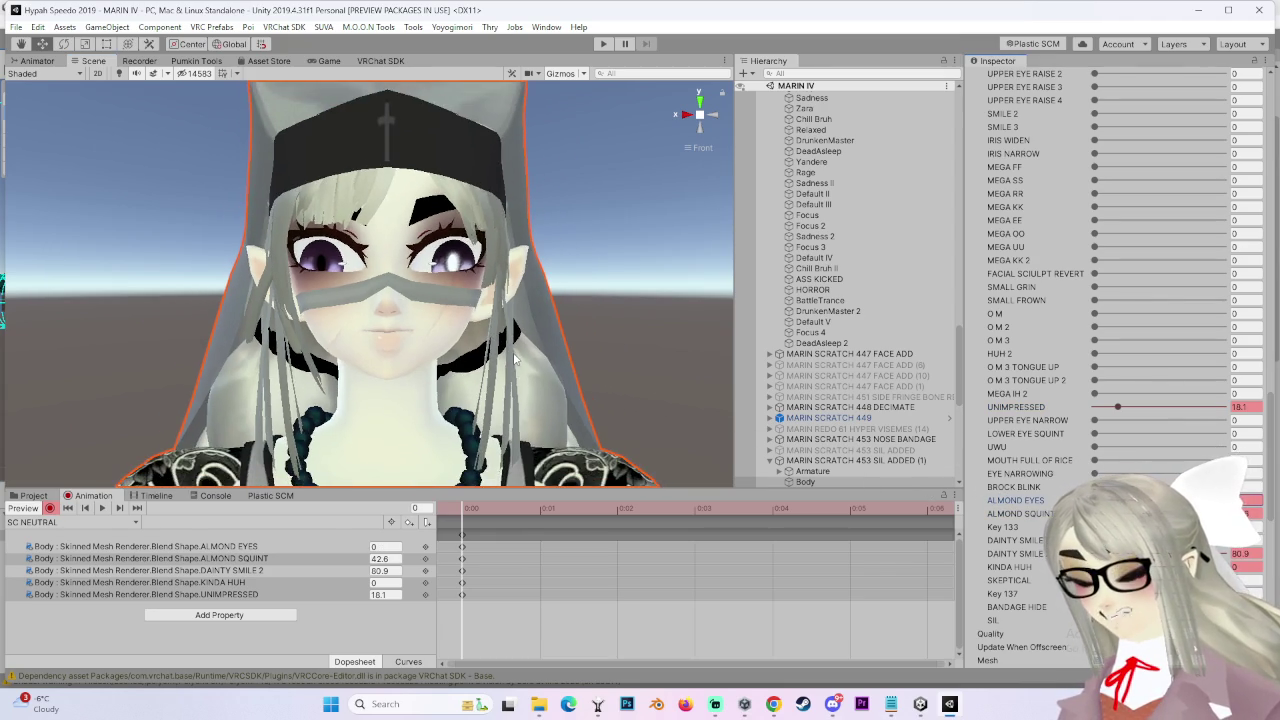
pyautogui.scroll(4, 515, 360)
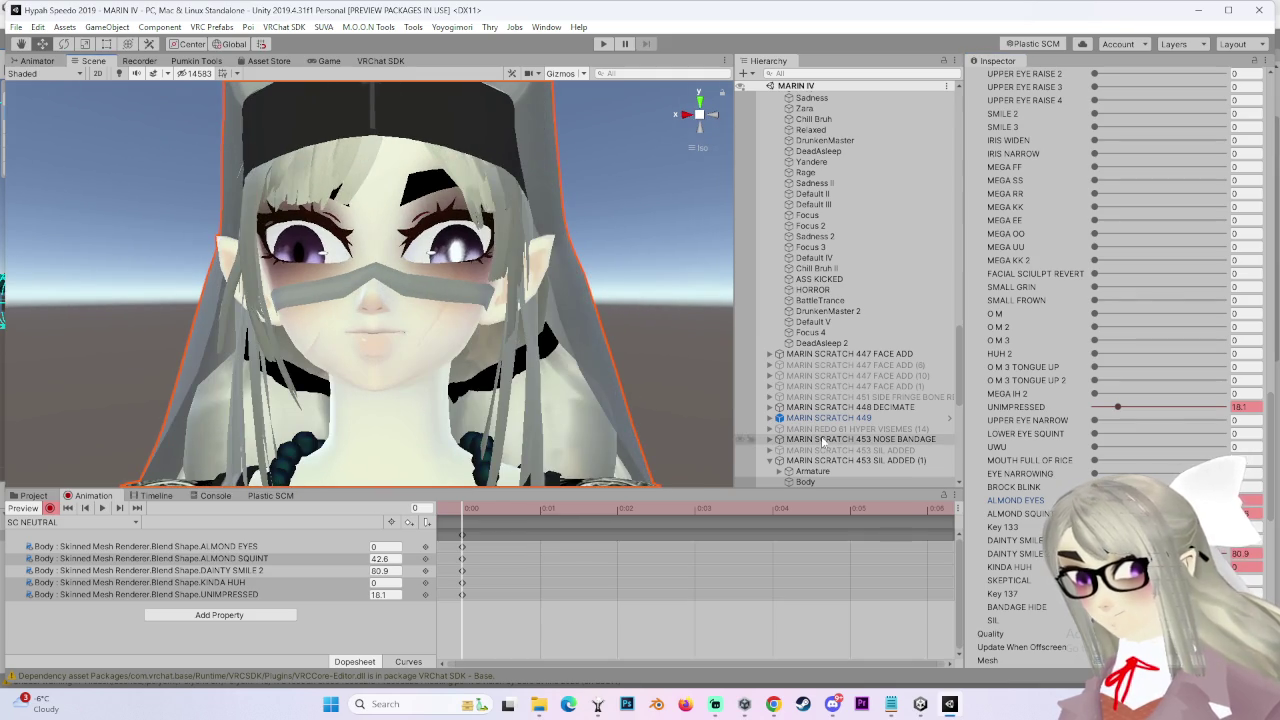
pyautogui.moveTo(1117, 407); pyautogui.dragTo(1090, 408)
pyautogui.scroll(-2, 477, 313)
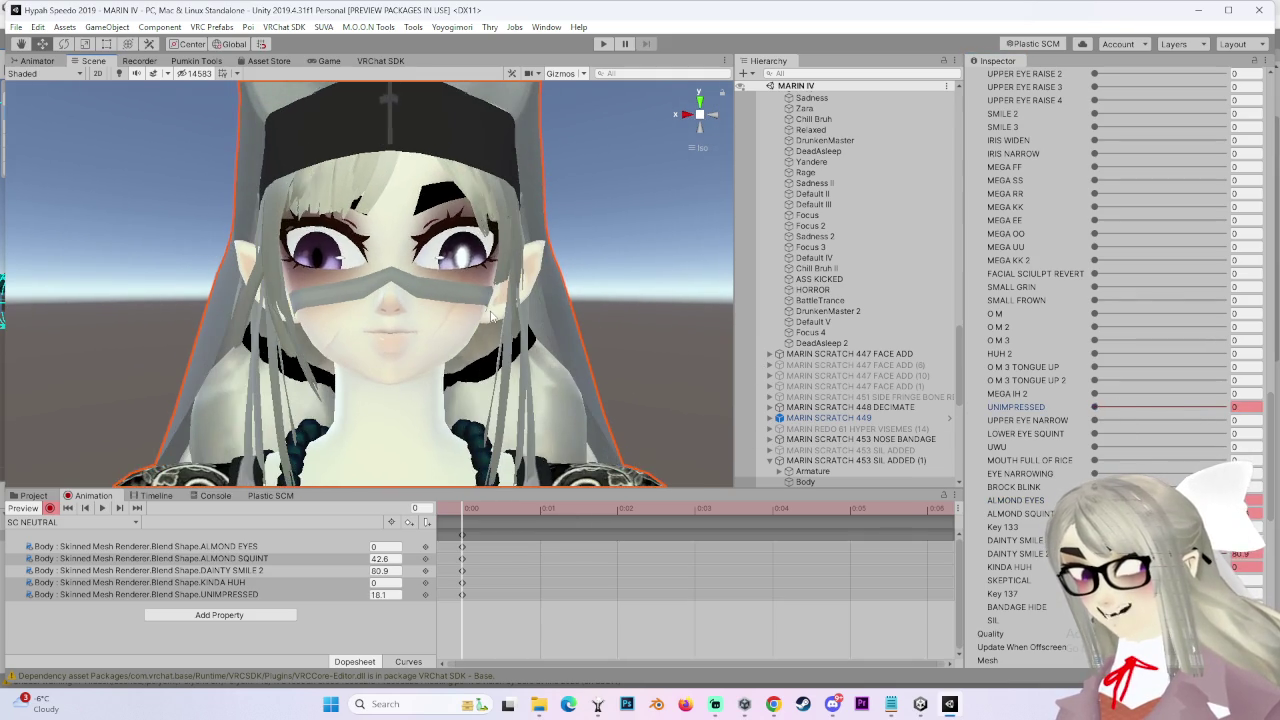
pyautogui.hotkey('ctrl', 'z')
pyautogui.scroll(2, 510, 291)
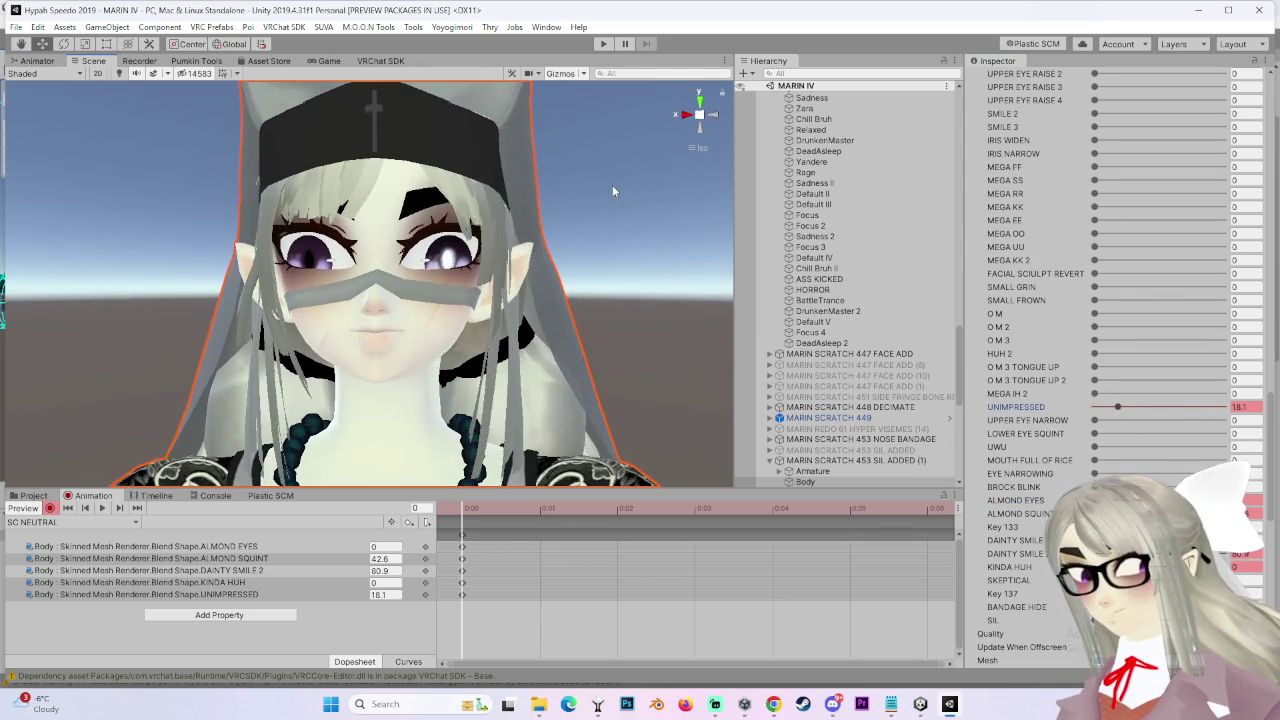
pyautogui.click(716, 117)
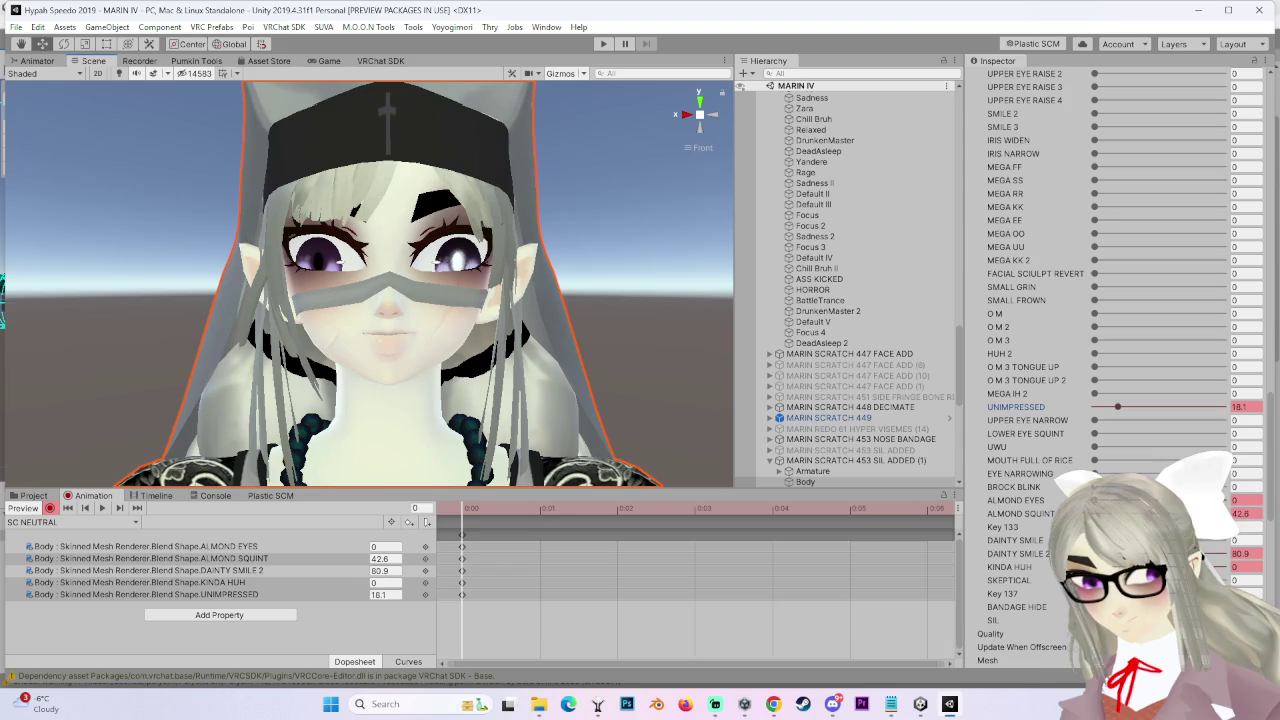
# Key SKEPTICAL at about 10.3 after trying KINDA HUH at 16
pyautogui.moveTo(1095, 566); pyautogui.dragTo(1122, 566)
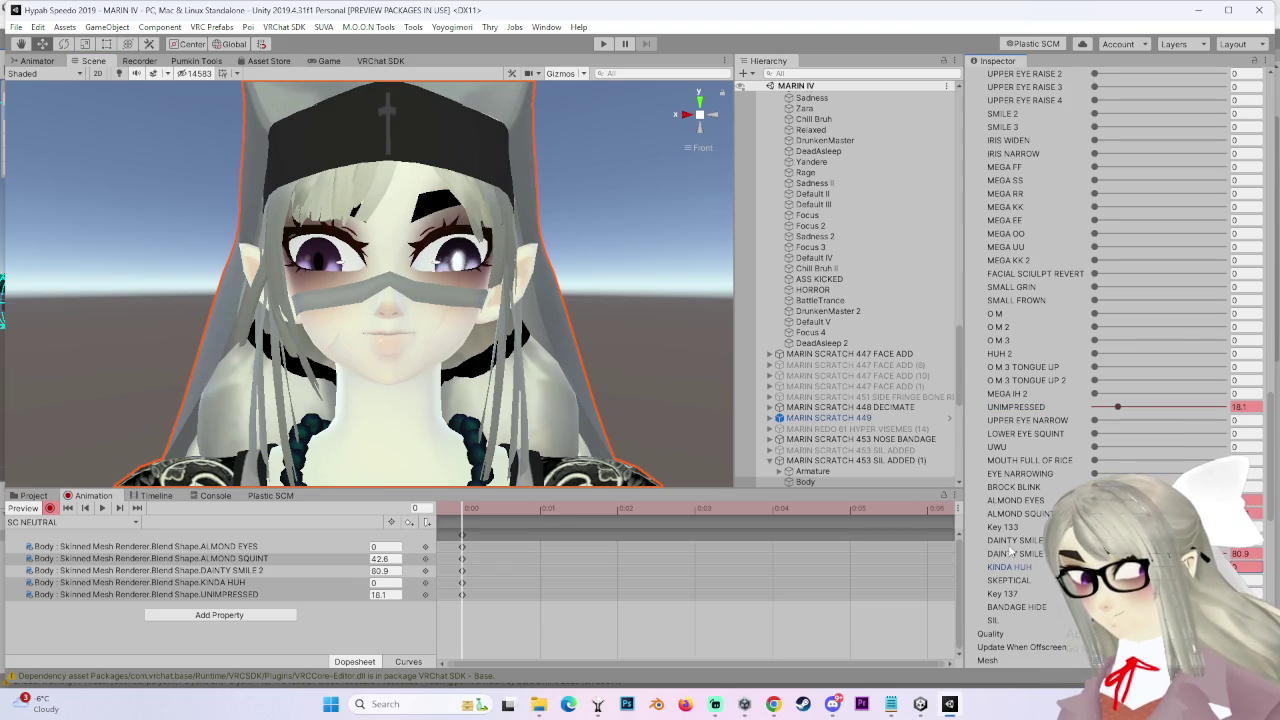
pyautogui.scroll(2, 388, 284)
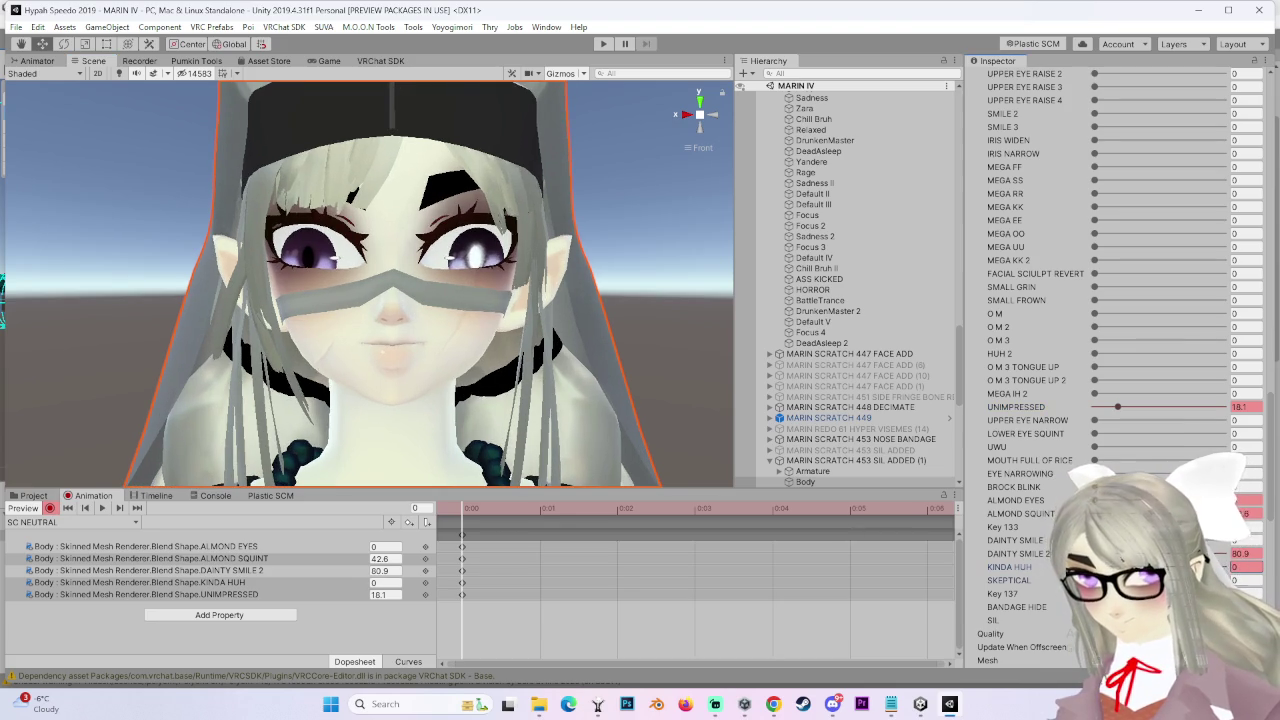
pyautogui.write('16')
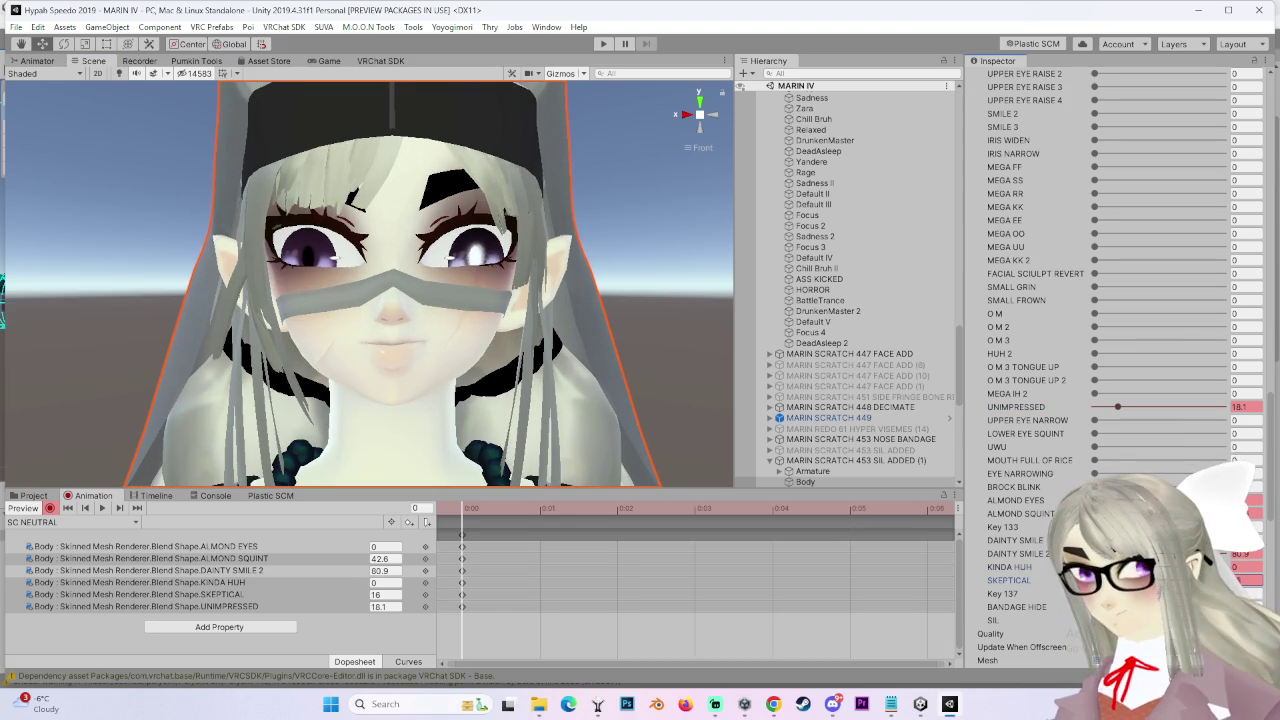
pyautogui.moveTo(1010, 580)
pyautogui.mouseDown()
pyautogui.moveTo(993, 572)
pyautogui.moveTo(1012, 580)
pyautogui.mouseUp()
pyautogui.moveTo(716, 378)
pyautogui.mouseDown()
pyautogui.moveTo(576, 379)
pyautogui.moveTo(610, 364)
pyautogui.mouseUp()
pyautogui.scroll(2, 612, 362)
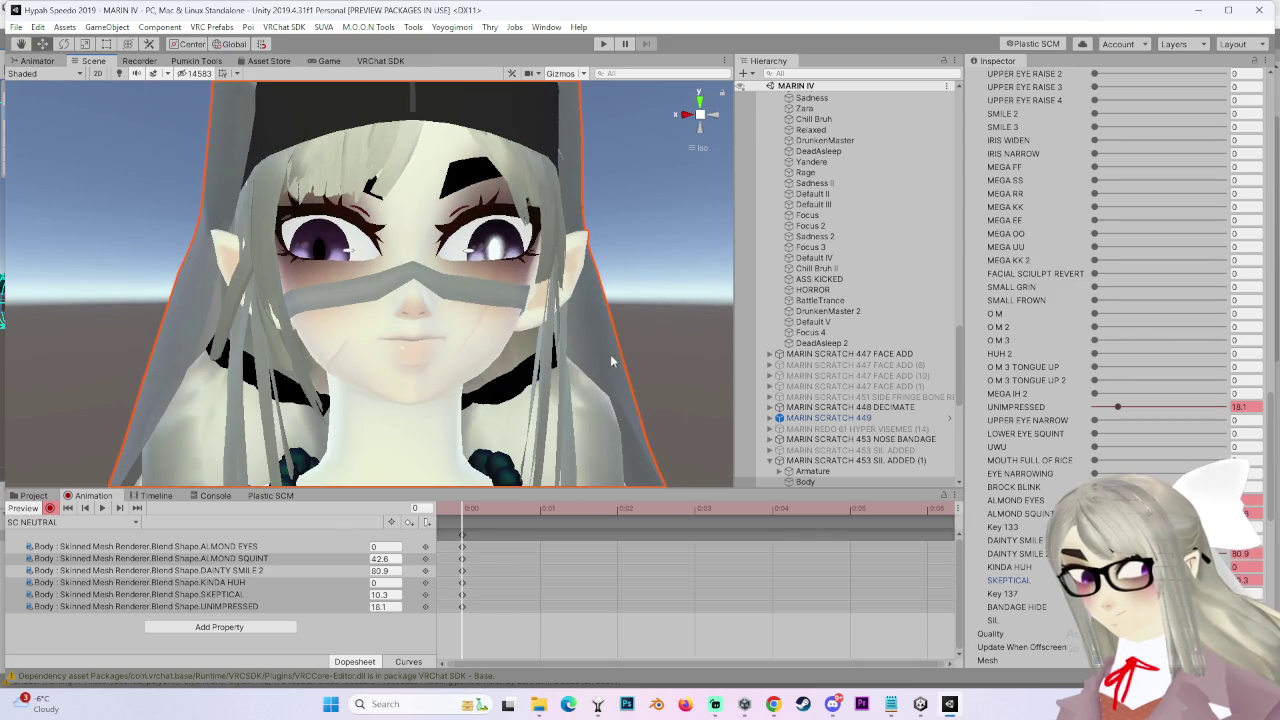
pyautogui.press('Delete')
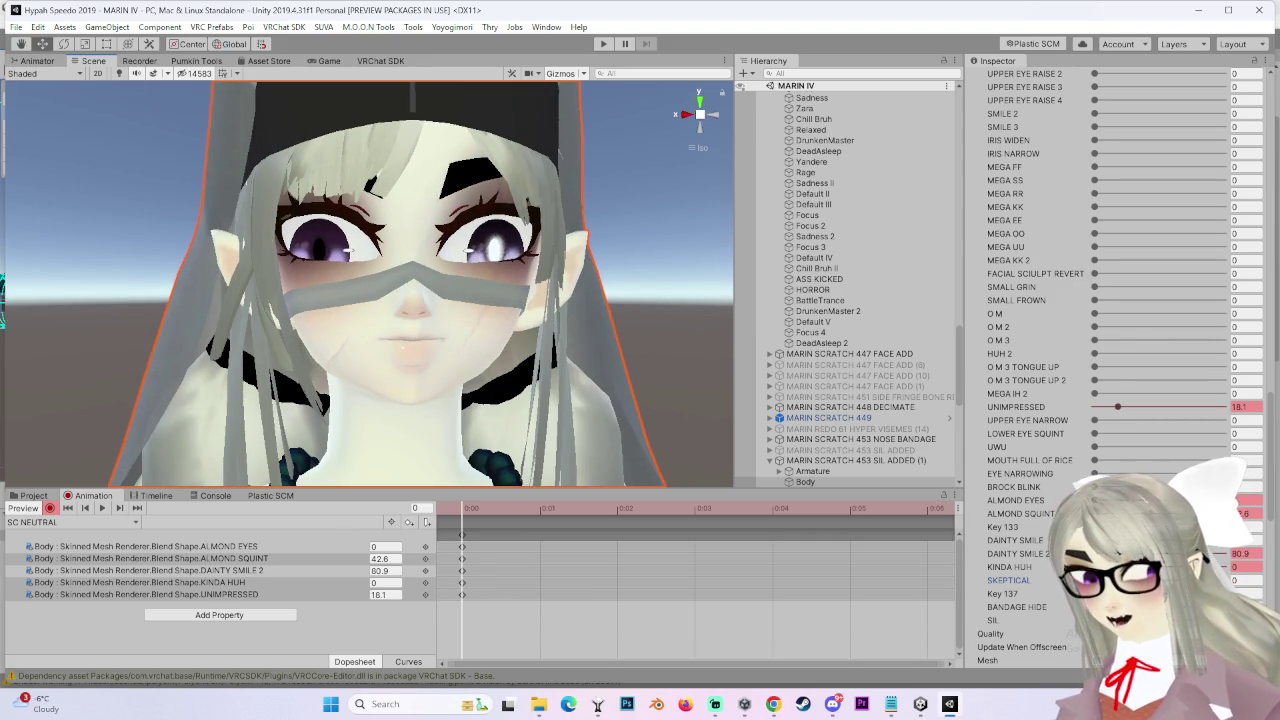
pyautogui.hotkey('ctrl', 'z')
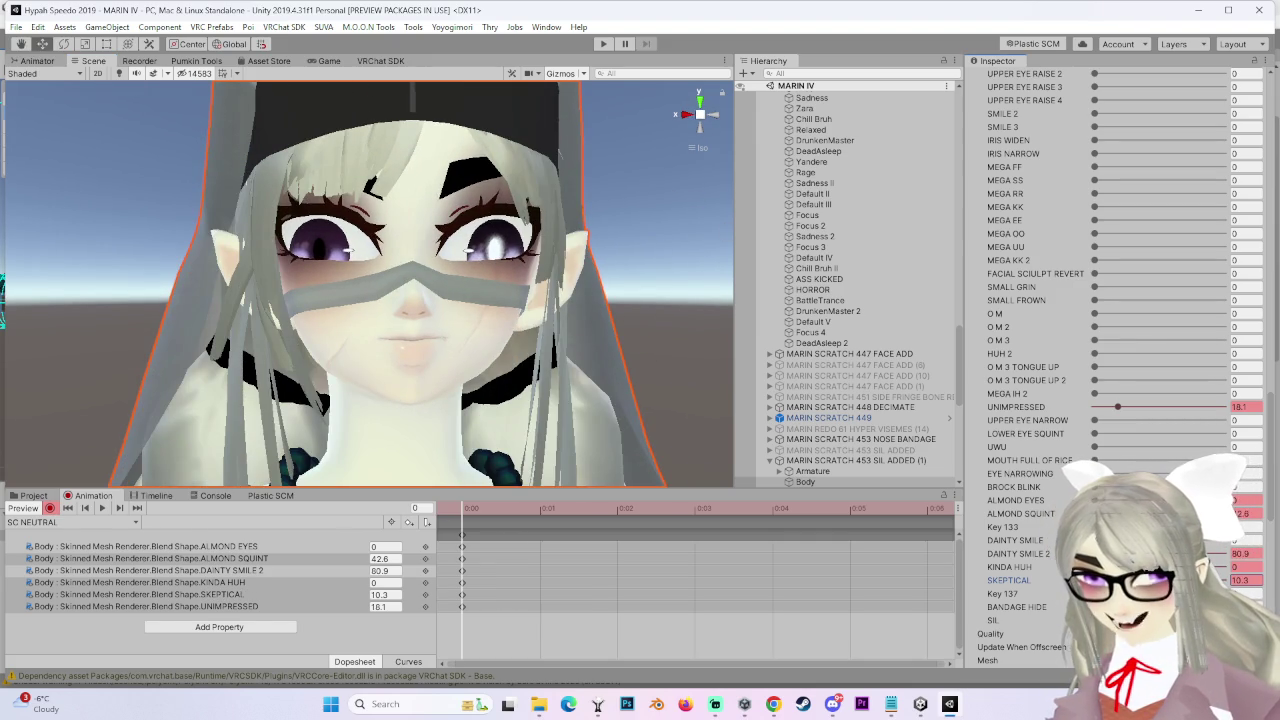
# Test a small KINDA HUH amount, review the face from the front, and deselect the avatar
pyautogui.moveTo(1009, 566); pyautogui.dragTo(1033, 567)
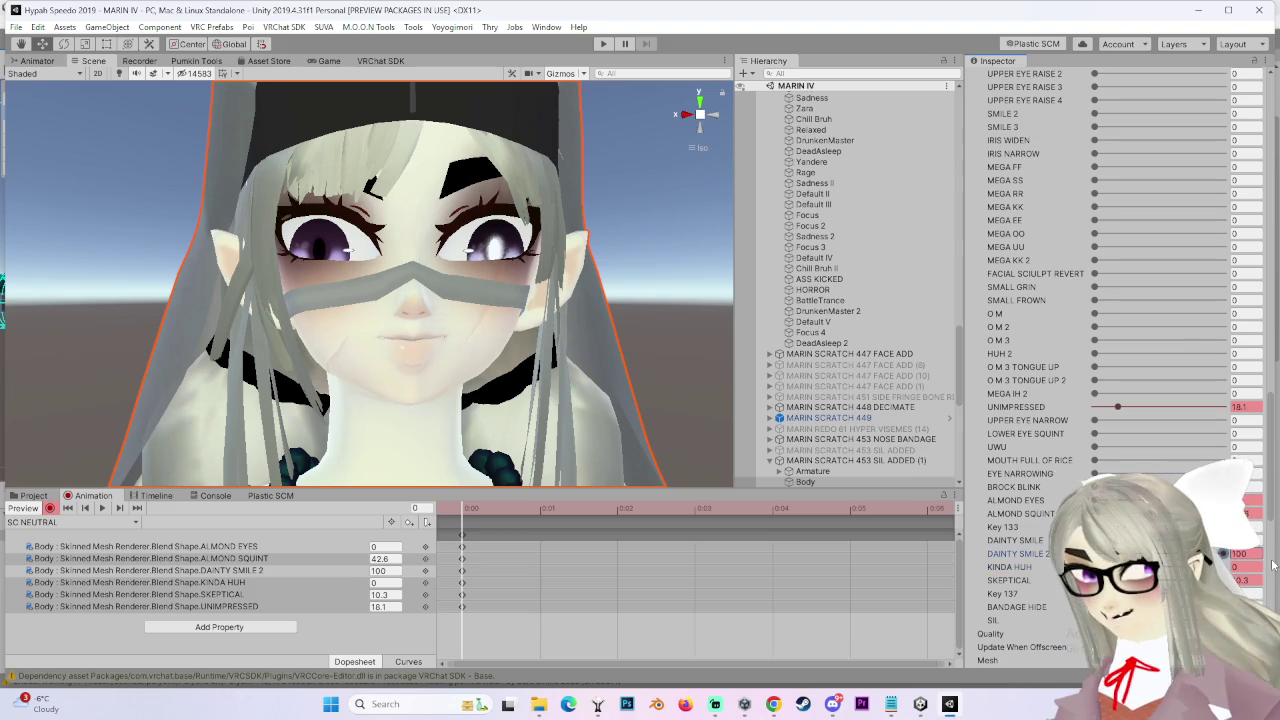
pyautogui.moveTo(700, 372); pyautogui.dragTo(460, 357)
pyautogui.click(713, 114)
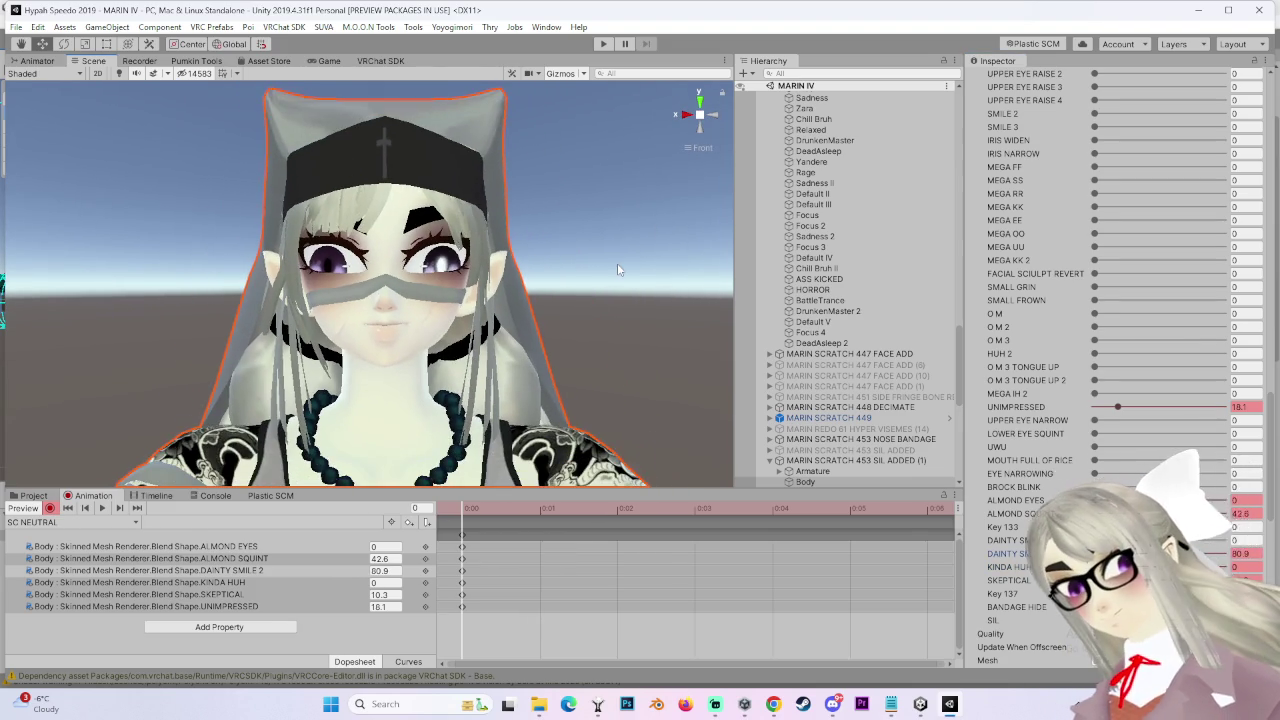
pyautogui.click(617, 263)
pyautogui.scroll(3, 597, 276)
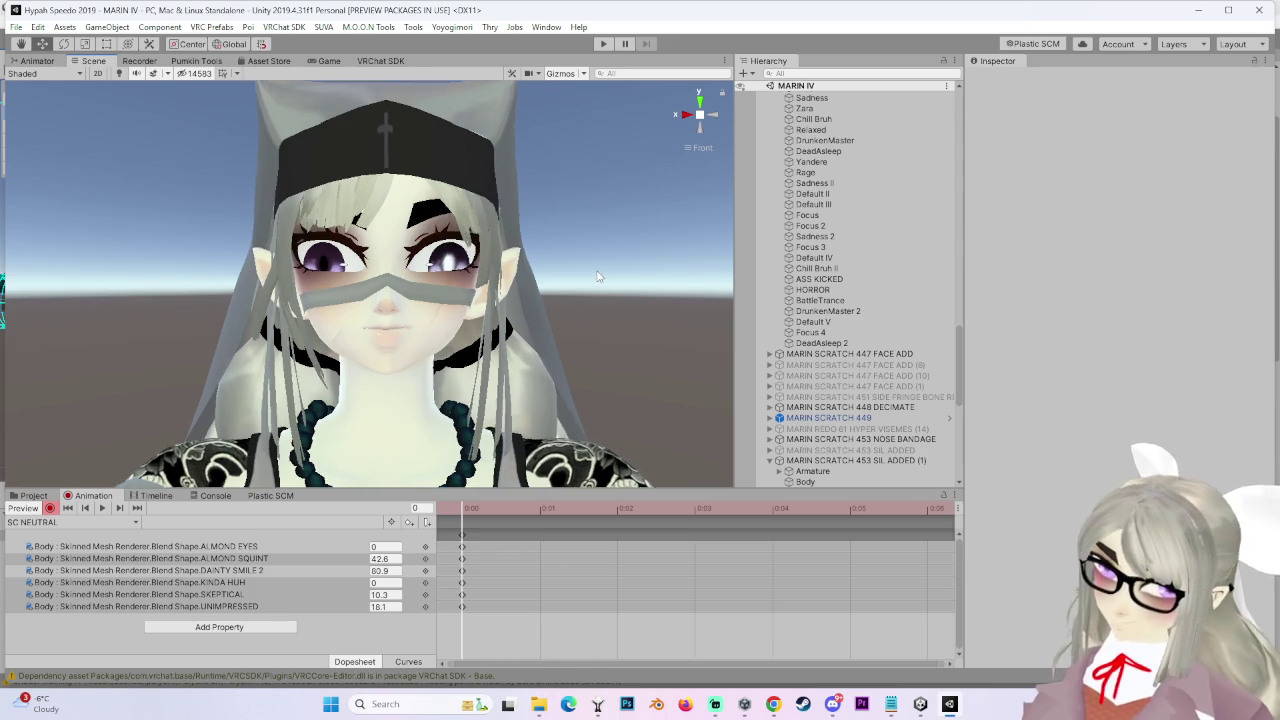
# Stop recording and delete the duplicate MARIN SCRATCH 453 SIL ADDED (1) avatar
pyautogui.scroll(-1, 553, 356)
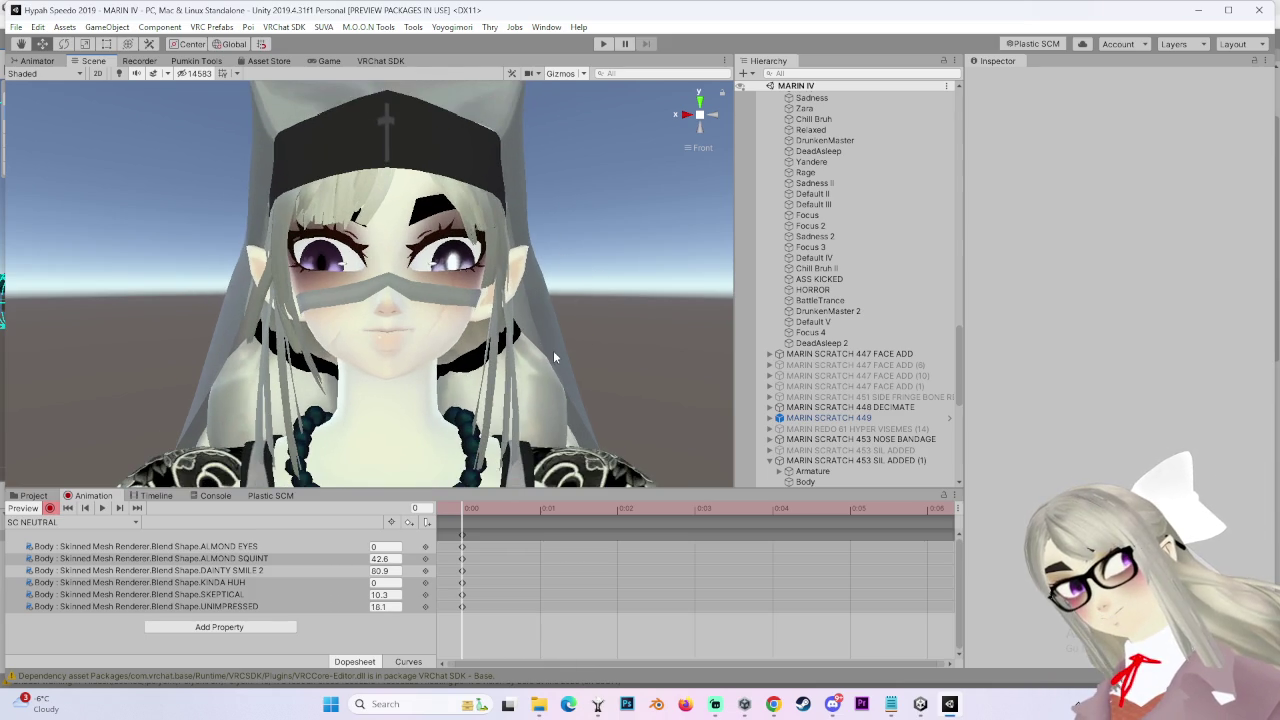
pyautogui.click(49, 509)
pyautogui.scroll(1, 532, 386)
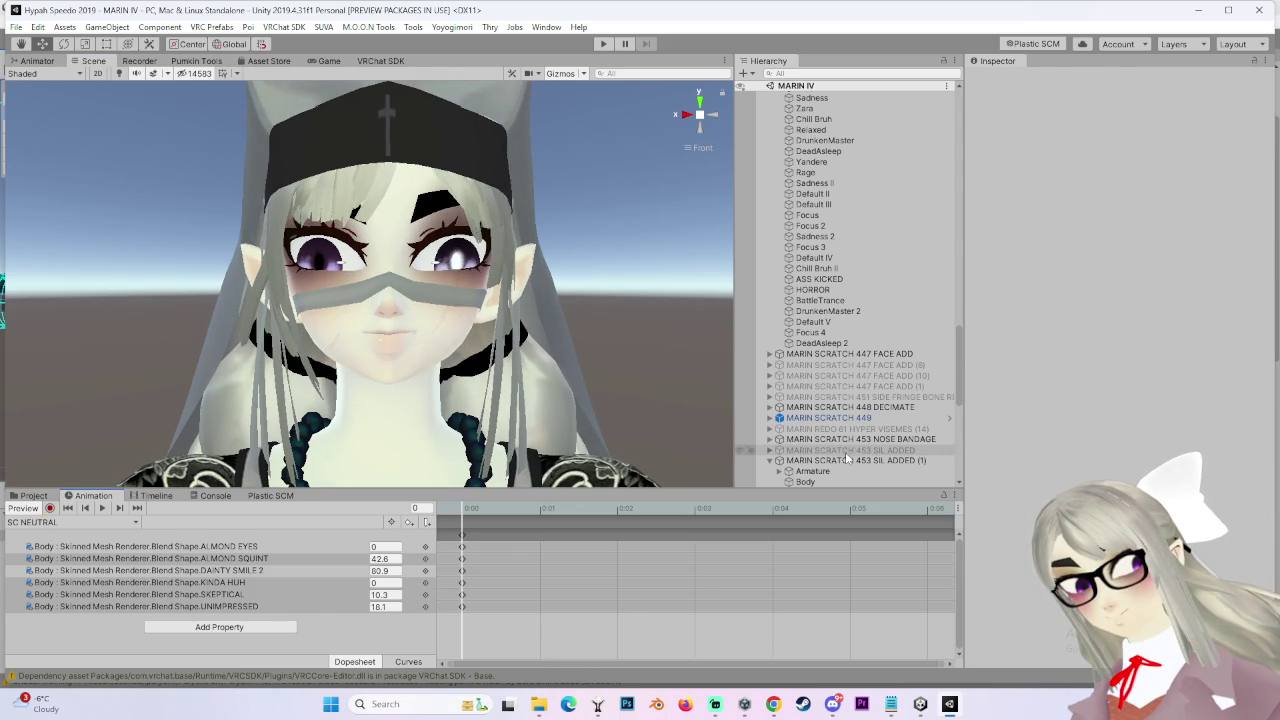
pyautogui.click(848, 459)
pyautogui.rightClick(848, 459)
pyautogui.click(875, 175)
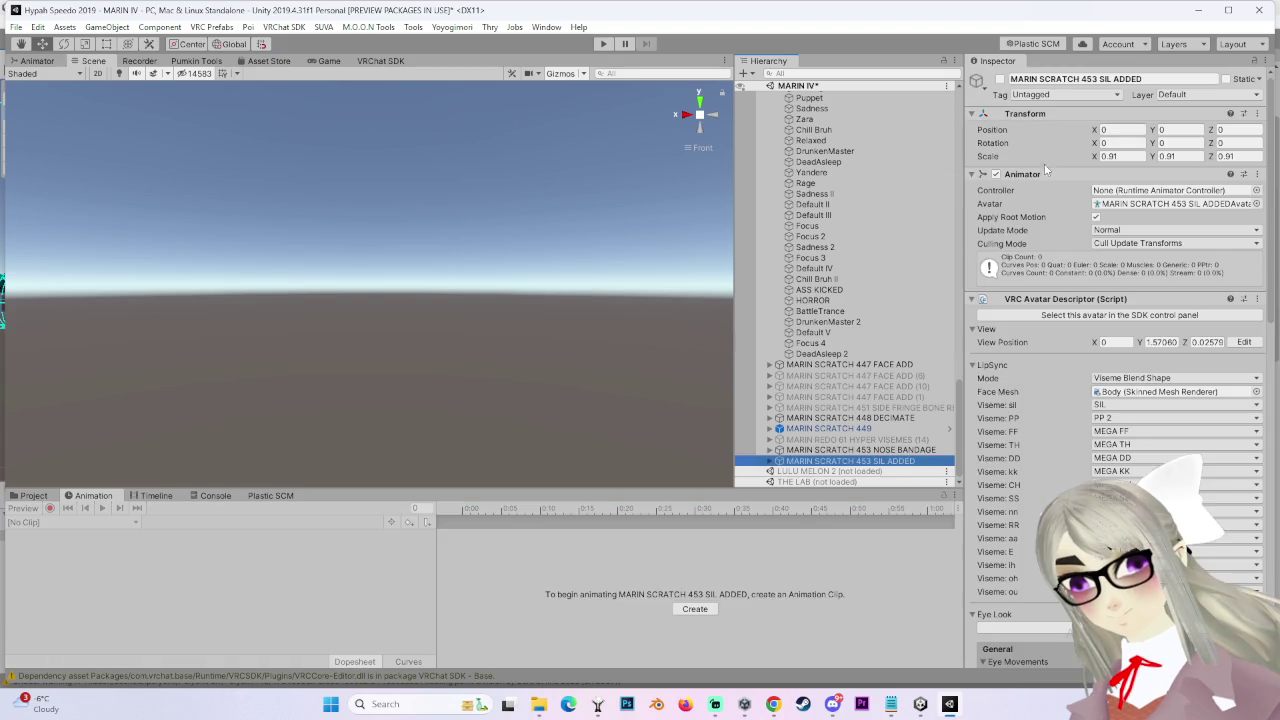
# Make the original MARIN SCRATCH 453 SIL ADDED avatar the SDK's upload target
pyautogui.moveTo(540, 400)
pyautogui.mouseDown()
pyautogui.moveTo(546, 210)
pyautogui.moveTo(550, 335)
pyautogui.mouseUp()
pyautogui.scroll(-1, 632, 343)
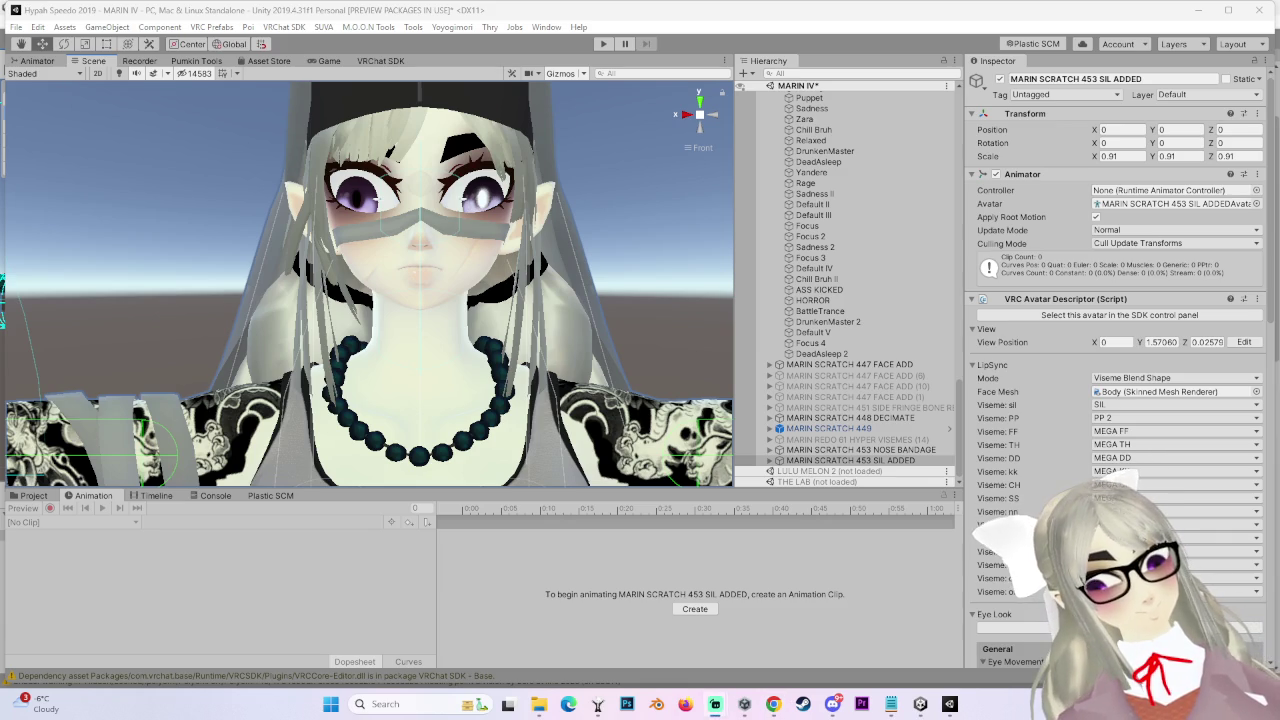
pyautogui.click(1086, 315)
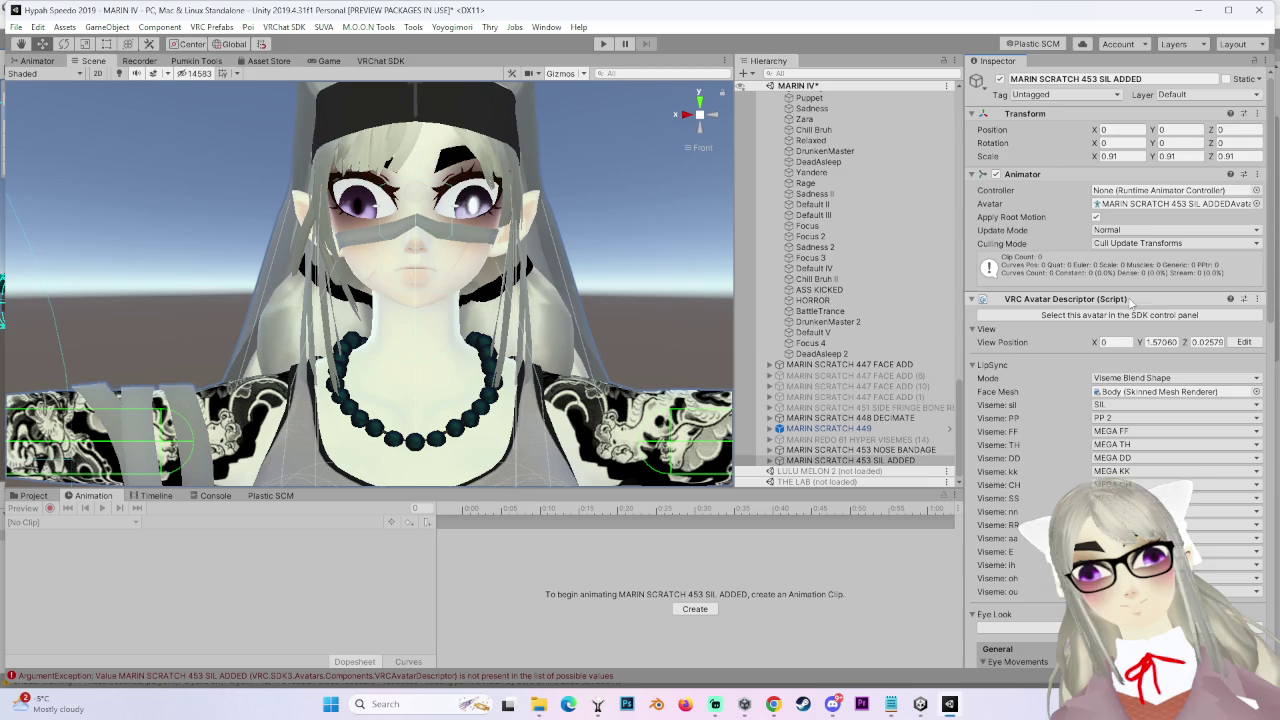
pyautogui.scroll(5, 868, 308)
# Select MARIN COMBO GESTURE II LONGFACE (1) and synchronize the MARIN SCRATCH FX animator layers
pyautogui.click(870, 265)
pyautogui.scroll(-10, 1252, 390)
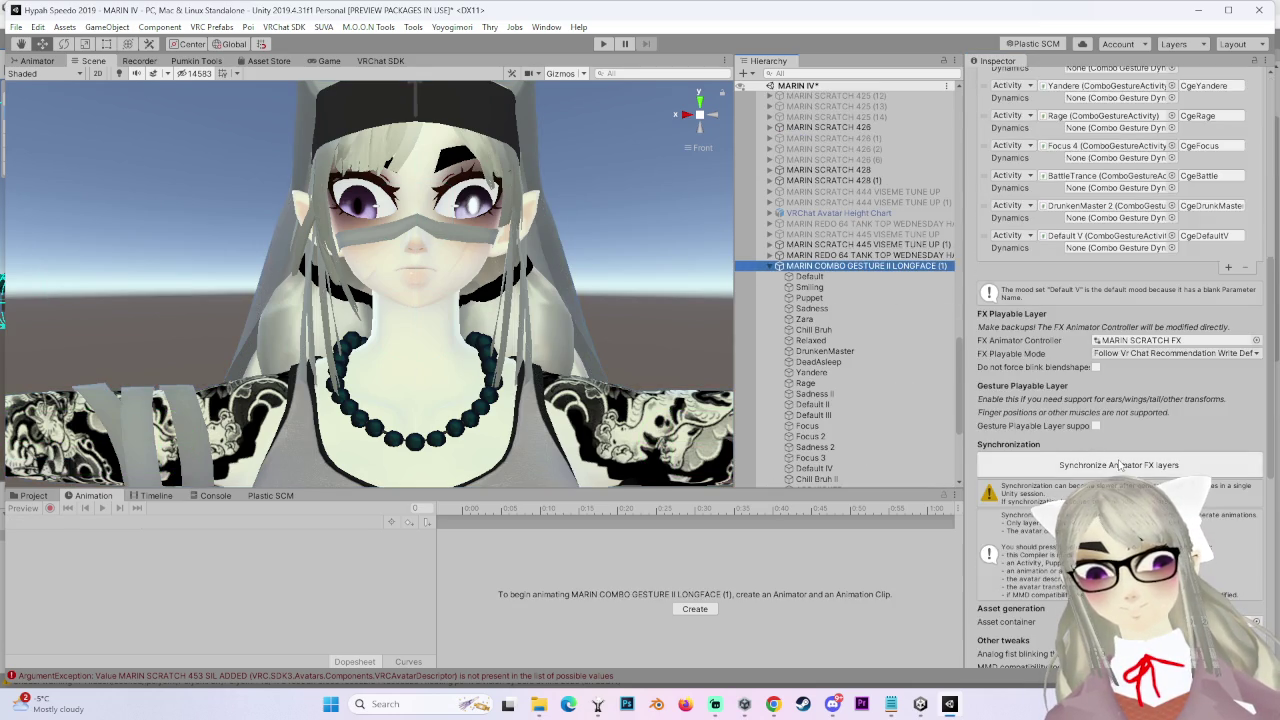
pyautogui.click(1120, 465)
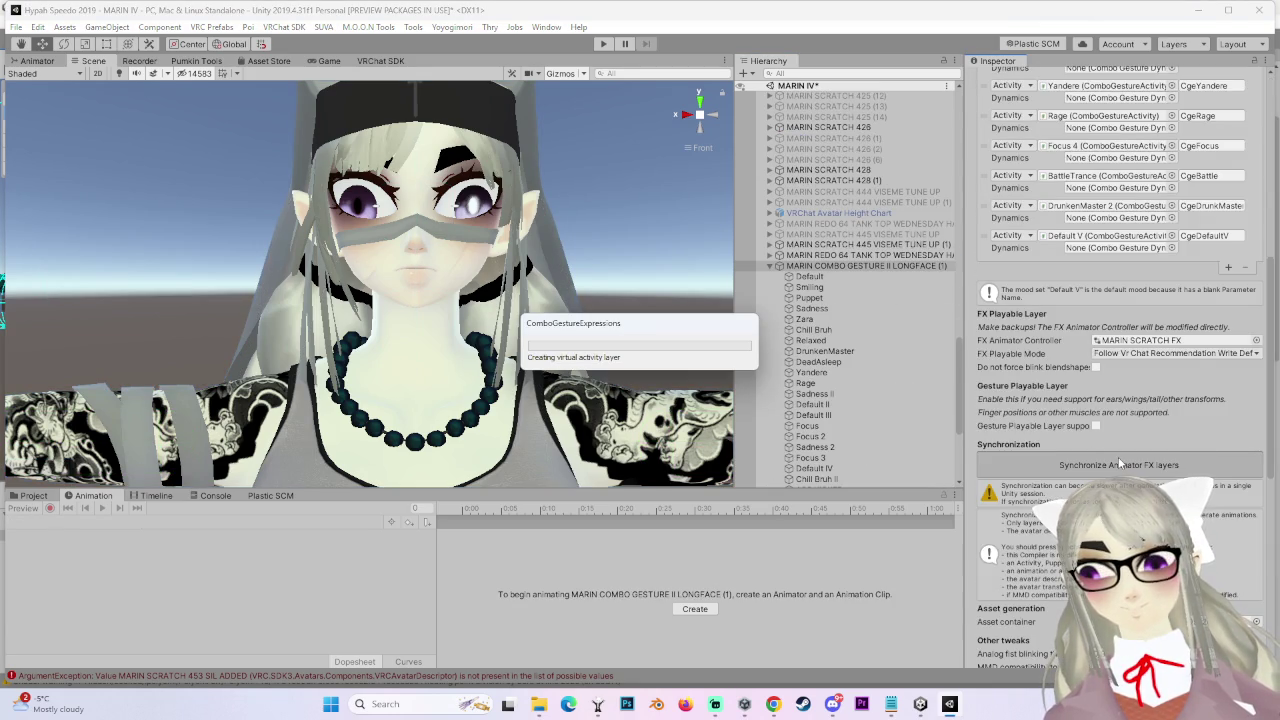
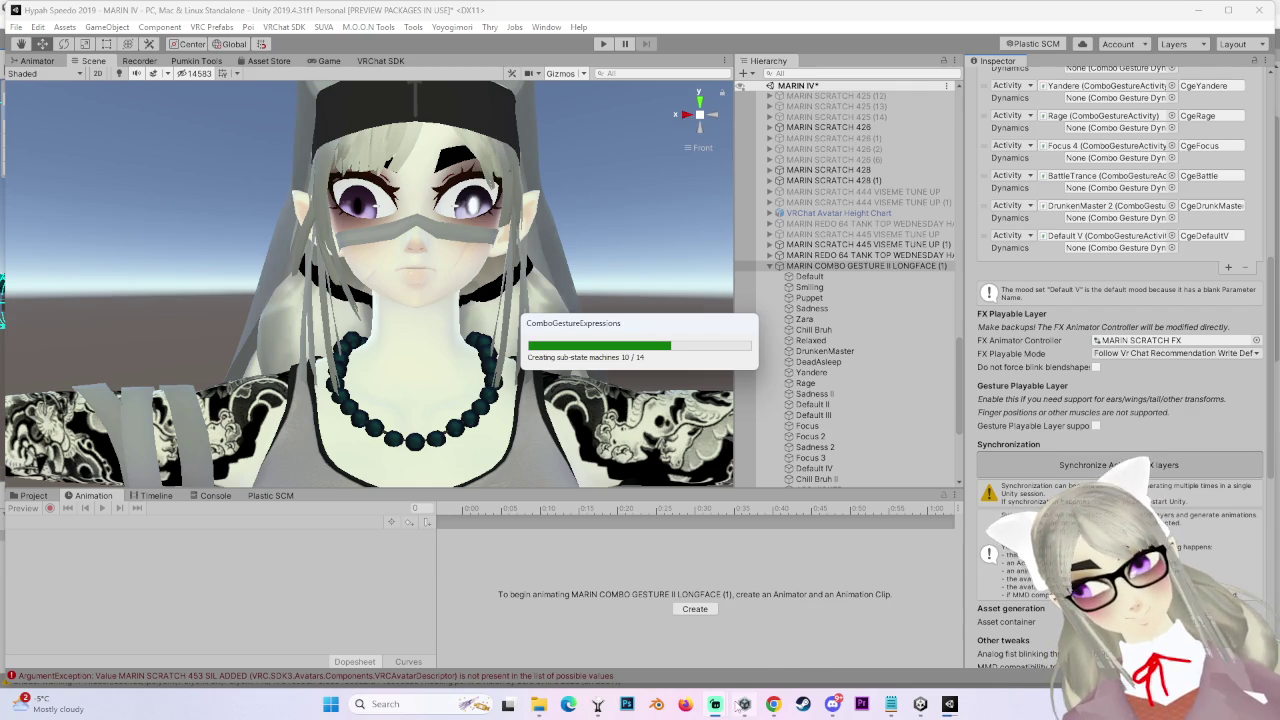
# Wait for all 14 combo gesture sub-state machines to build, then orbit and snap the Scene view to Front
pyautogui.moveTo(744, 704)
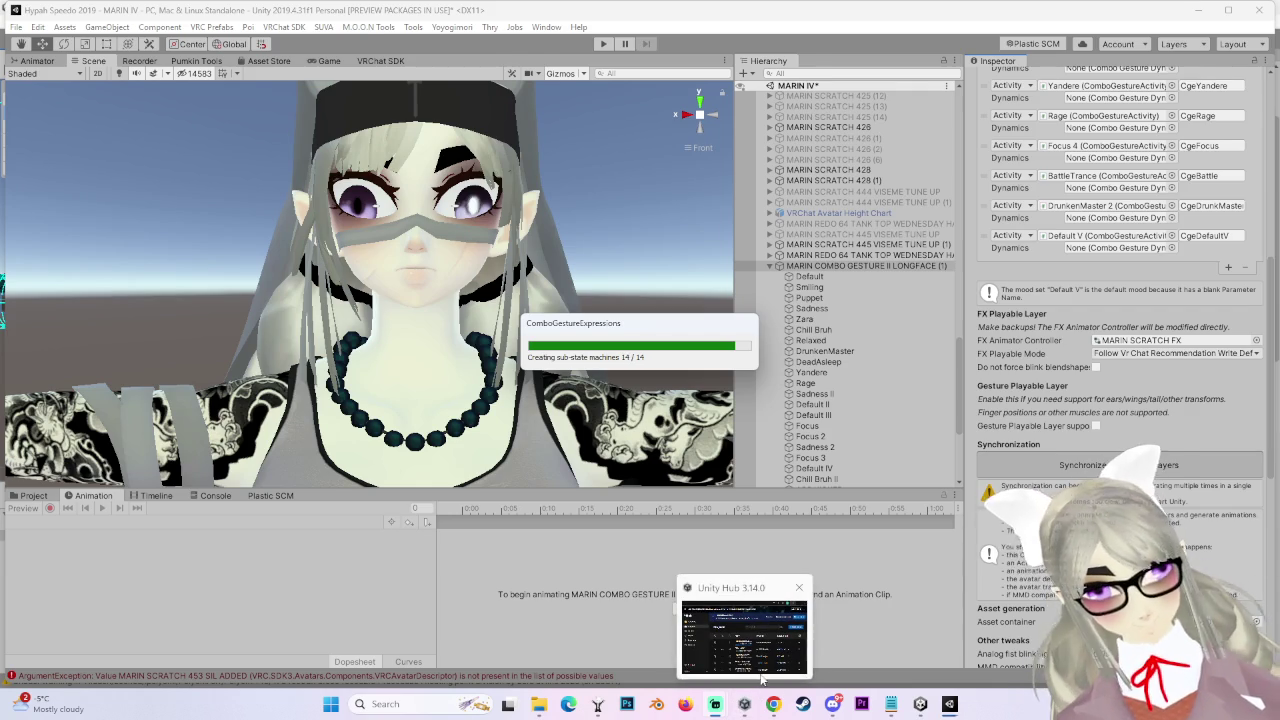
pyautogui.moveTo(787, 672)
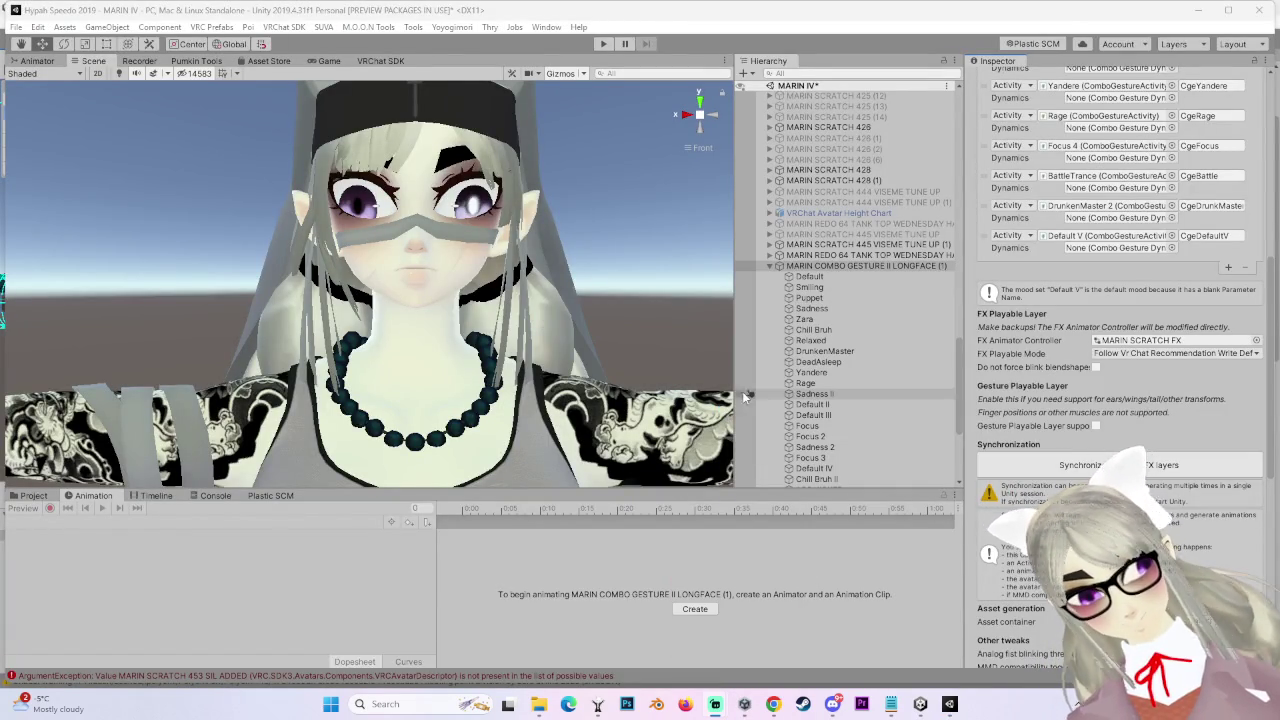
pyautogui.moveTo(585, 335)
pyautogui.mouseDown()
pyautogui.moveTo(606, 327)
pyautogui.moveTo(560, 330)
pyautogui.mouseUp()
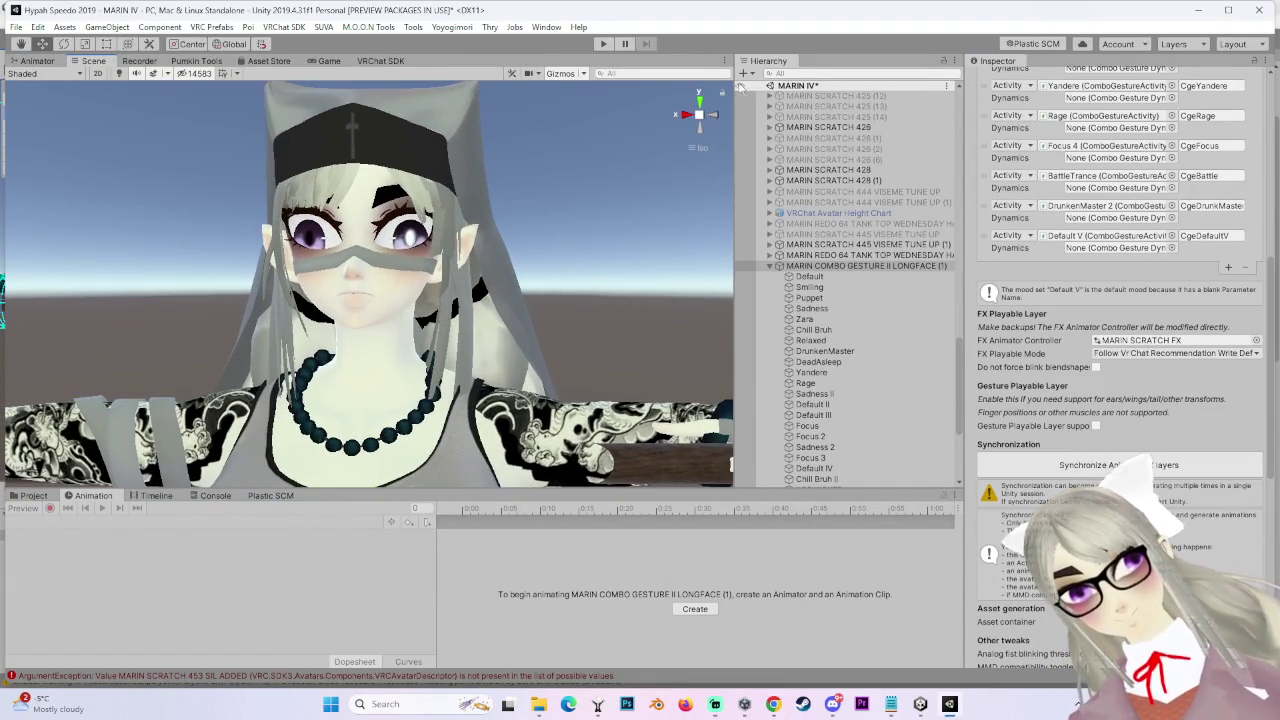
pyautogui.click(686, 113)
pyautogui.click(690, 114)
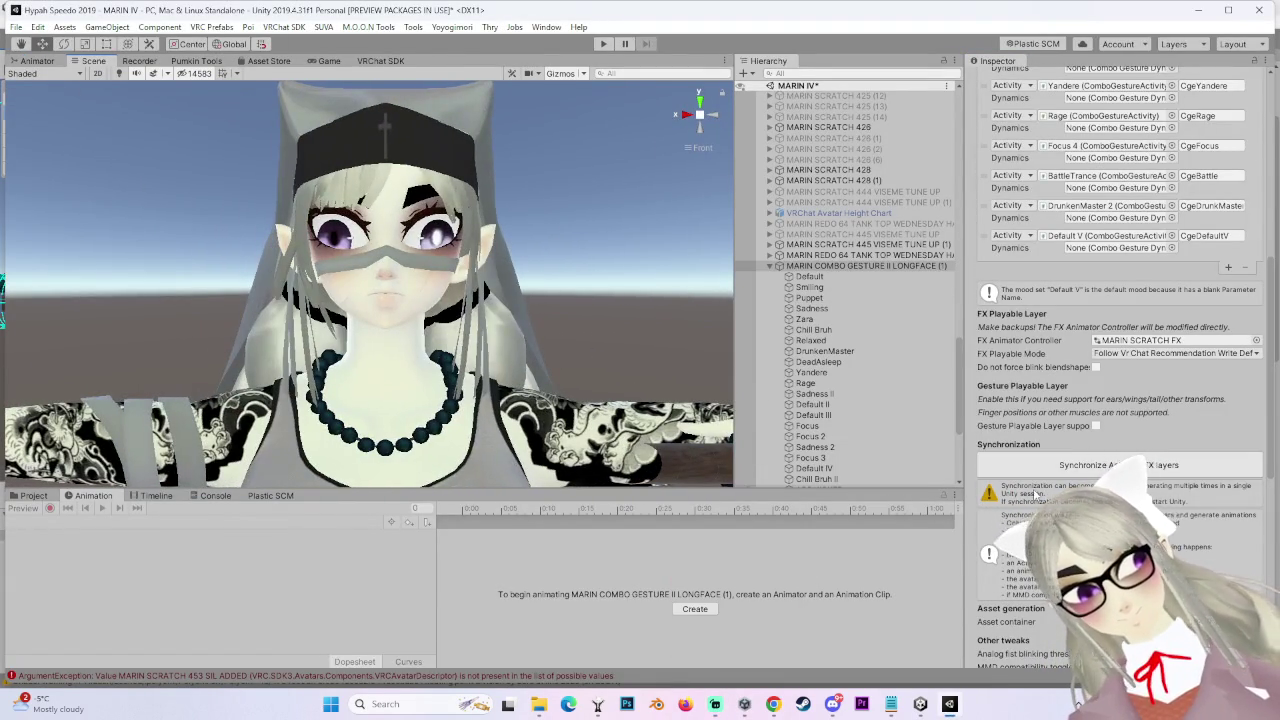
pyautogui.scroll(-10, 1030, 508)
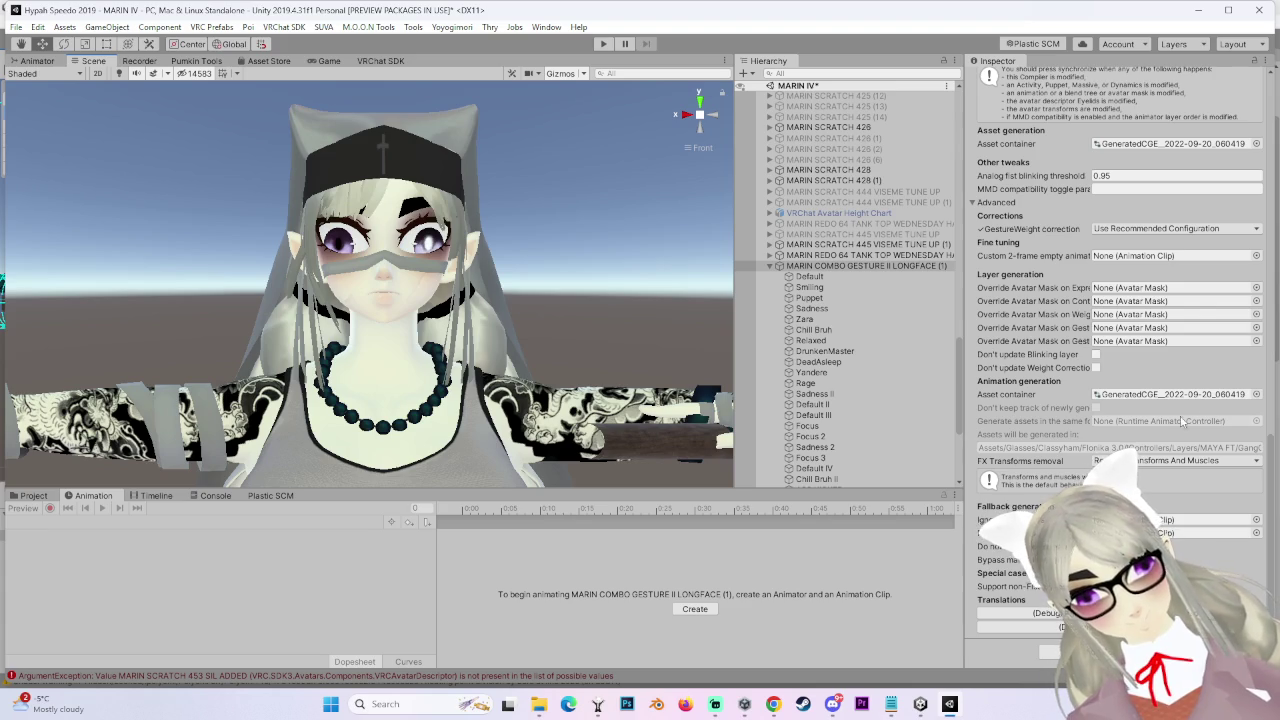
# Select the MARIN SCRATCH 453 SIL ADDED avatar and inspect its descriptor, undoing the accidental name edit
pyautogui.scroll(-5, 904, 420)
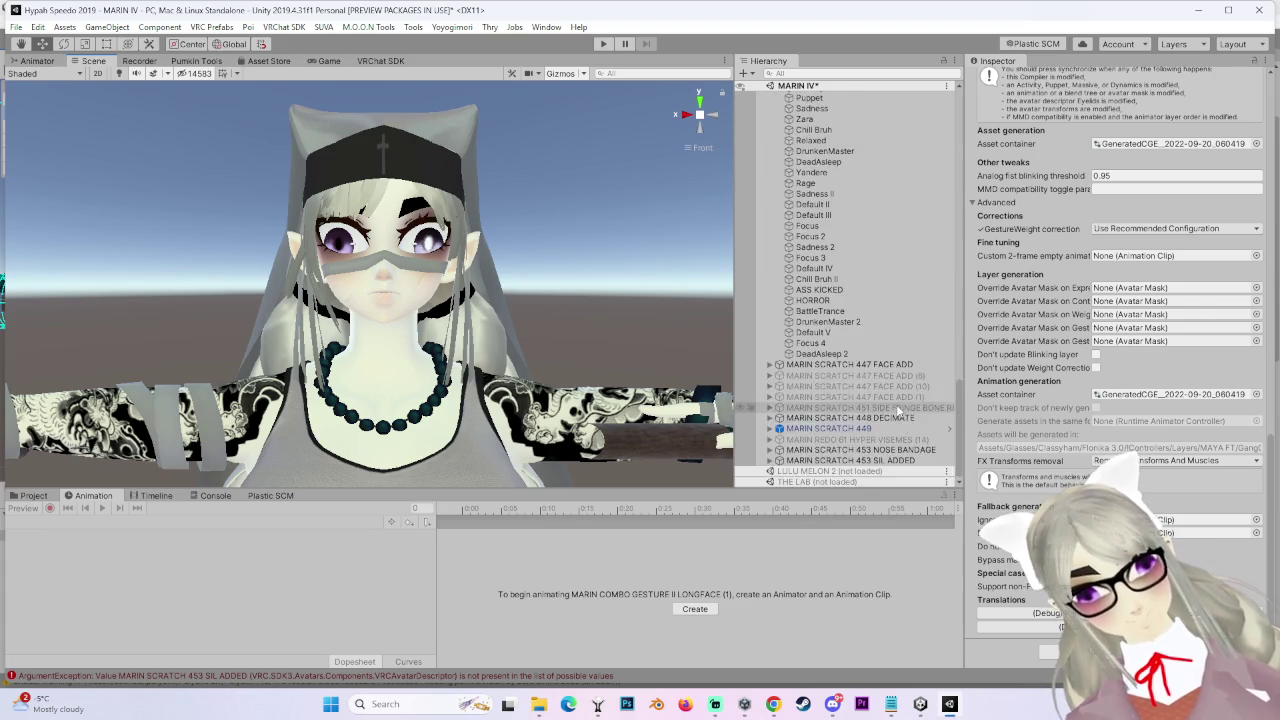
pyautogui.click(873, 460)
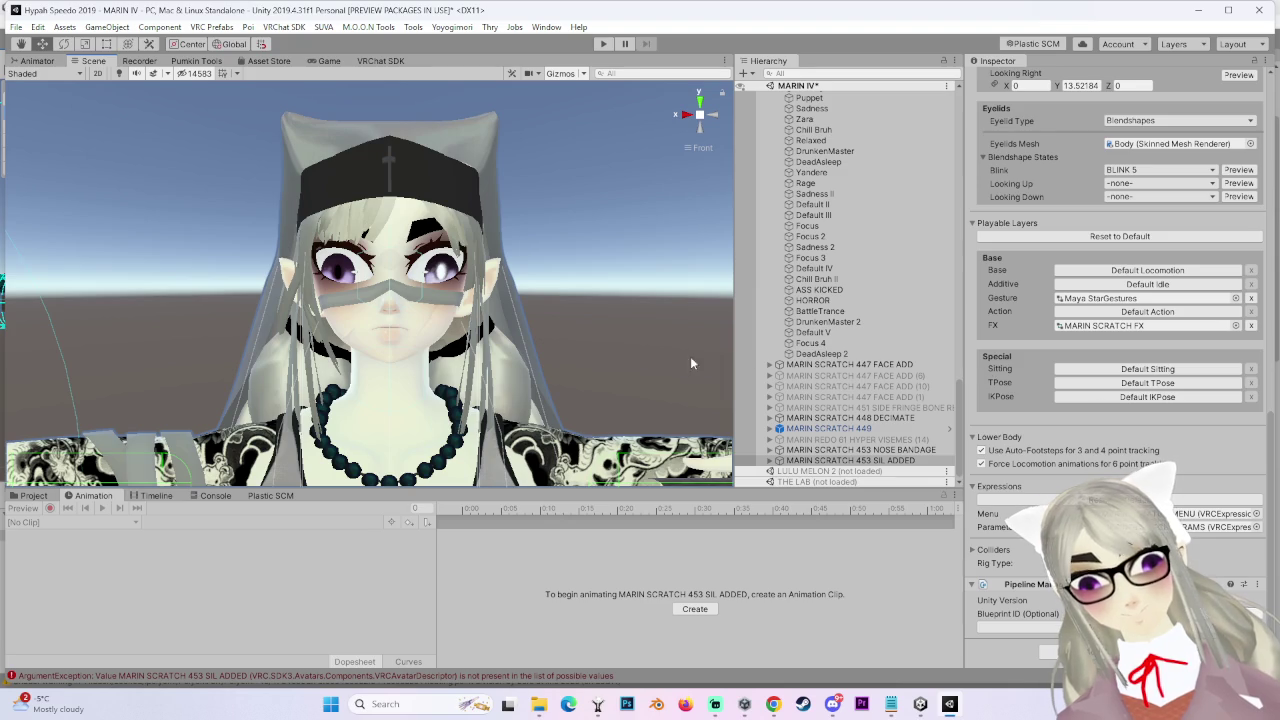
pyautogui.scroll(-2, 690, 356)
pyautogui.scroll(10, 1111, 425)
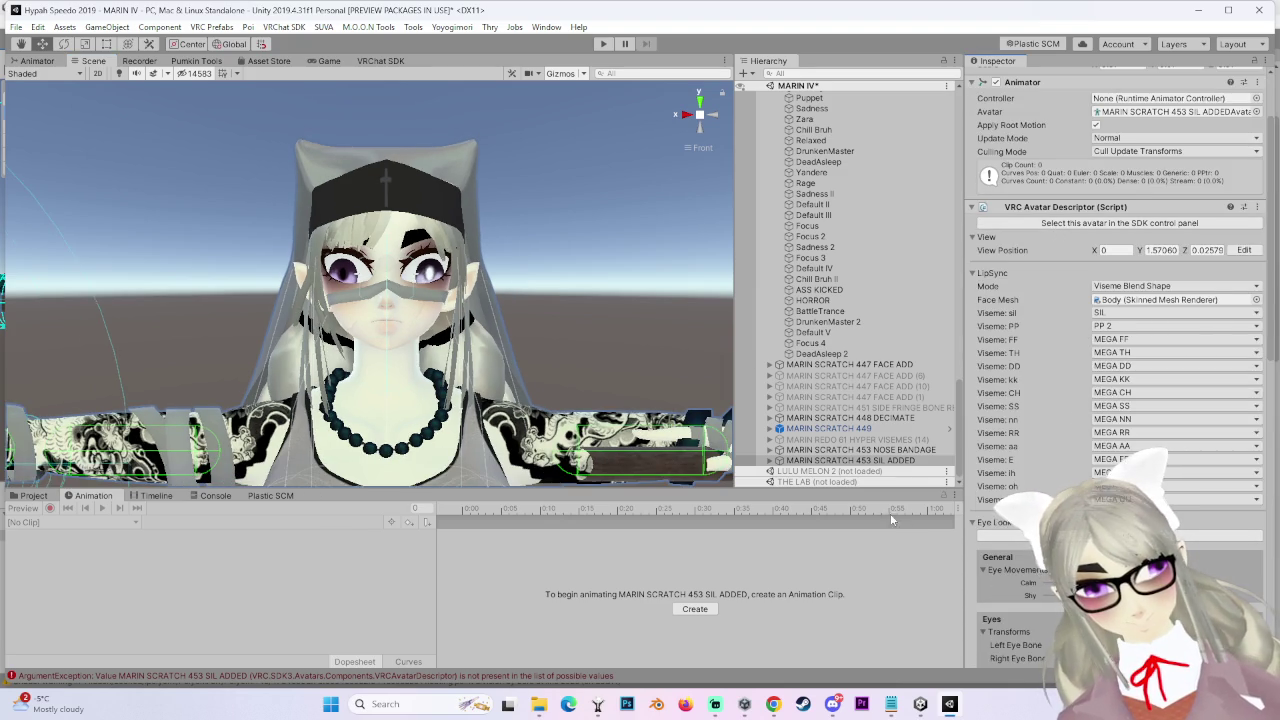
pyautogui.click(875, 462)
pyautogui.scroll(2, 1100, 145)
pyautogui.click(1103, 79)
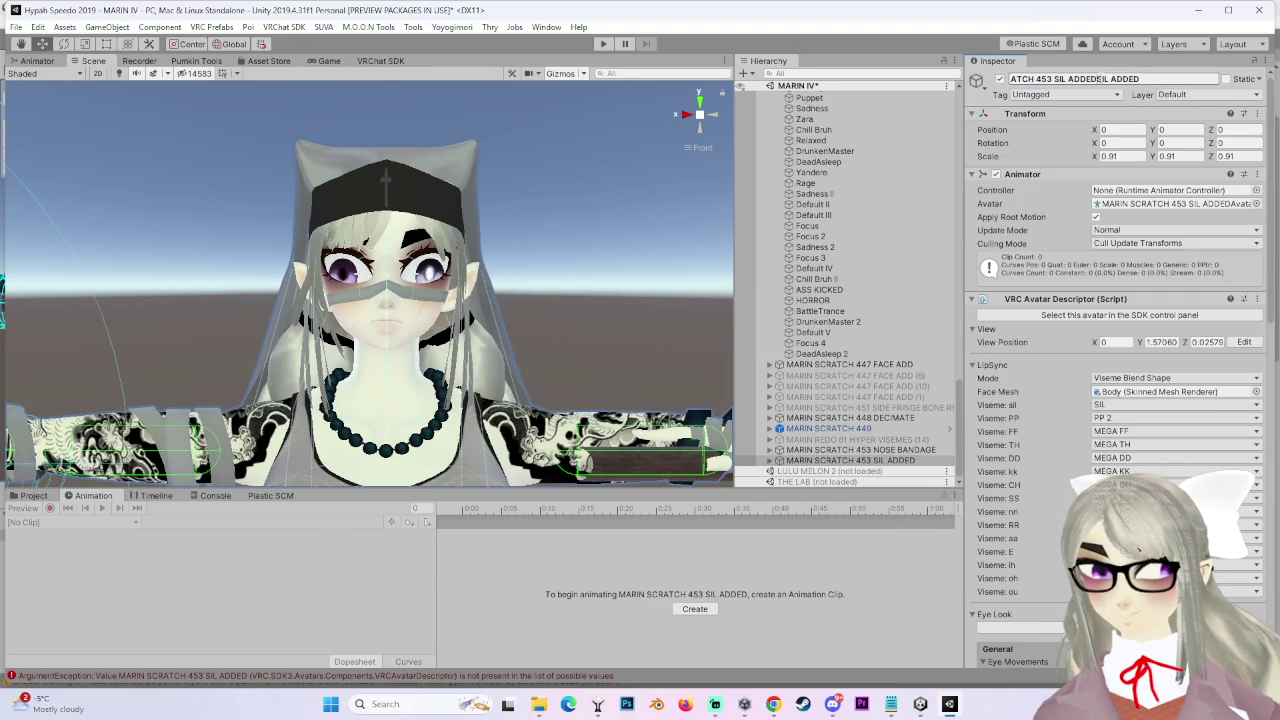
pyautogui.hotkey('ctrl', 'z')
pyautogui.hotkey('ctrl', 'z')
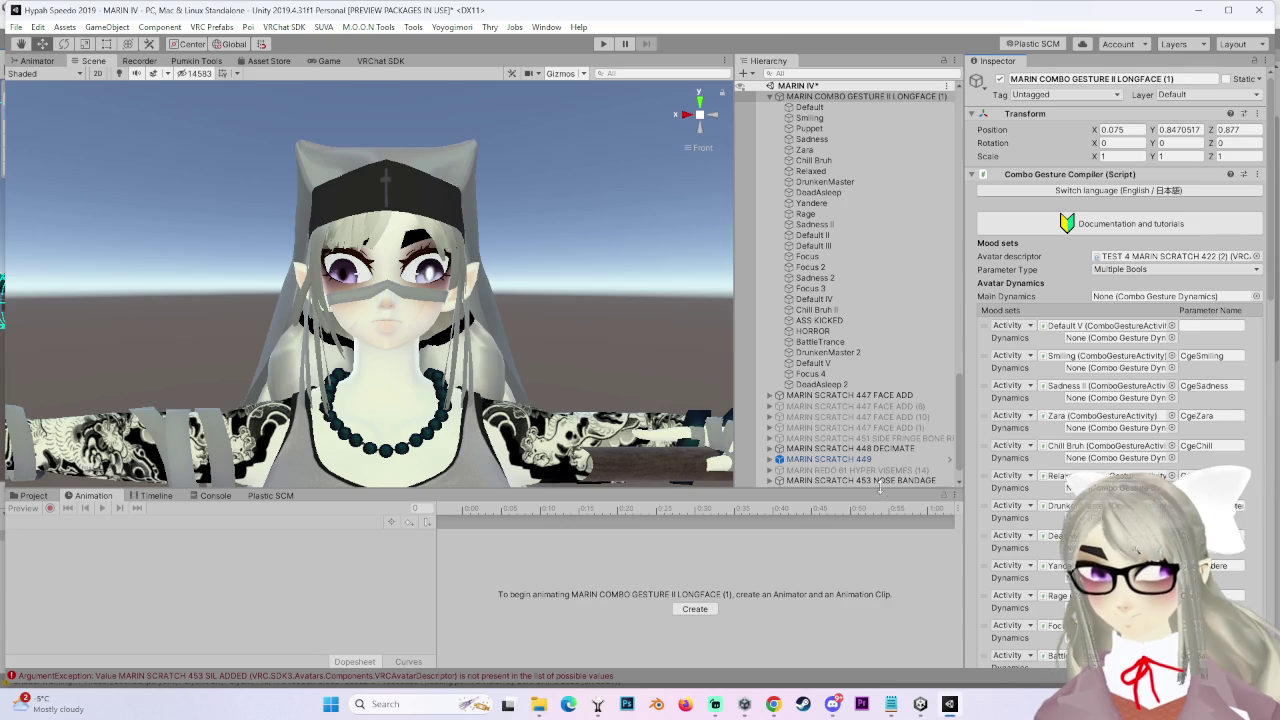
# Synchronize Animator FX layers on MARIN COMBO GESTURE II LONGFACE (1)
pyautogui.scroll(3, 860, 190)
pyautogui.click(860, 176)
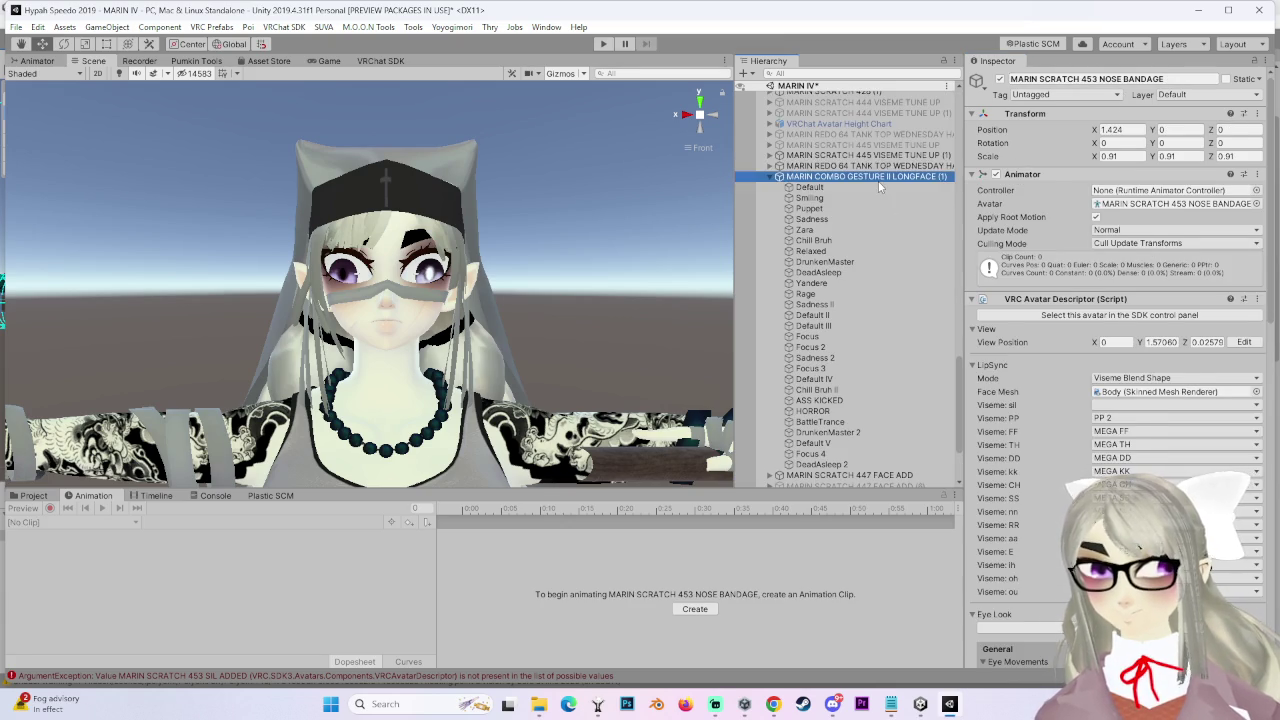
pyautogui.scroll(-15, 1065, 380)
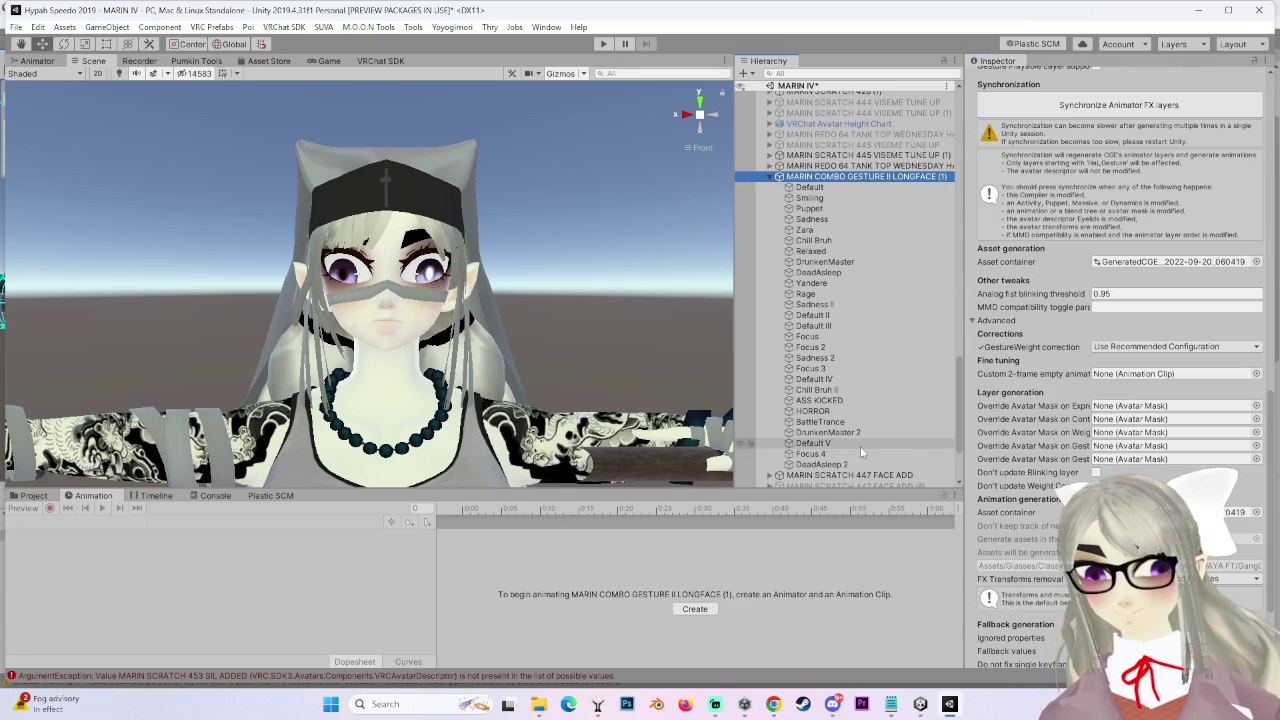
pyautogui.click(1119, 105)
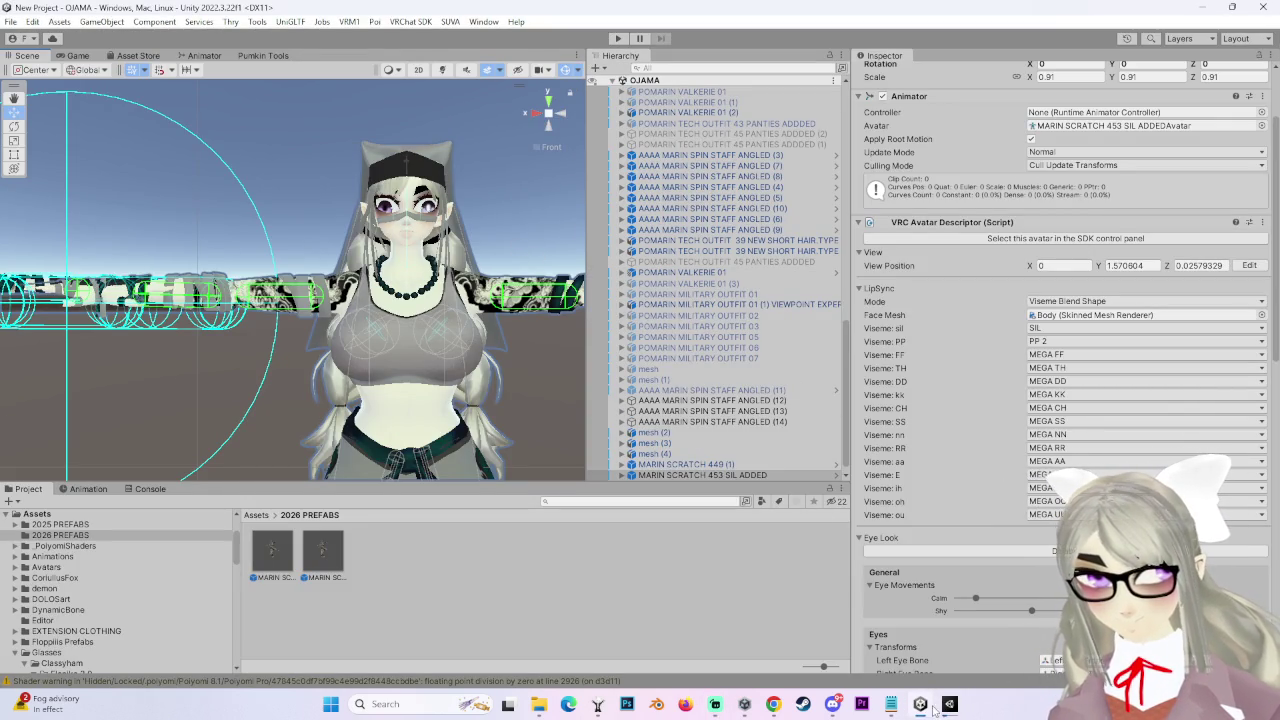
# Pan the OJAMA Scene view across the avatar, then switch to the MARIN IV Unity 2019 window
pyautogui.moveTo(300, 320)
pyautogui.mouseDown()
pyautogui.moveTo(400, 320)
pyautogui.moveTo(380, 310)
pyautogui.moveTo(397, 305)
pyautogui.moveTo(370, 305)
pyautogui.mouseUp()
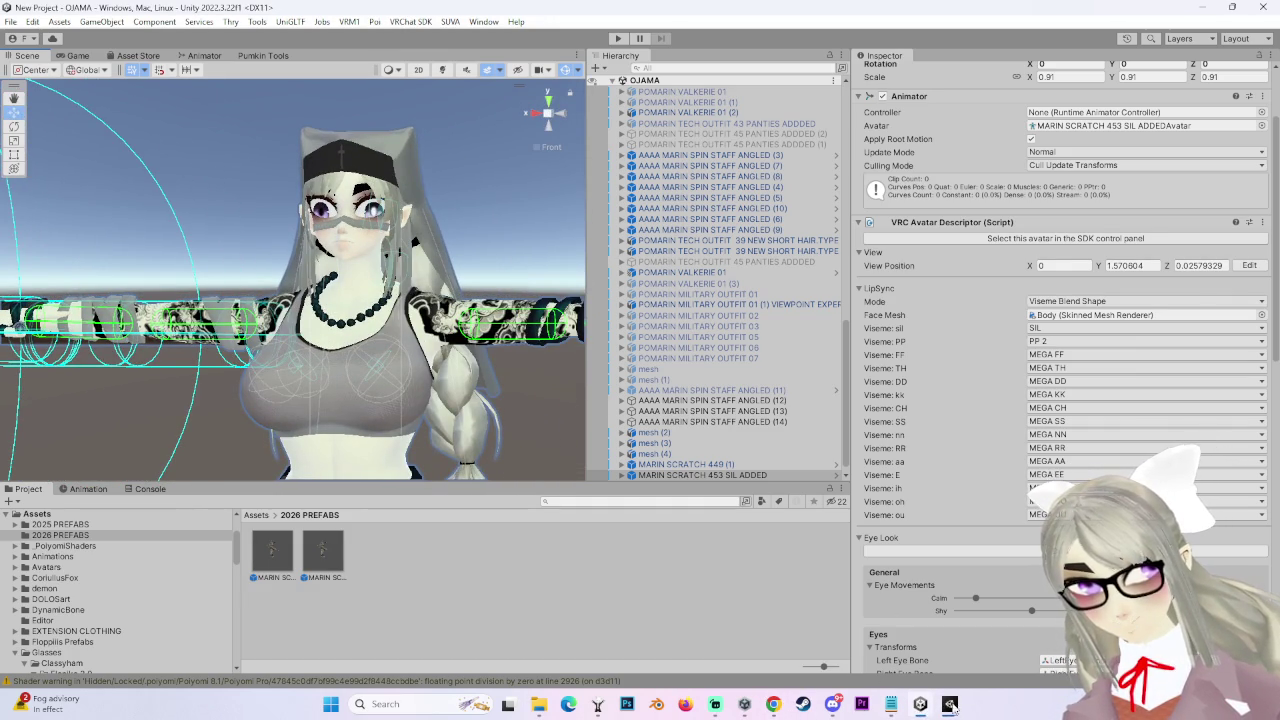
pyautogui.moveTo(950, 706)
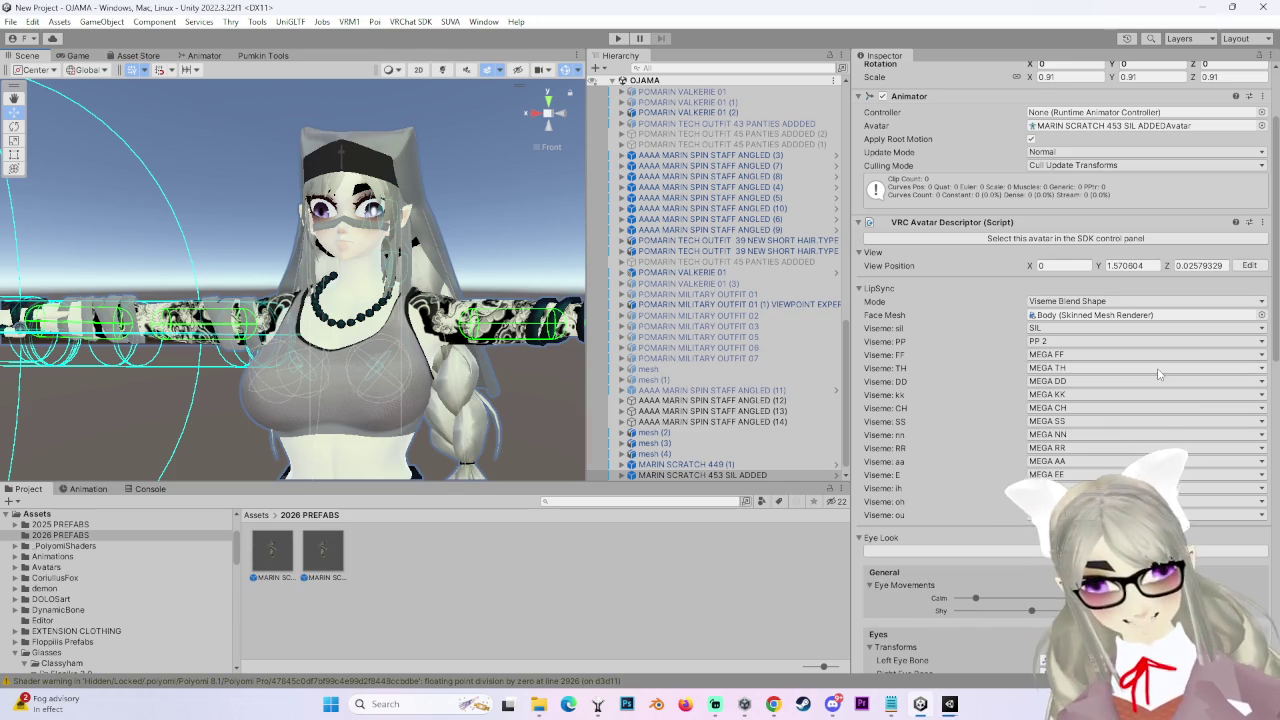
pyautogui.click(598, 705)
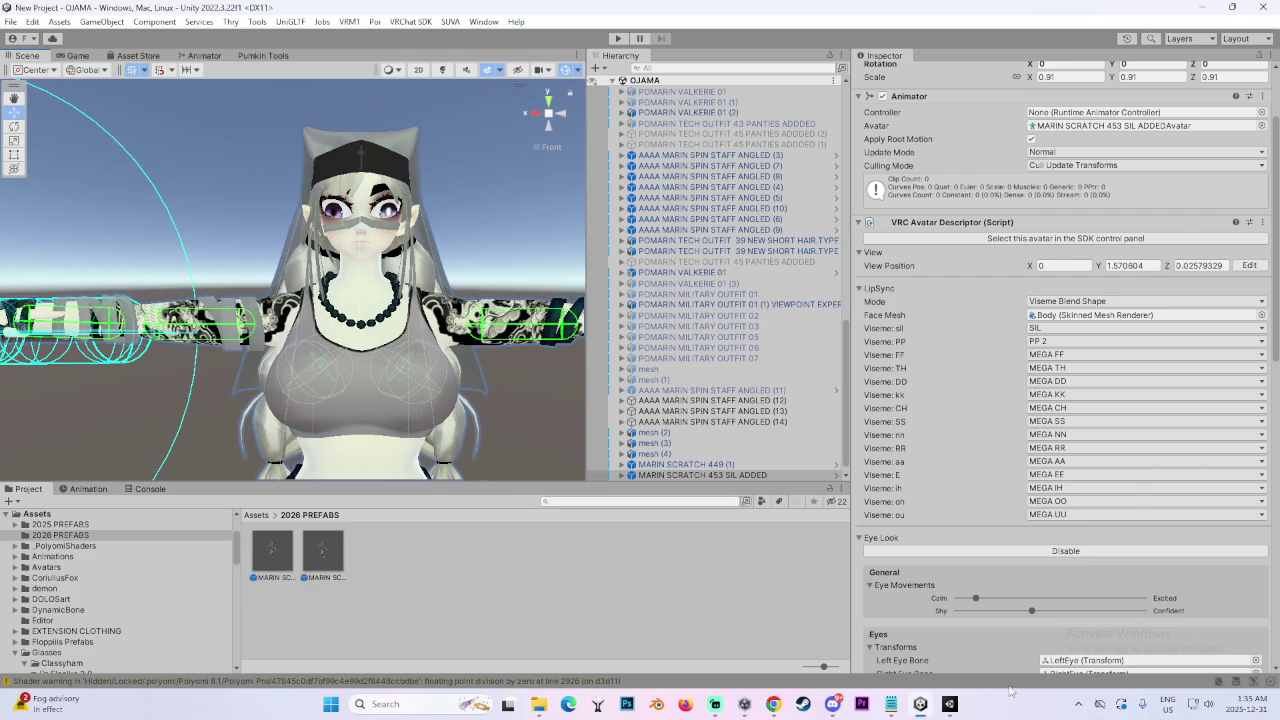
pyautogui.click(950, 704)
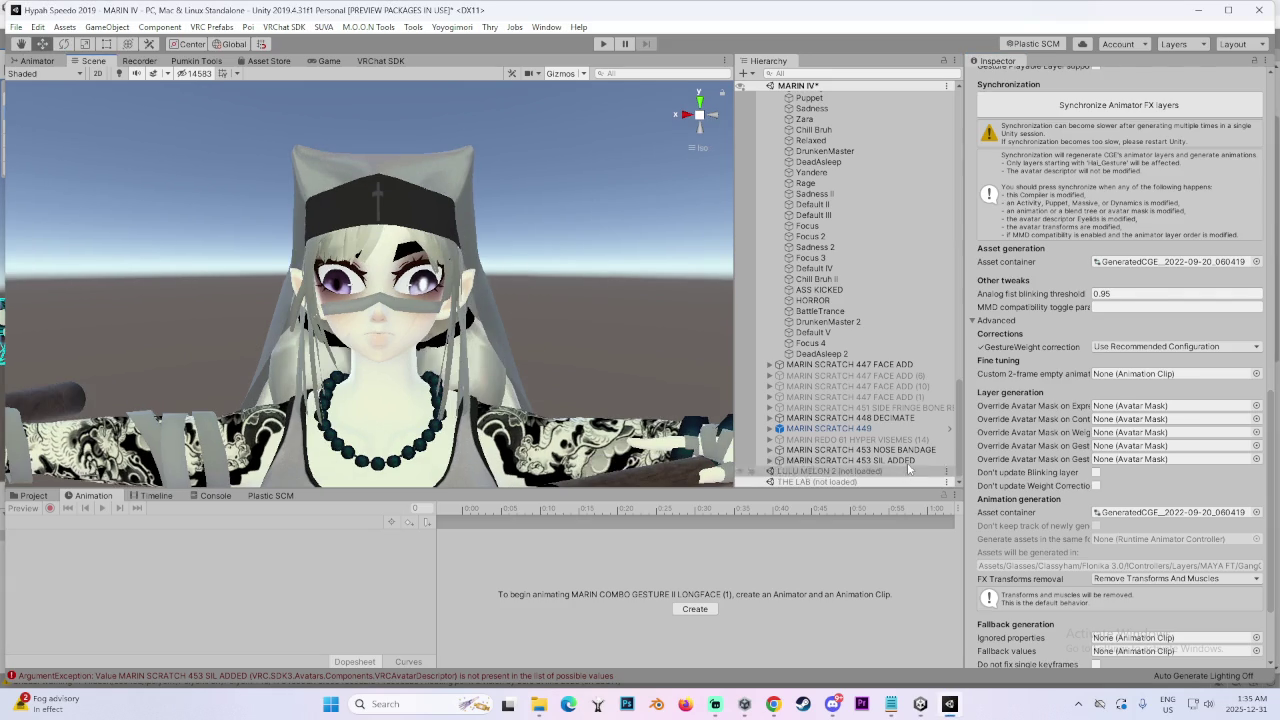
# Open the Assets > 2026 PREFABS folder in the Project window
pyautogui.click(907, 462)
pyautogui.scroll(10, 1125, 308)
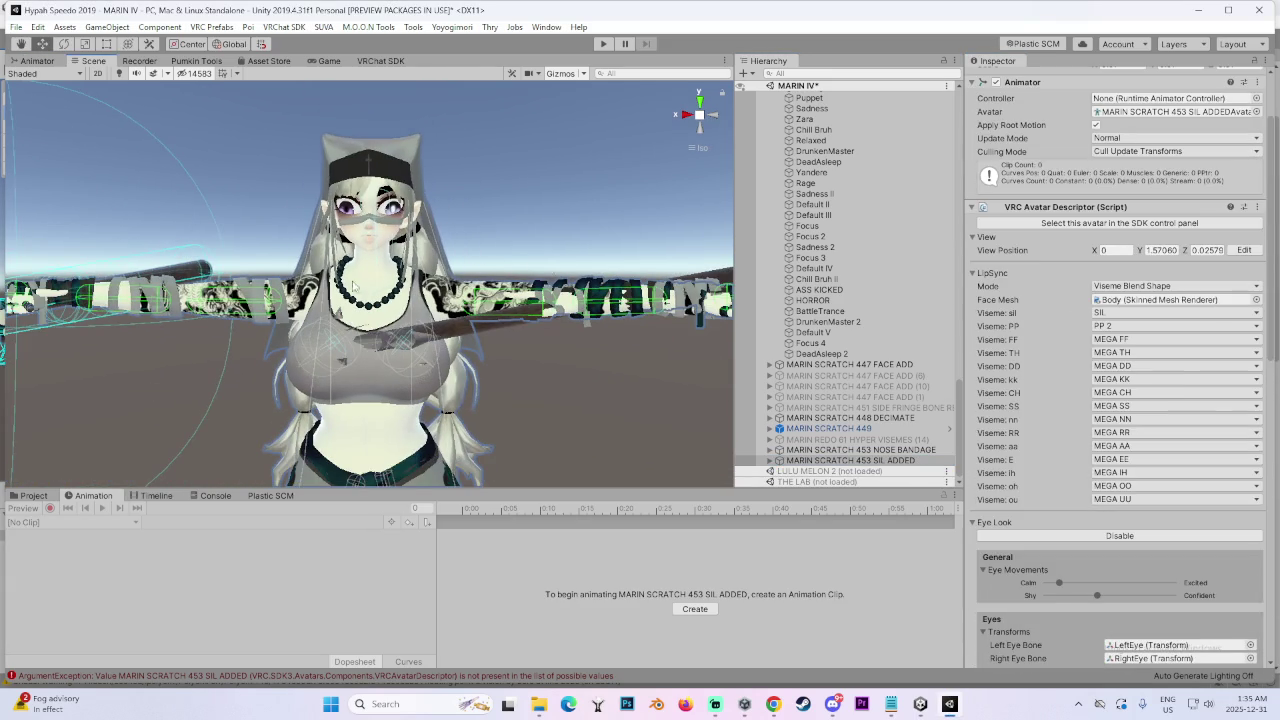
pyautogui.click(30, 496)
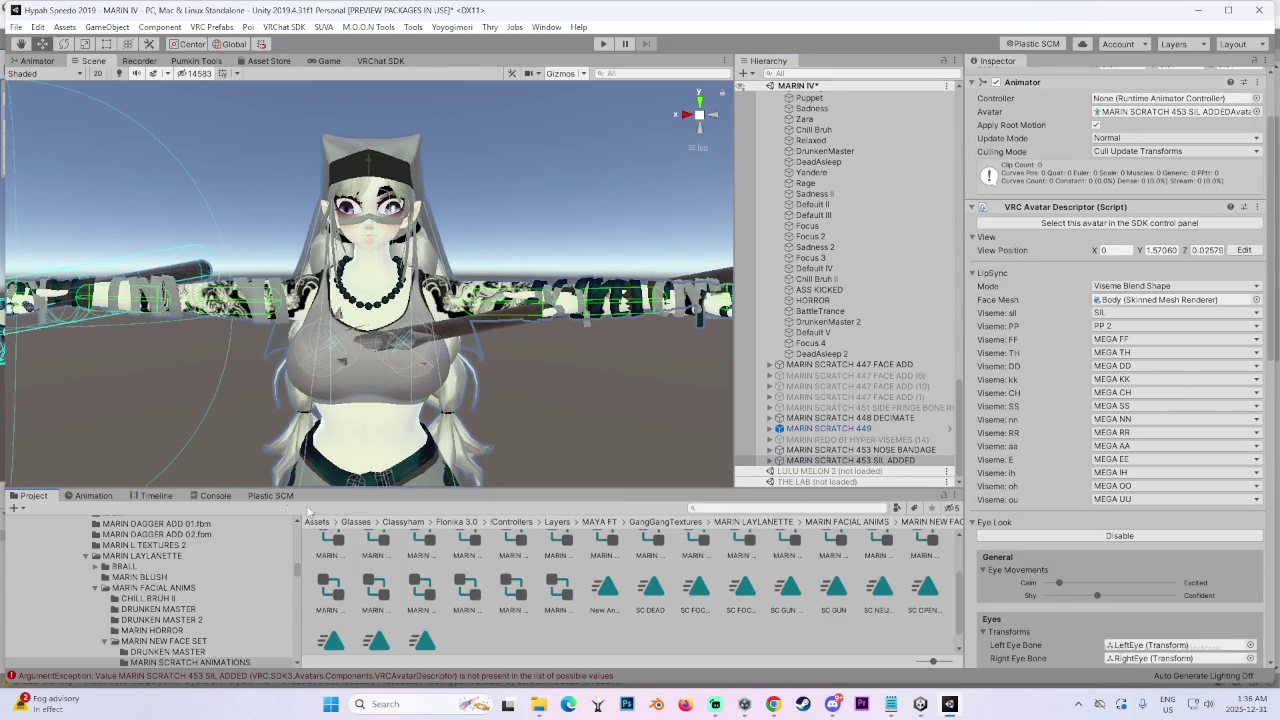
pyautogui.click(316, 522)
pyautogui.scroll(-2, 630, 579)
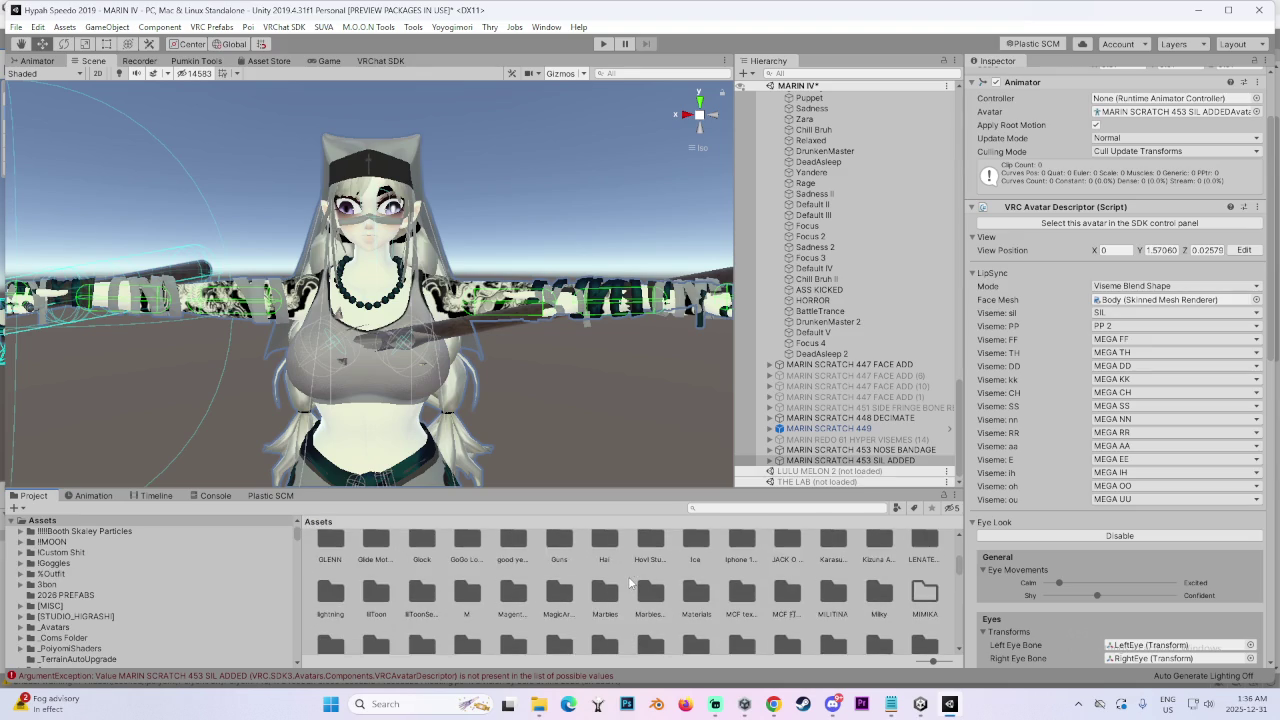
pyautogui.scroll(3, 628, 578)
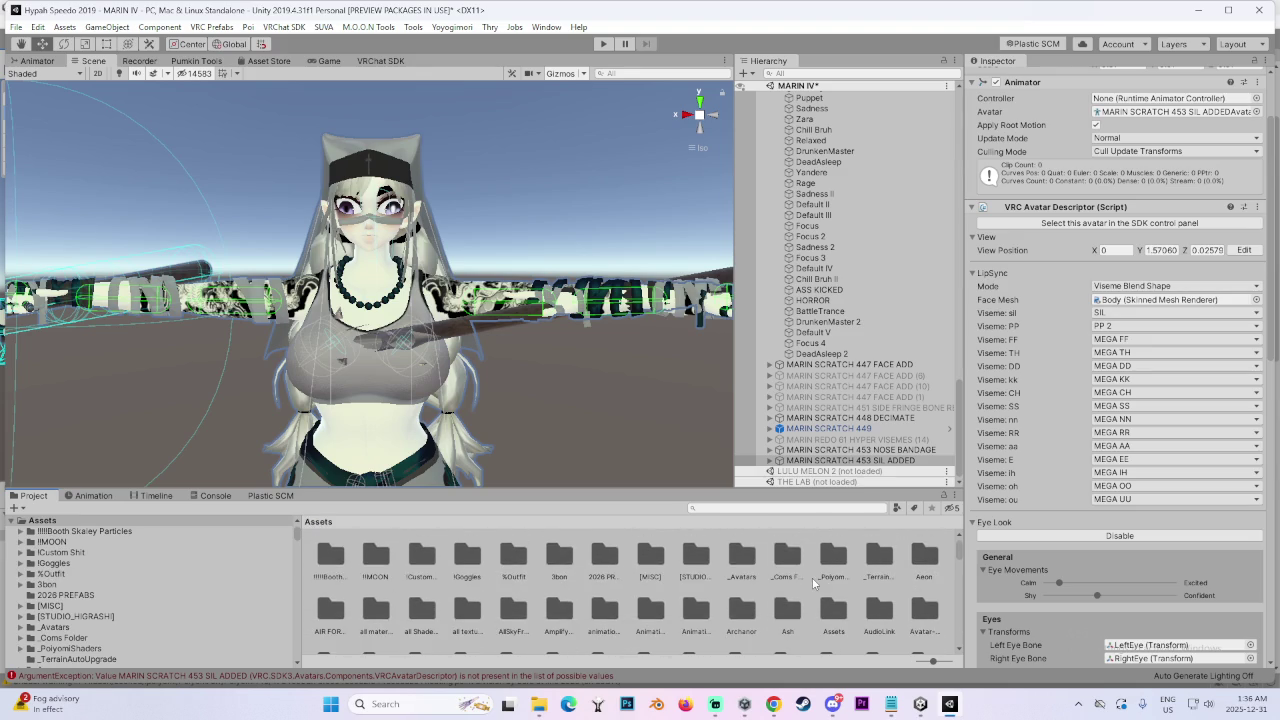
pyautogui.scroll(-10, 420, 586)
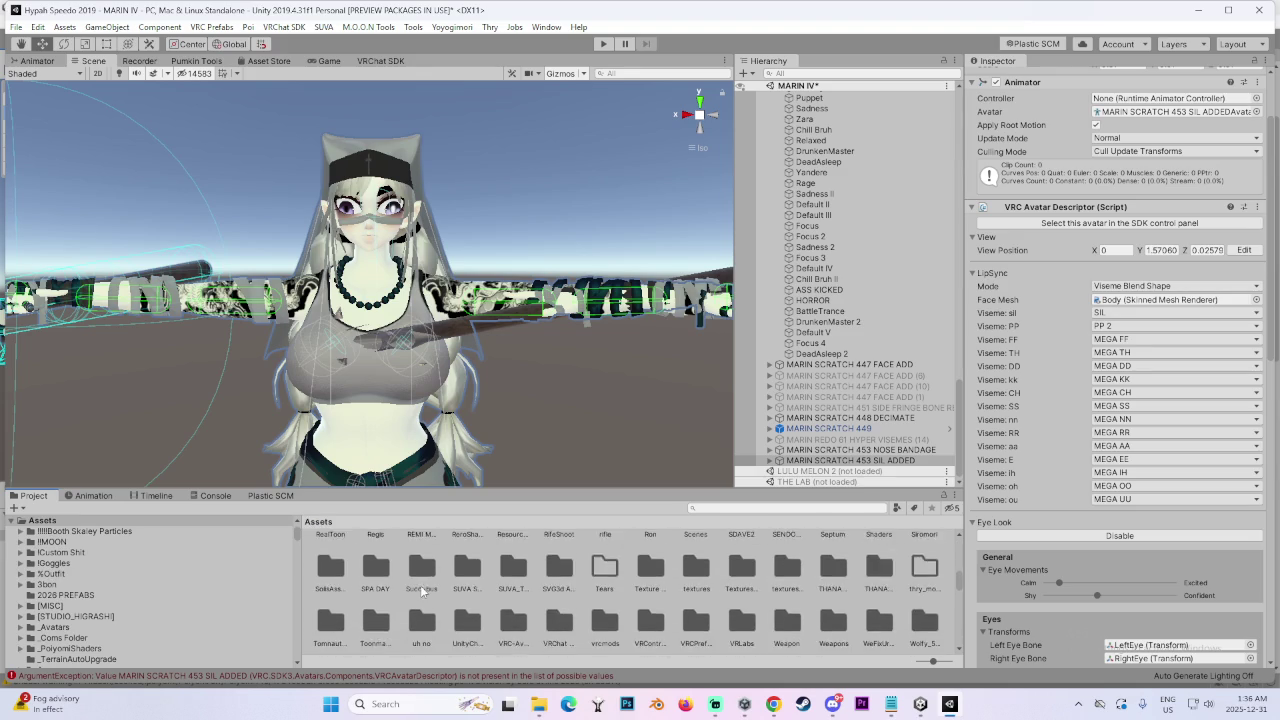
pyautogui.scroll(10, 456, 594)
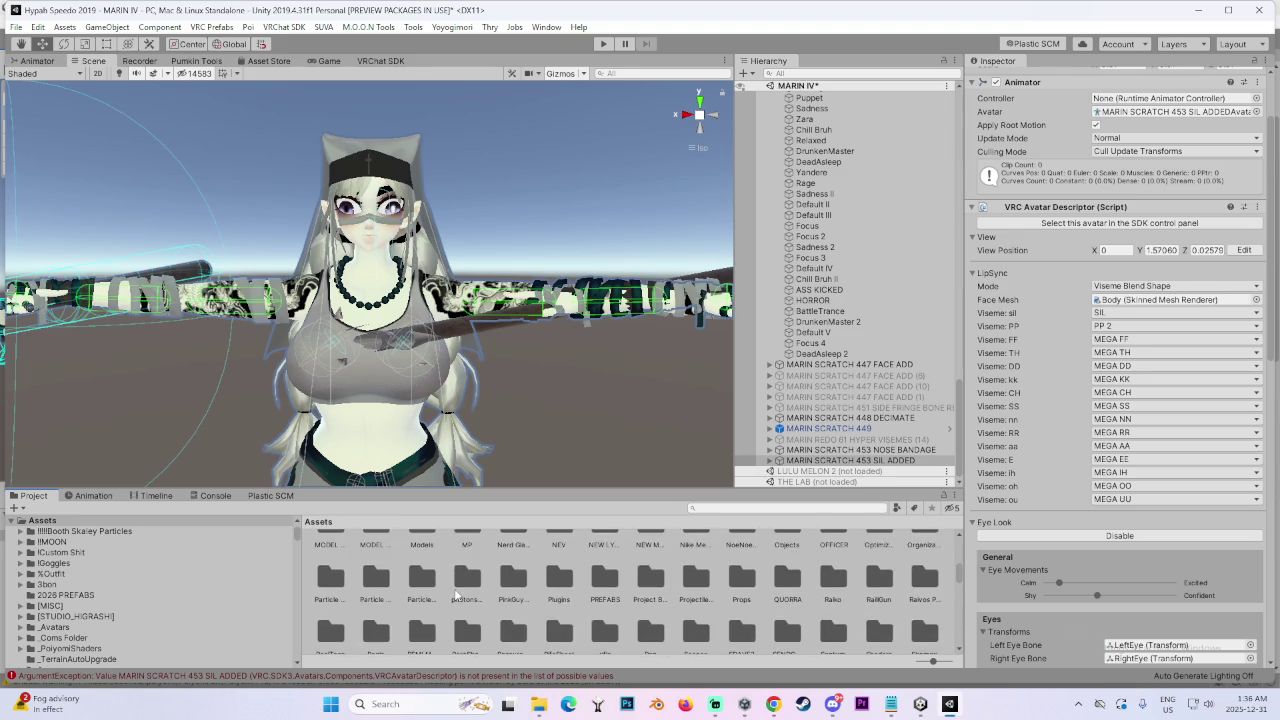
pyautogui.scroll(5, 464, 585)
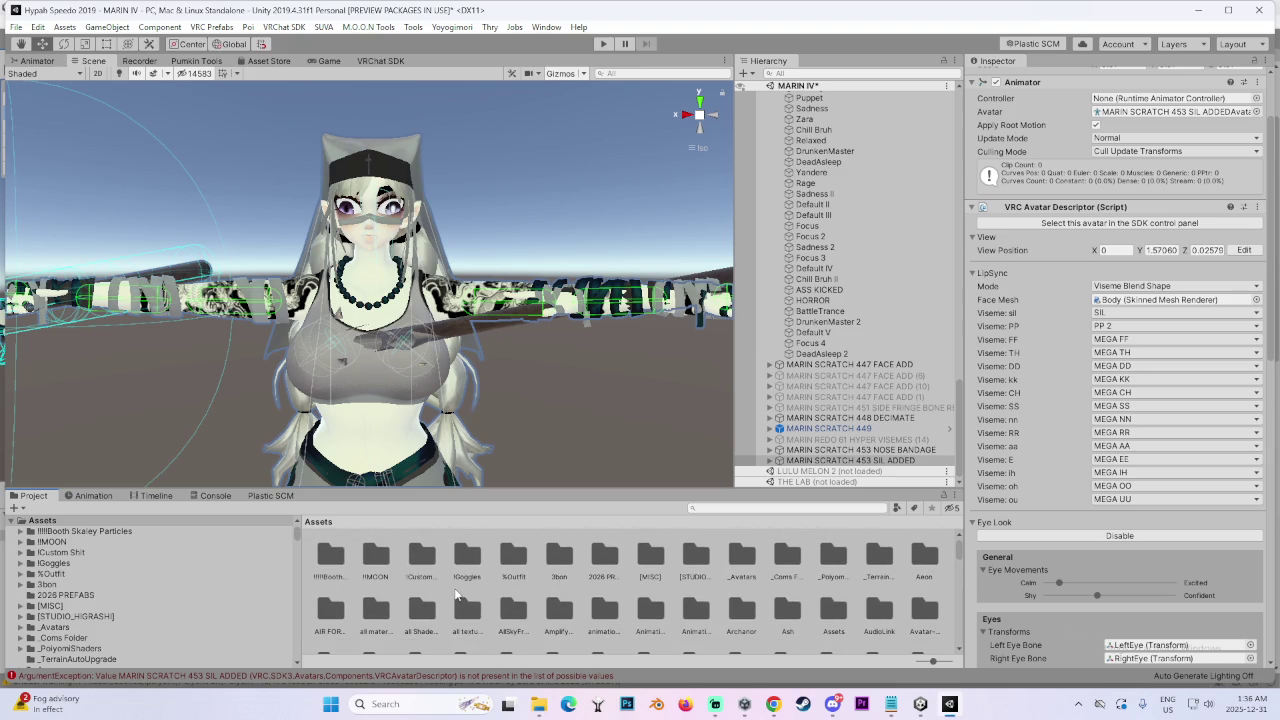
pyautogui.doubleClick(607, 550)
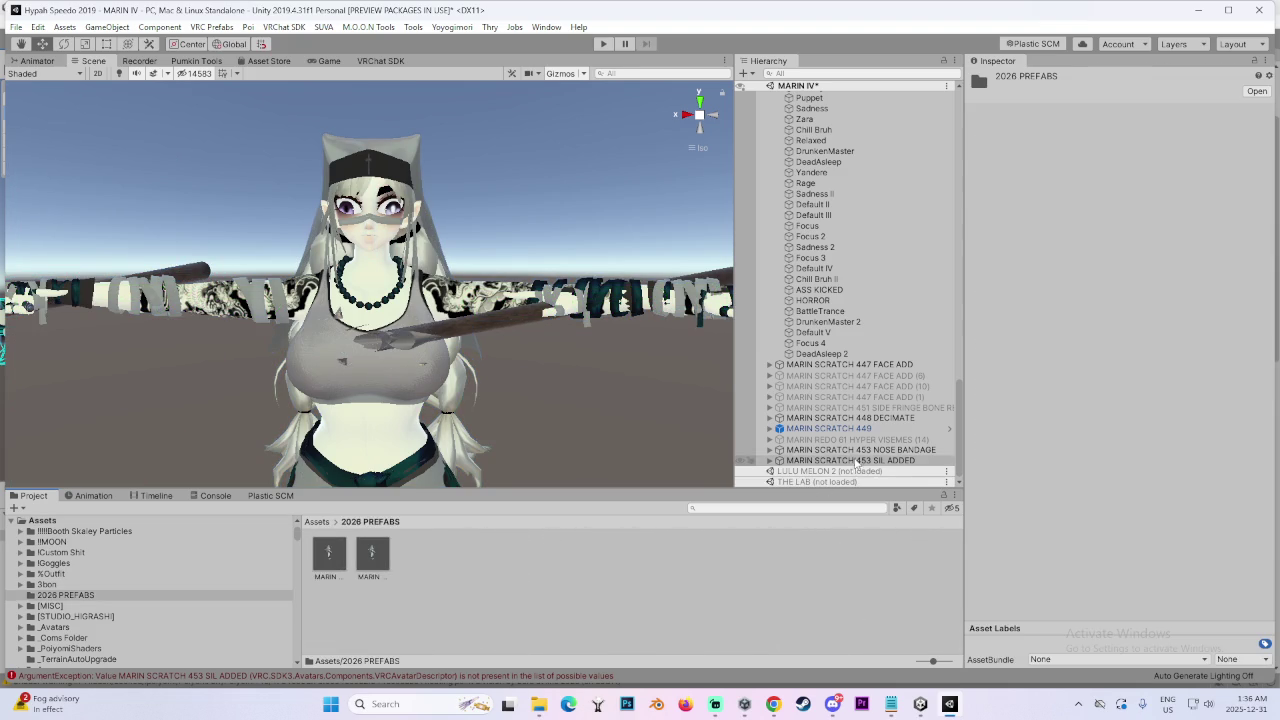
# Rename the avatar to MARIN SCRATCH 454 SIL ADDED and export its prefab as a package
pyautogui.click(887, 461)
pyautogui.click(1095, 79)
pyautogui.click(1096, 79)
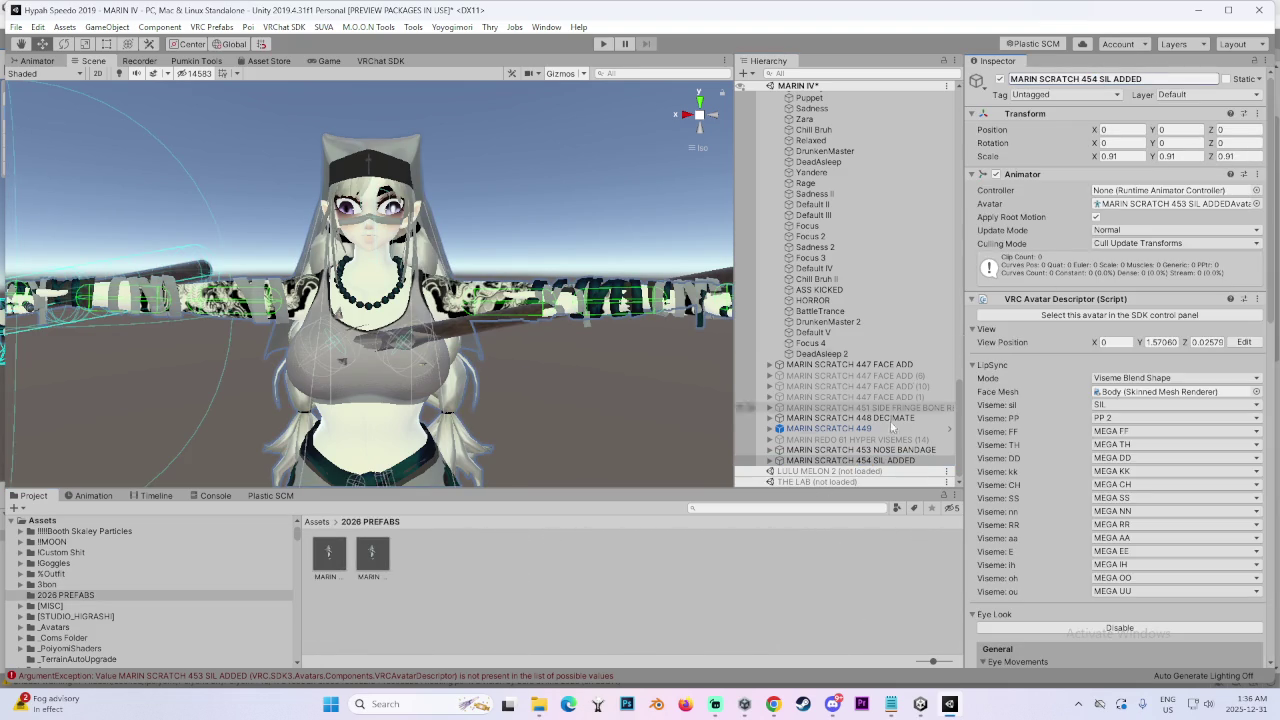
pyautogui.press('Return')
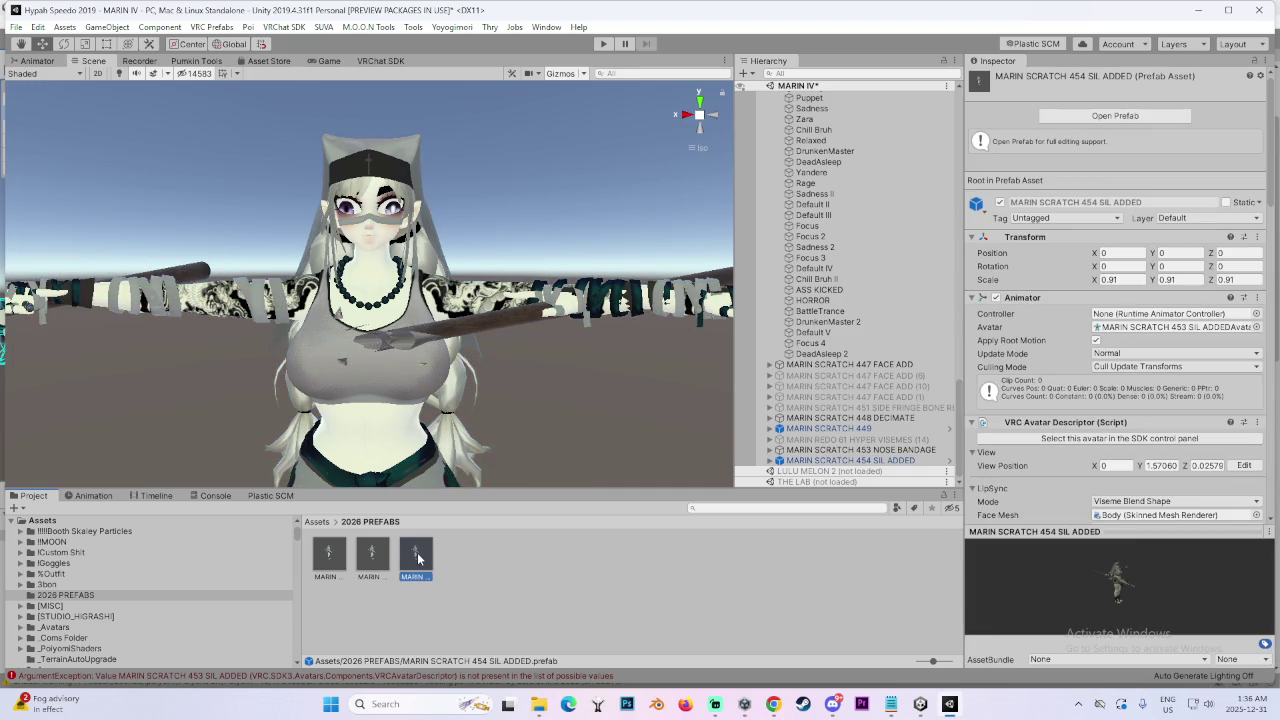
pyautogui.rightClick(418, 558)
pyautogui.click(503, 322)
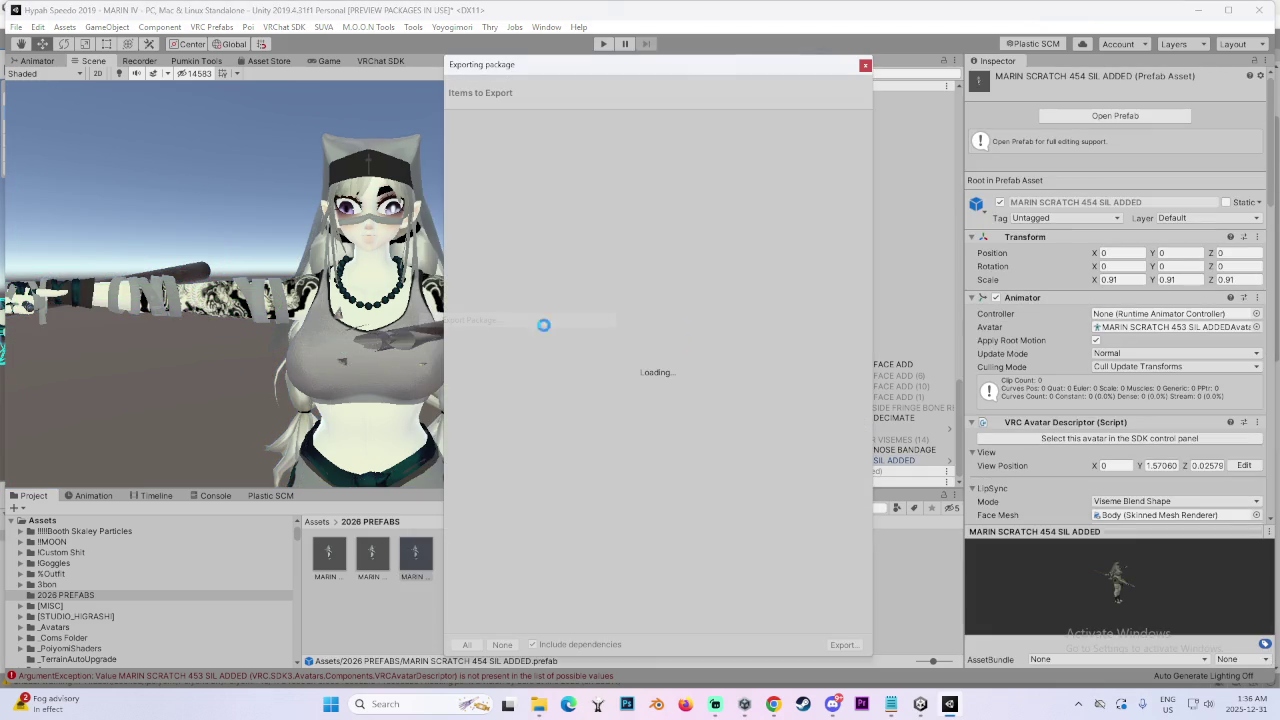
# Save the exported package as MARIN SCRATCH 3 in Desktop > BIKINIS AND STUFF
pyautogui.moveTo(869, 150); pyautogui.dragTo(866, 646)
pyautogui.click(841, 645)
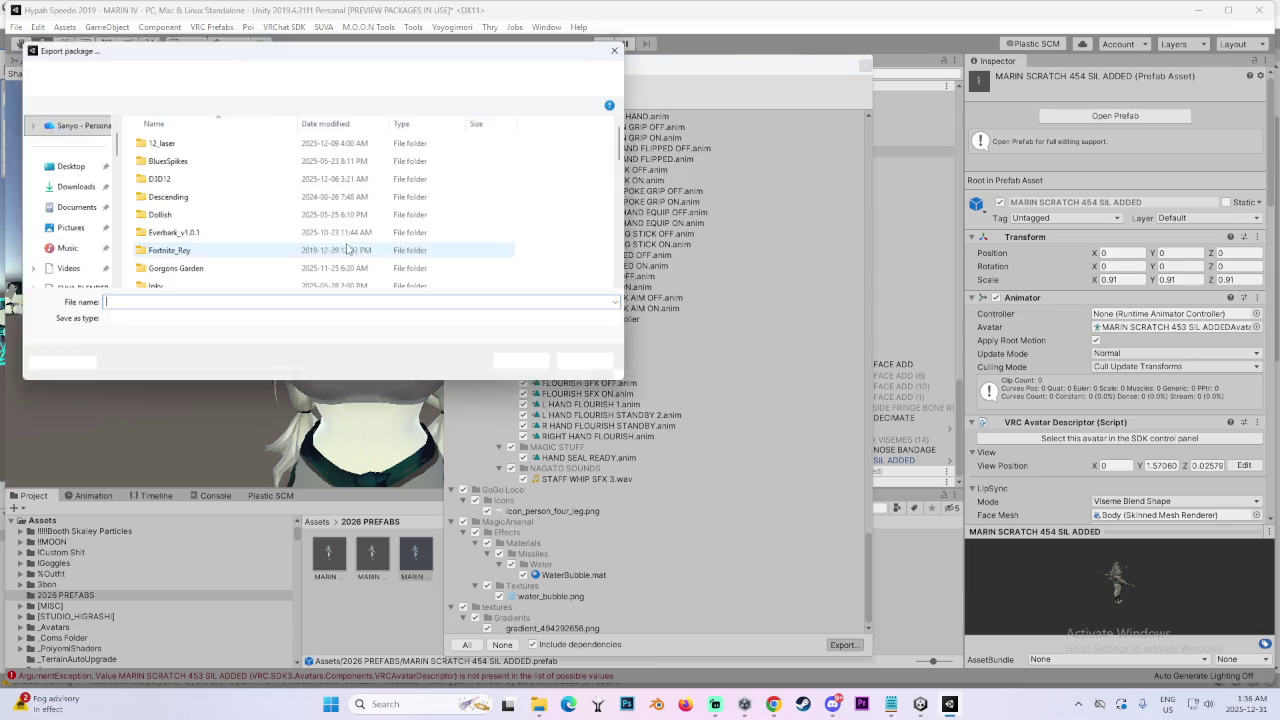
pyautogui.click(62, 164)
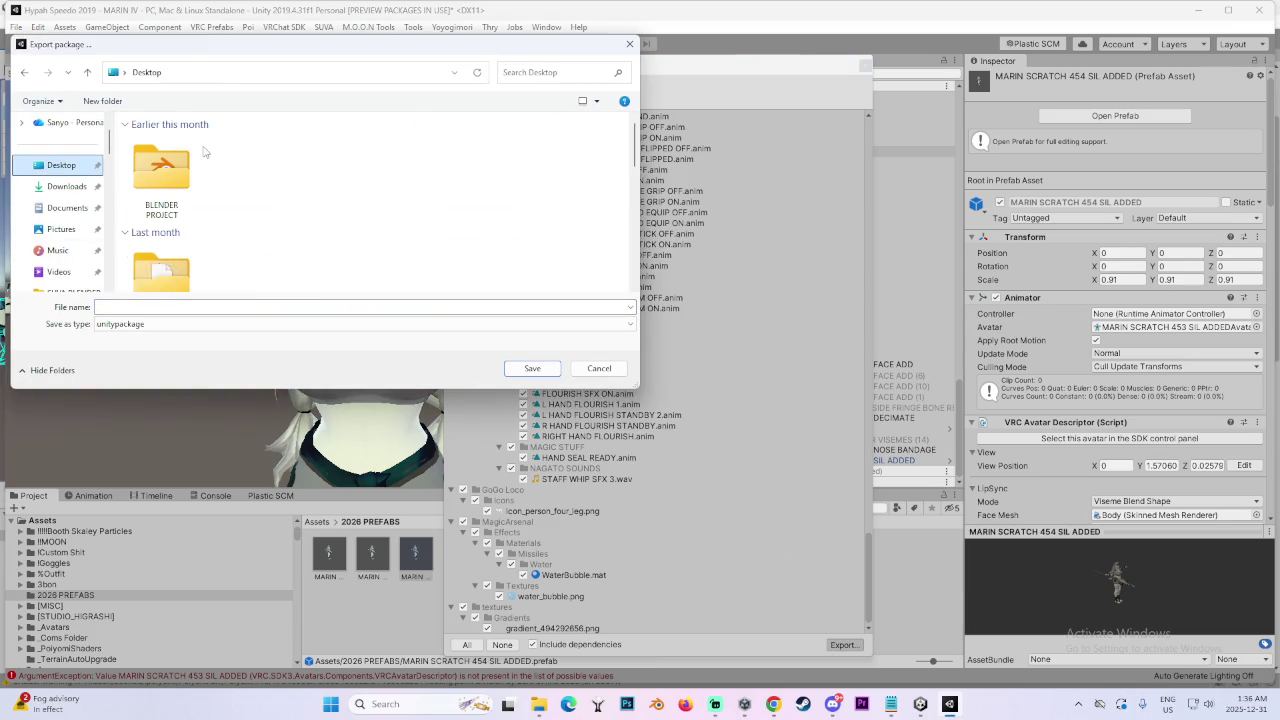
pyautogui.scroll(-3, 185, 245)
pyautogui.doubleClick(185, 245)
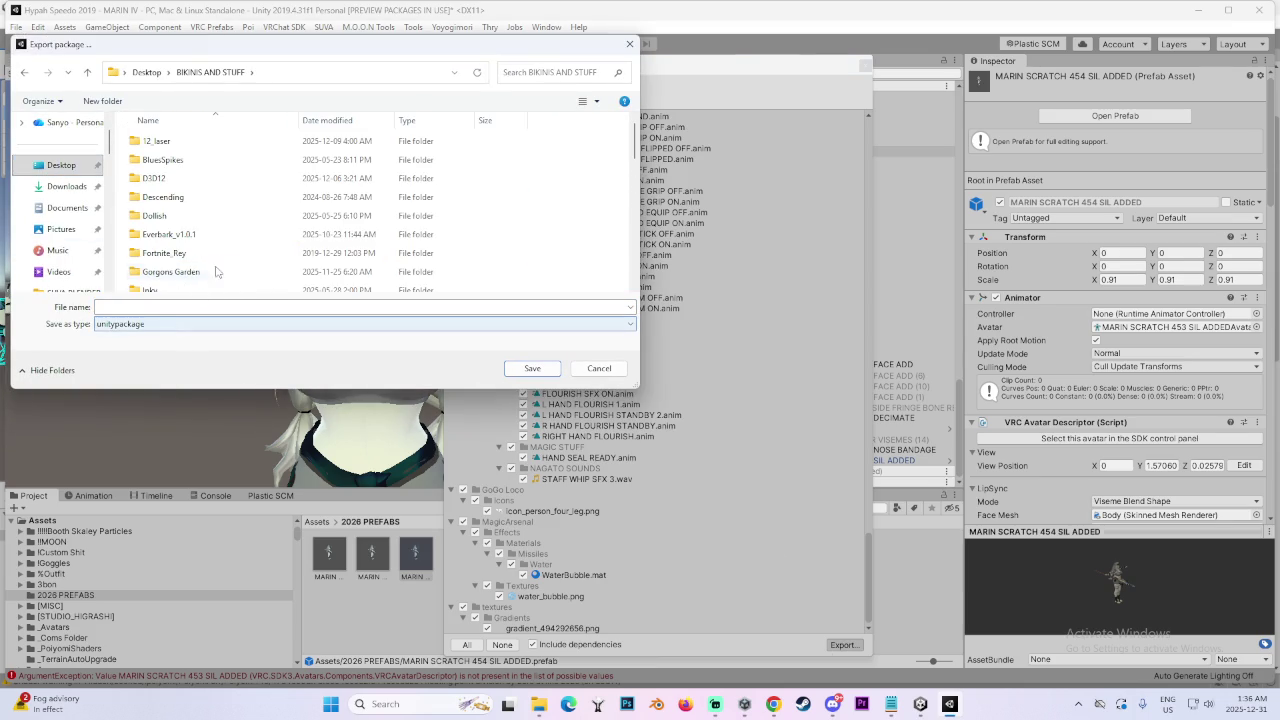
pyautogui.scroll(-5, 215, 255)
pyautogui.click(226, 247)
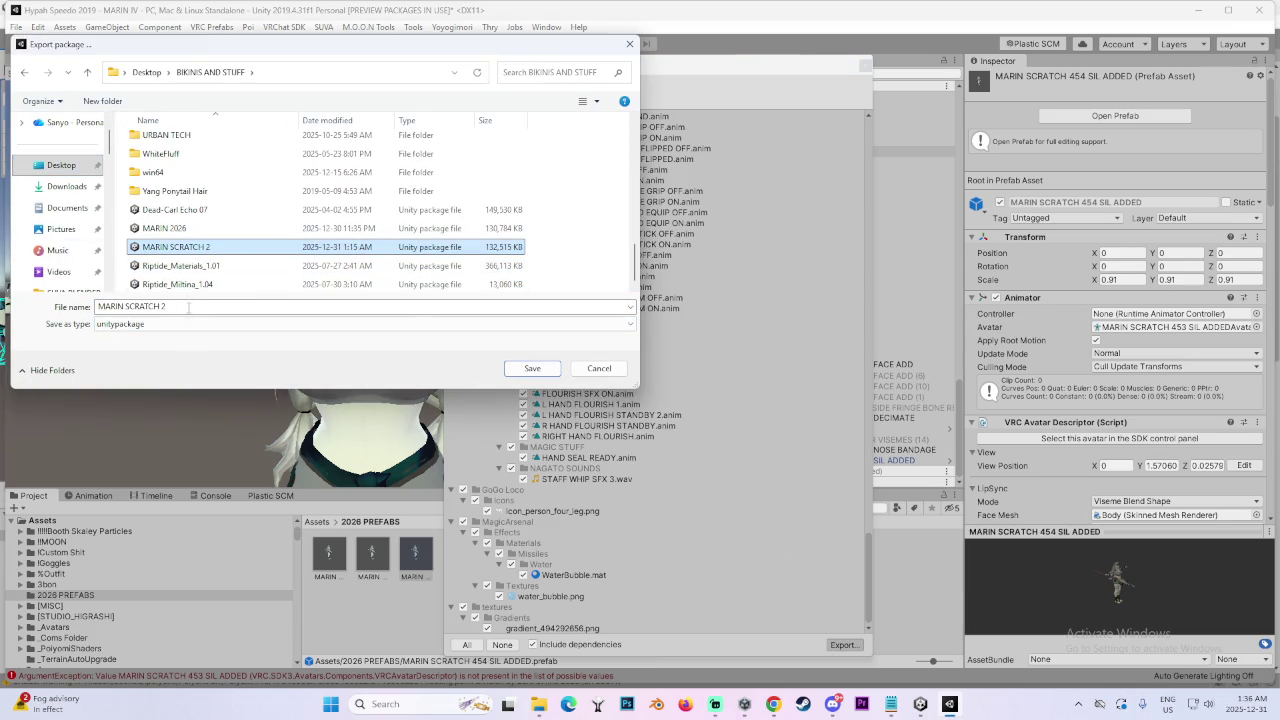
pyautogui.write('3')
pyautogui.click(546, 363)
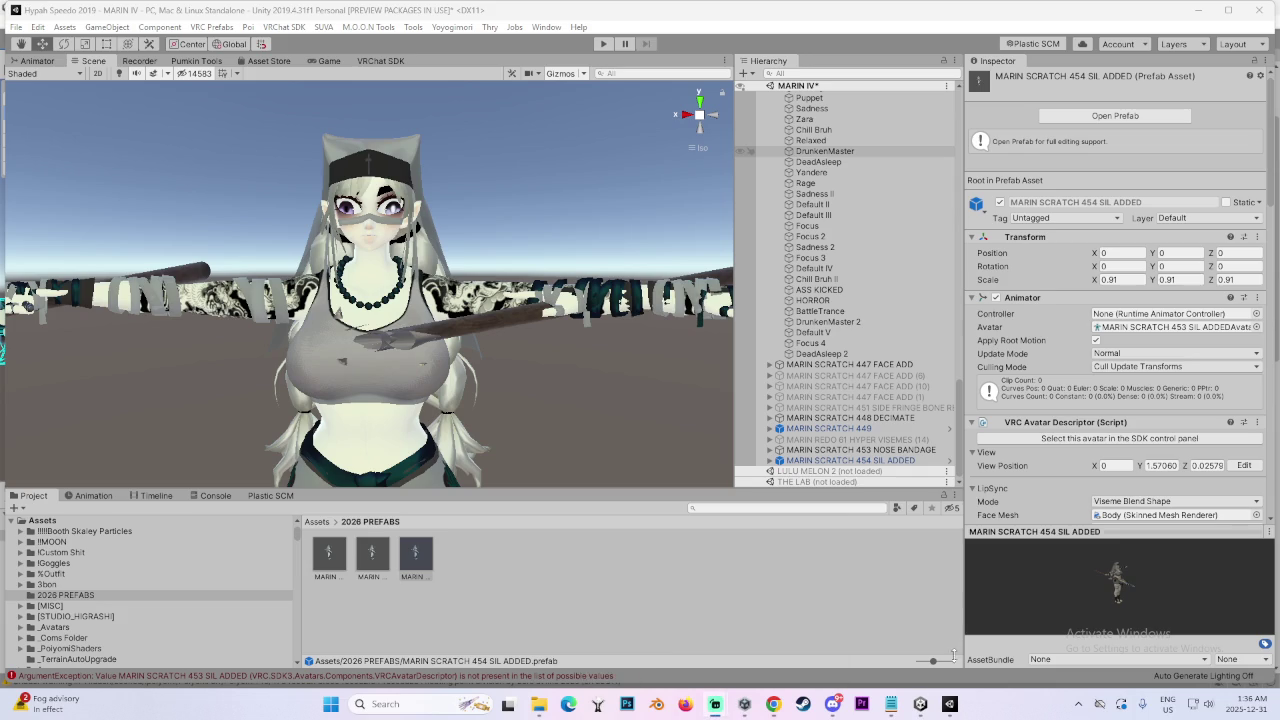
# Switch to the OJAMA project and open the MARIN SCRATCH 3 unitypackage for import
pyautogui.moveTo(950, 704)
pyautogui.click(922, 683)
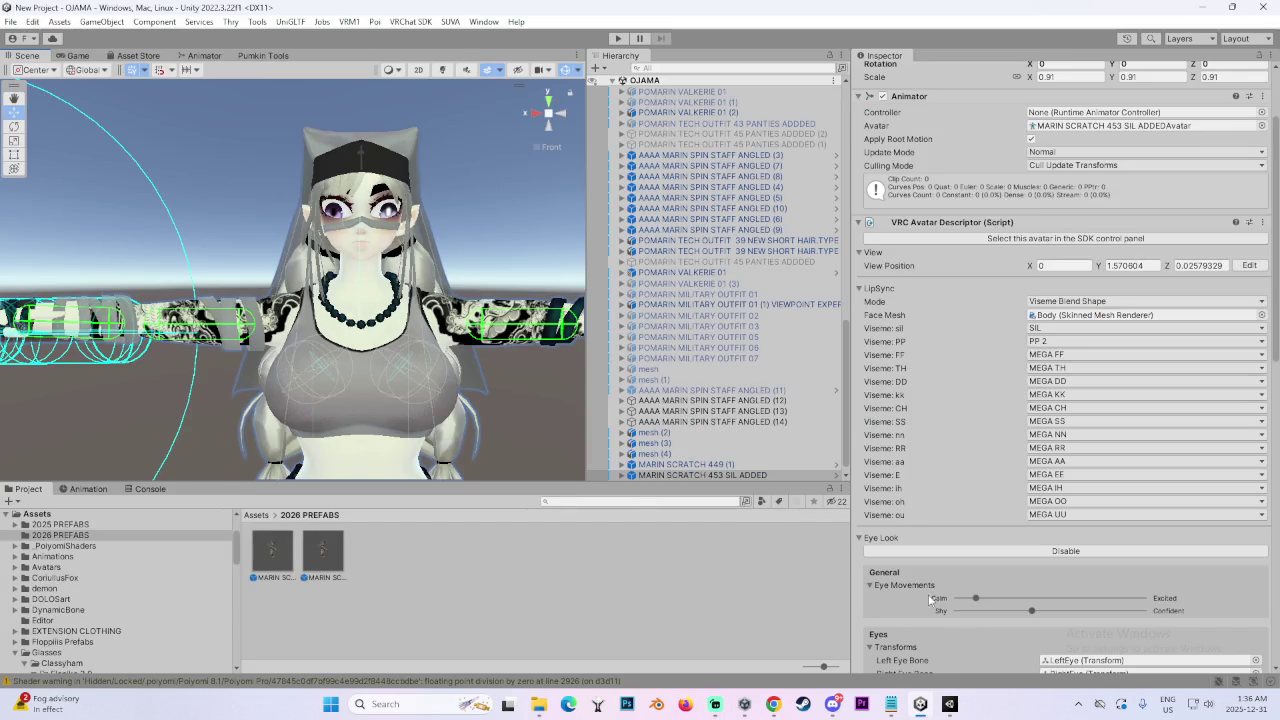
pyautogui.click(950, 704)
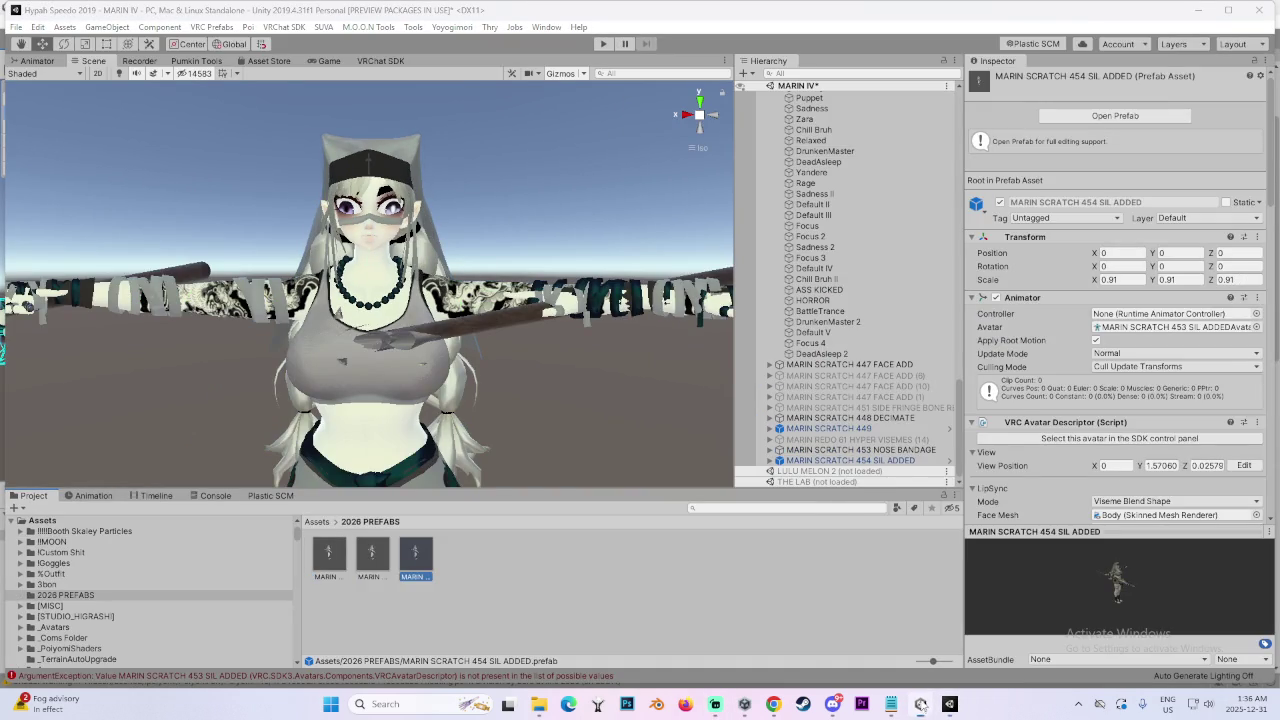
pyautogui.rightClick(920, 704)
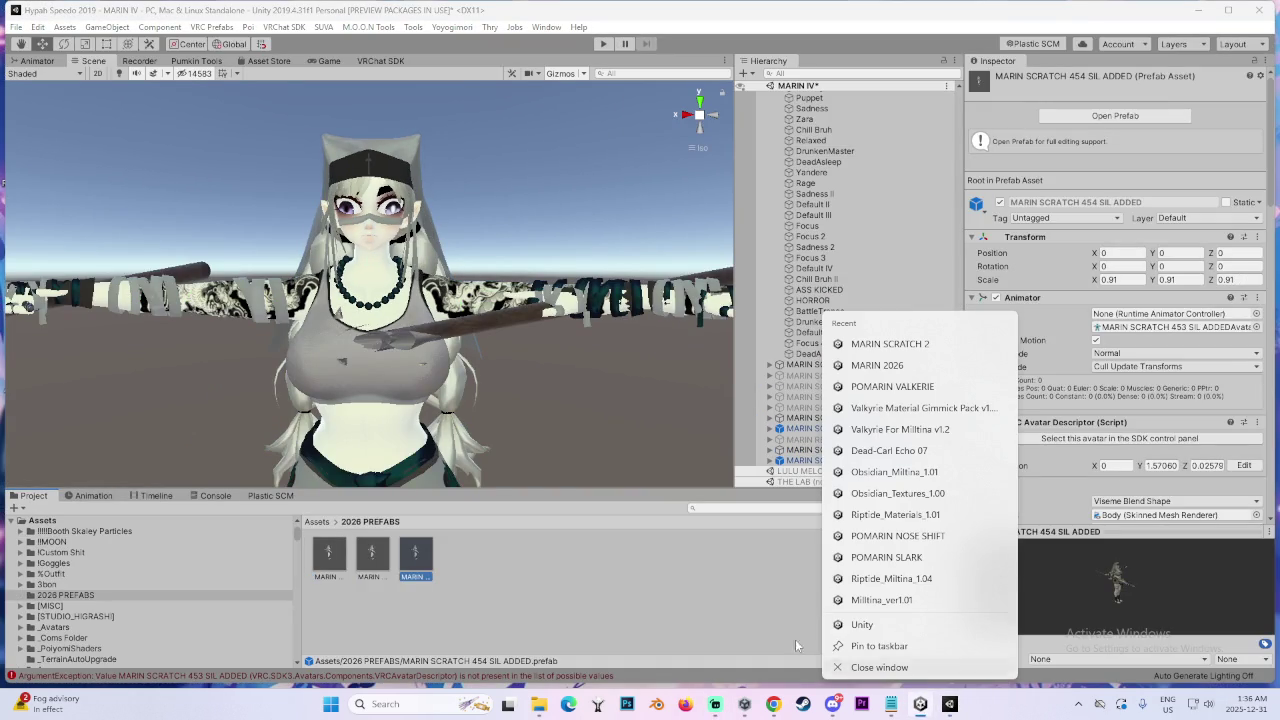
pyautogui.click(618, 555)
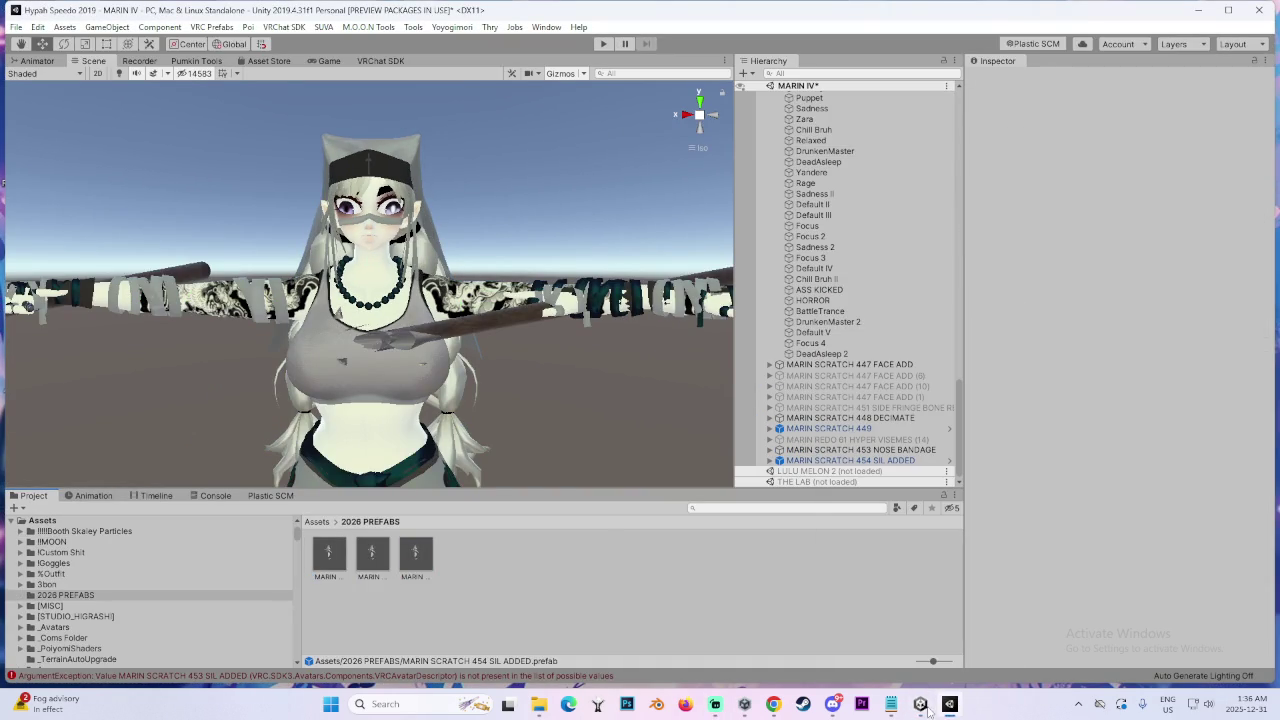
pyautogui.hotkey('alt', 'Tab')
pyautogui.click(604, 577)
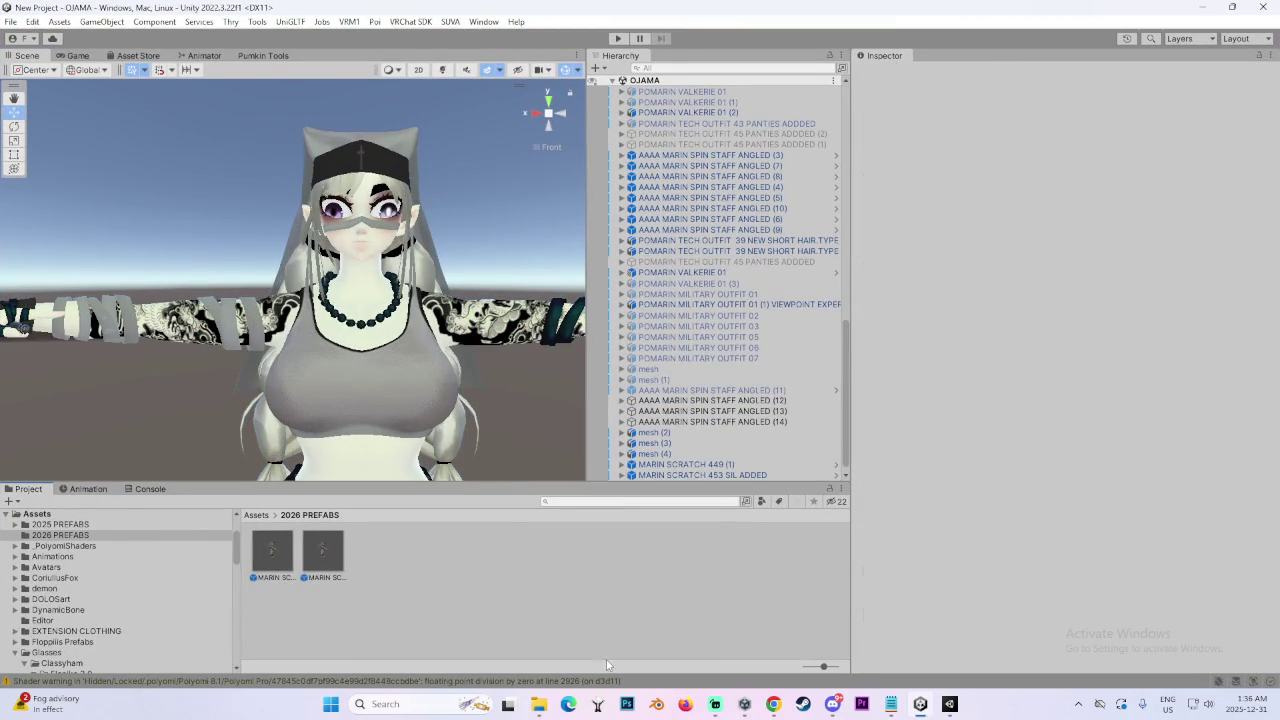
pyautogui.moveTo(539, 712)
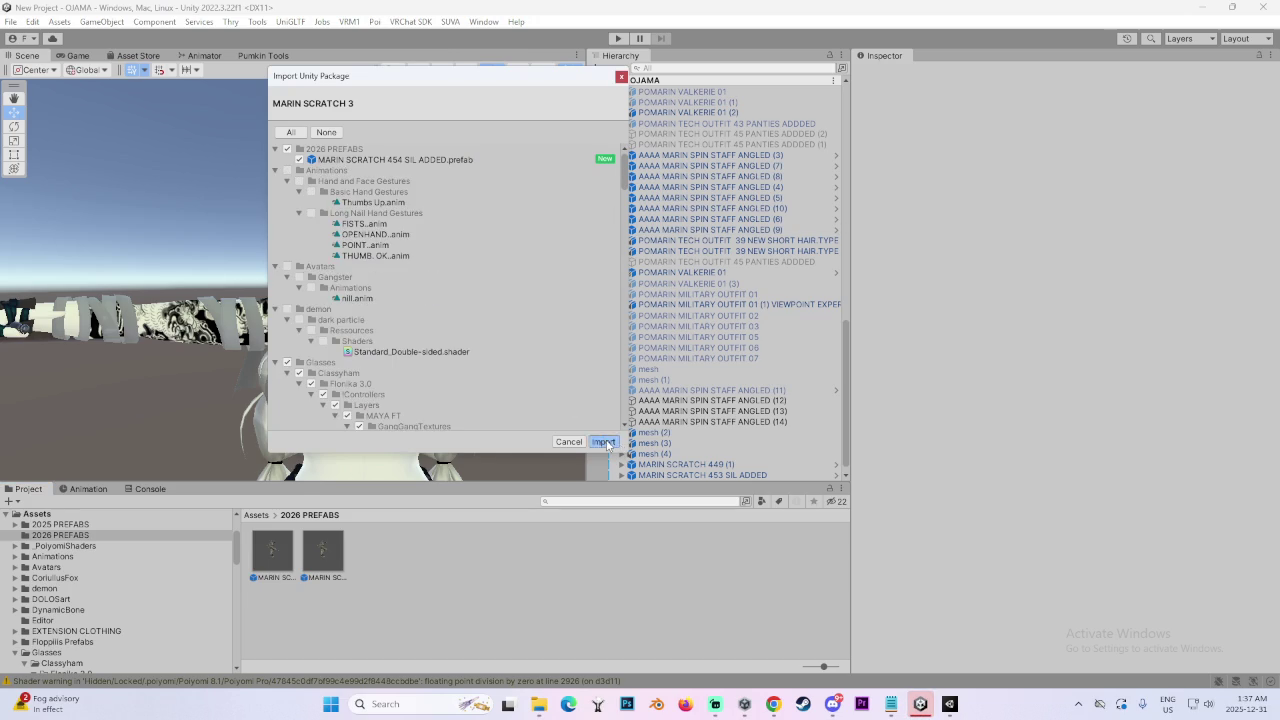
# Import the package, drag MARIN SCRATCH 454 SIL ADDED into the scene and frame it
pyautogui.click(603, 441)
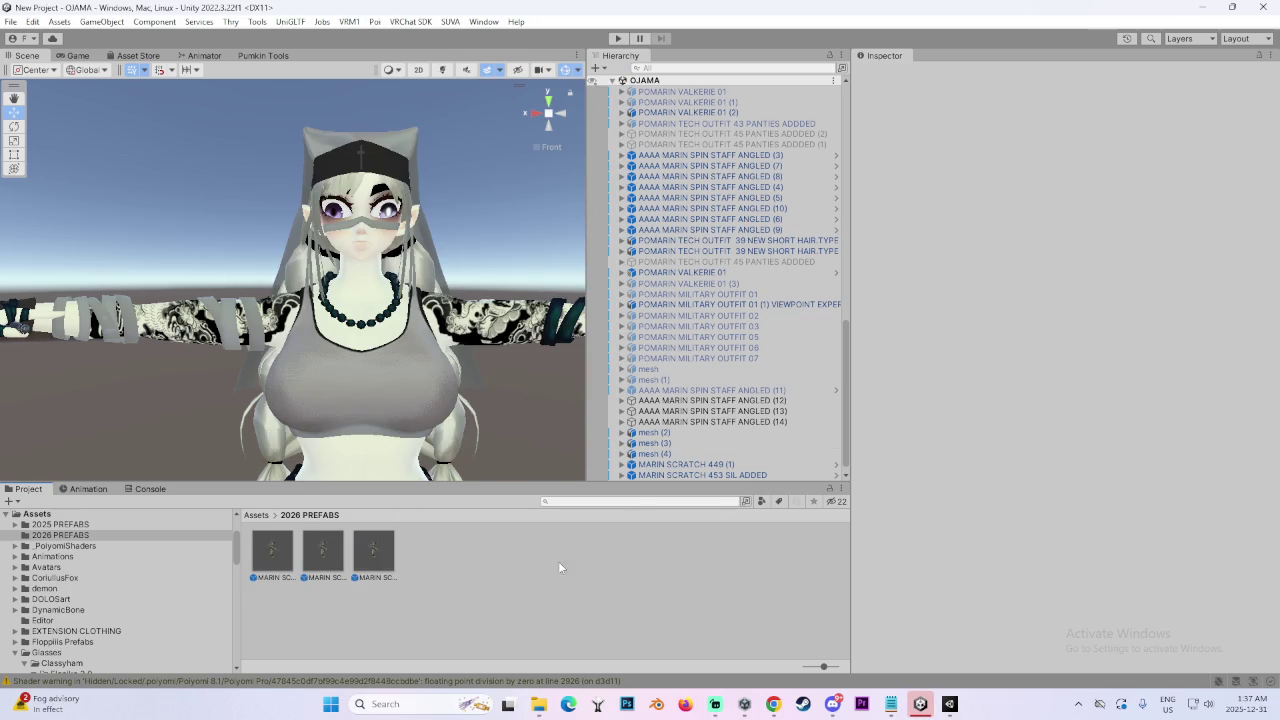
pyautogui.click(384, 555)
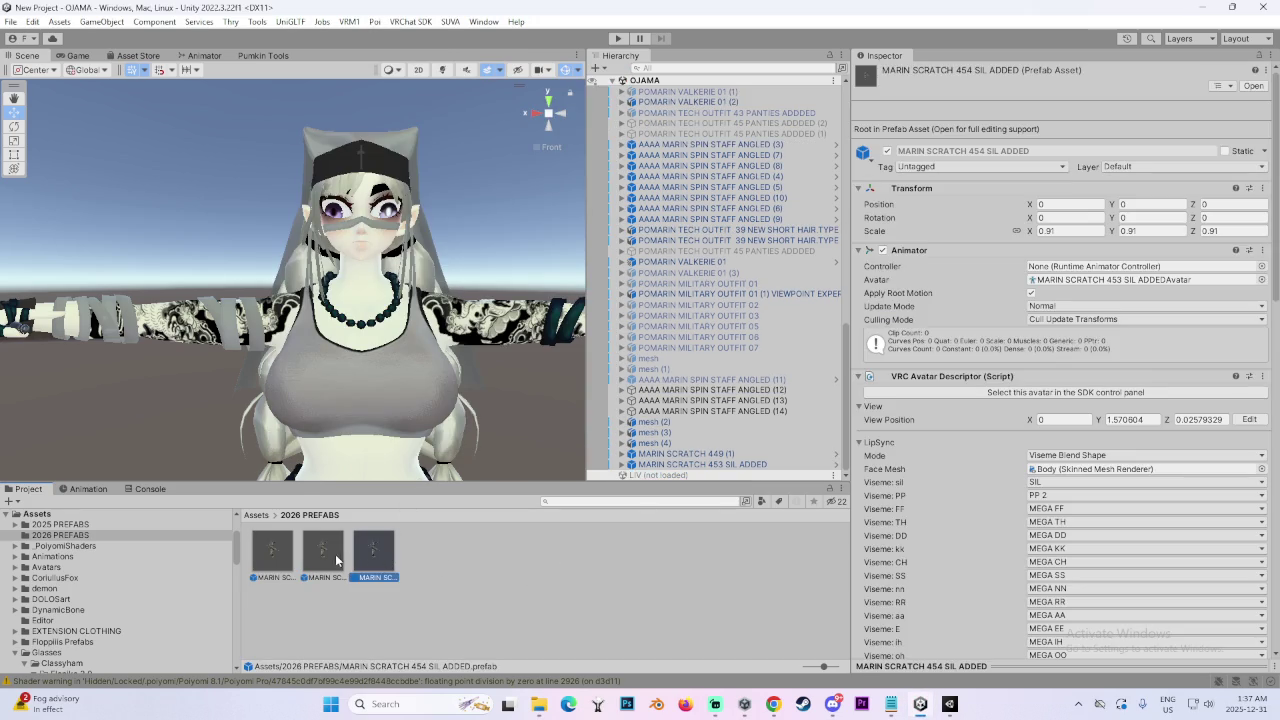
pyautogui.moveTo(369, 550)
pyautogui.mouseDown()
pyautogui.moveTo(655, 100)
pyautogui.moveTo(703, 470)
pyautogui.mouseUp()
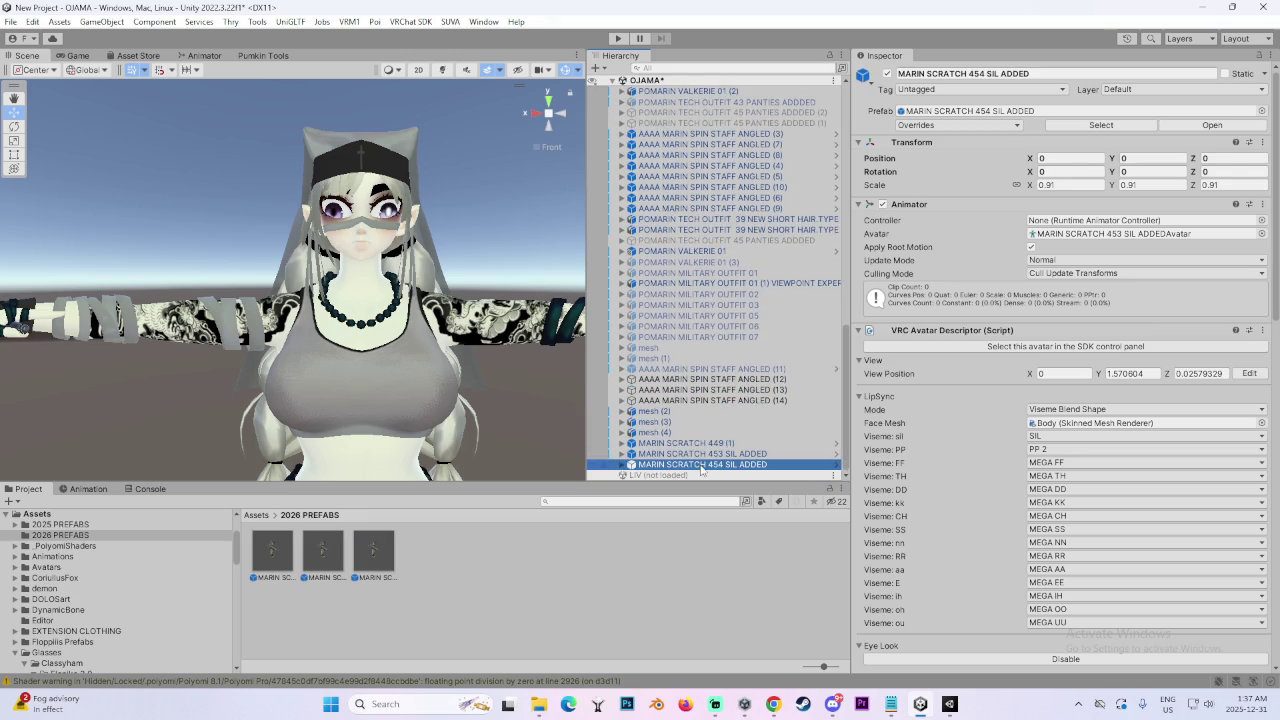
pyautogui.scroll(-10, 226, 351)
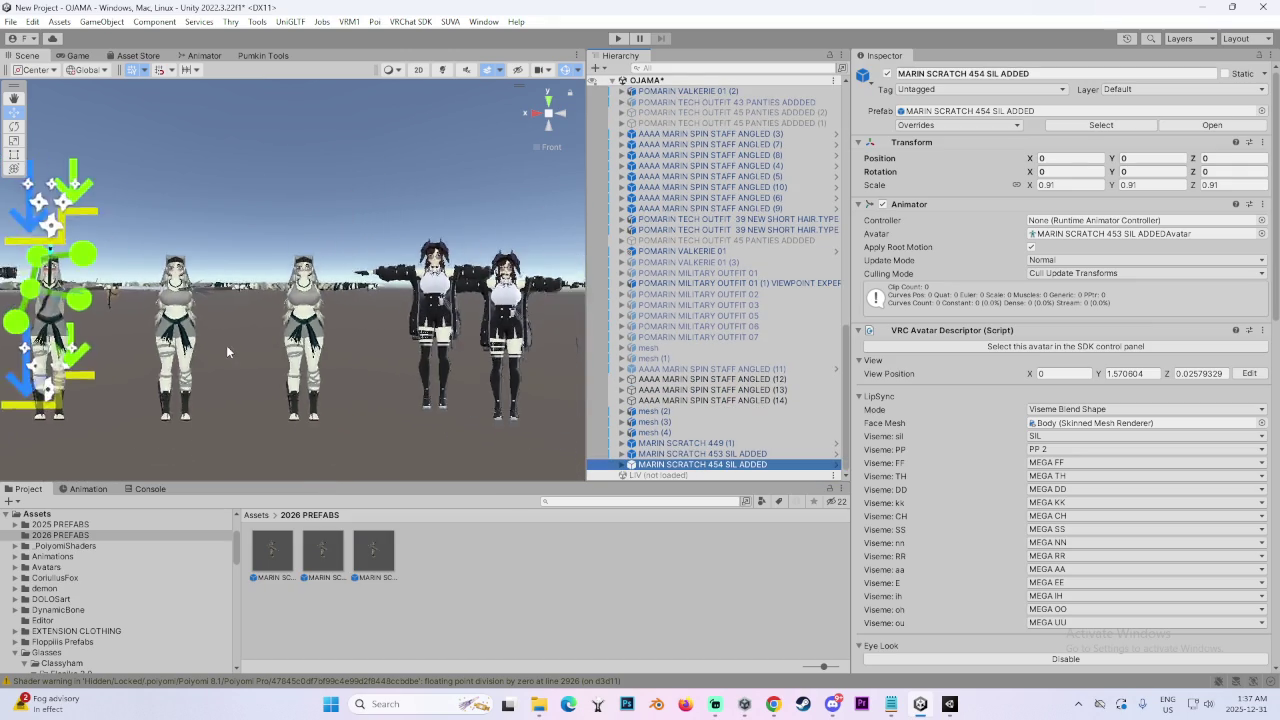
pyautogui.press('f')
pyautogui.scroll(3, 800, 343)
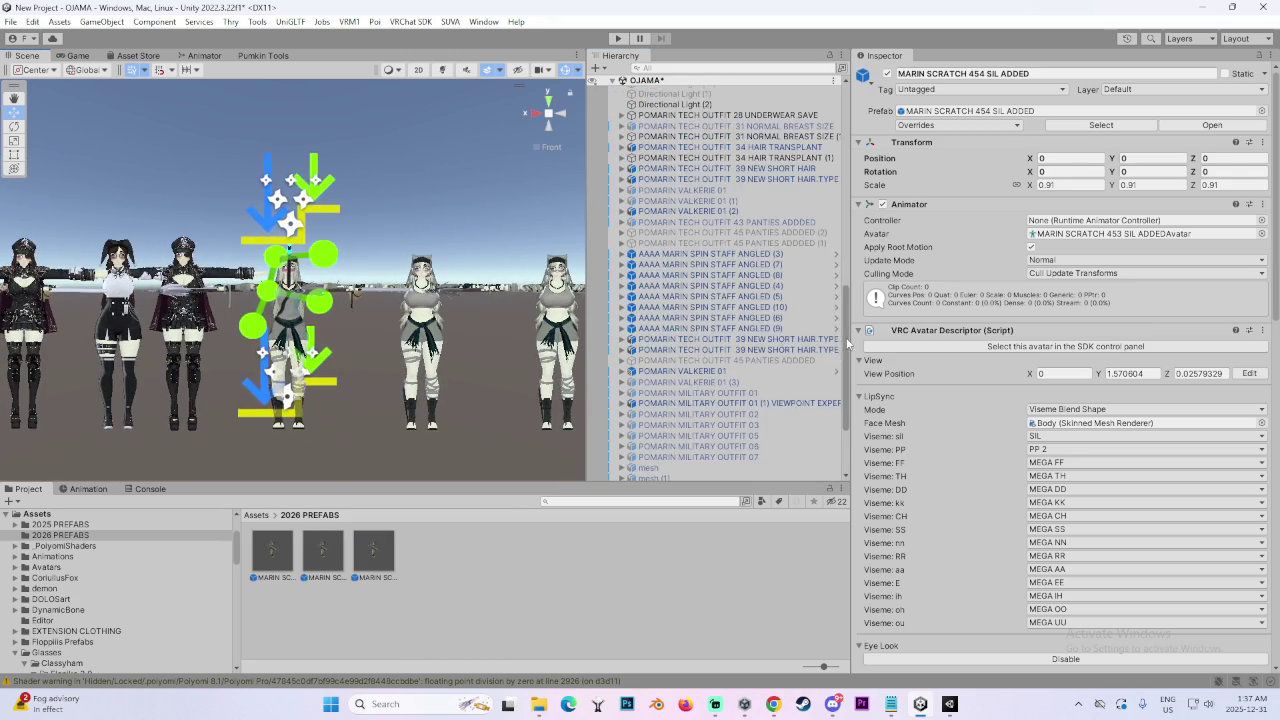
# Hide every object in the OJAMA scene using the Hierarchy visibility toggles
pyautogui.moveTo(847, 343); pyautogui.dragTo(846, 140)
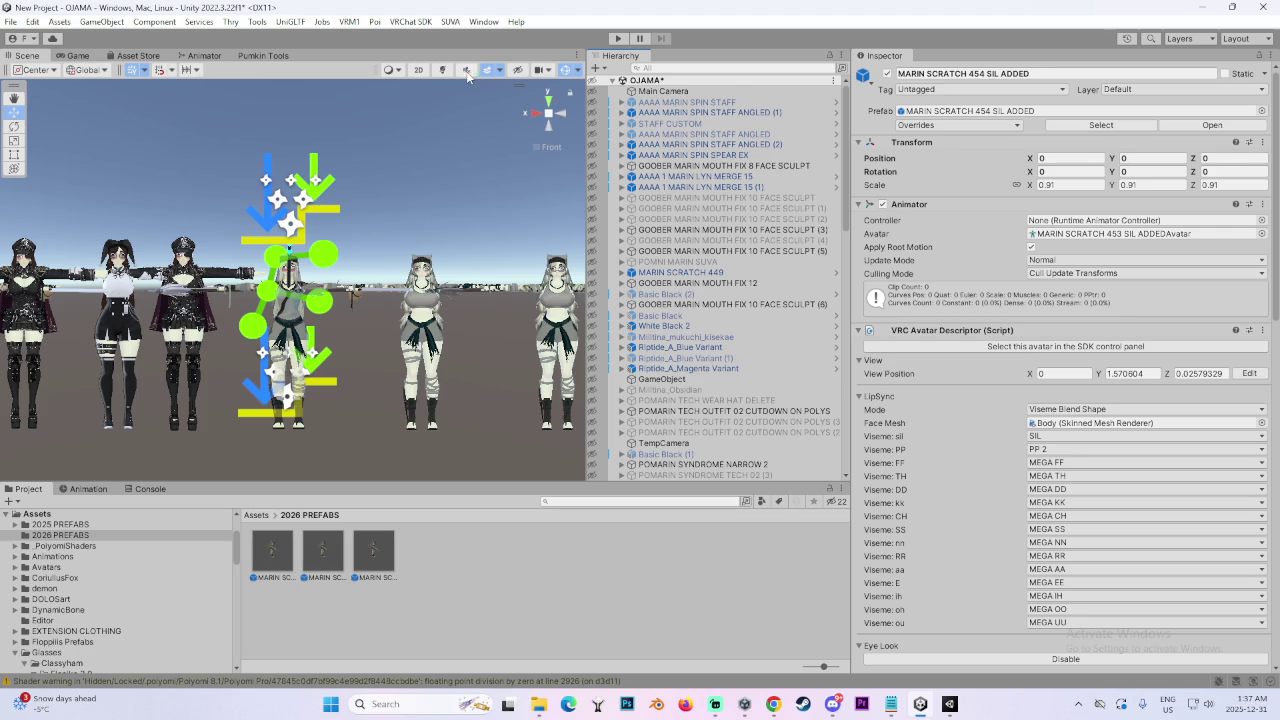
pyautogui.click(517, 69)
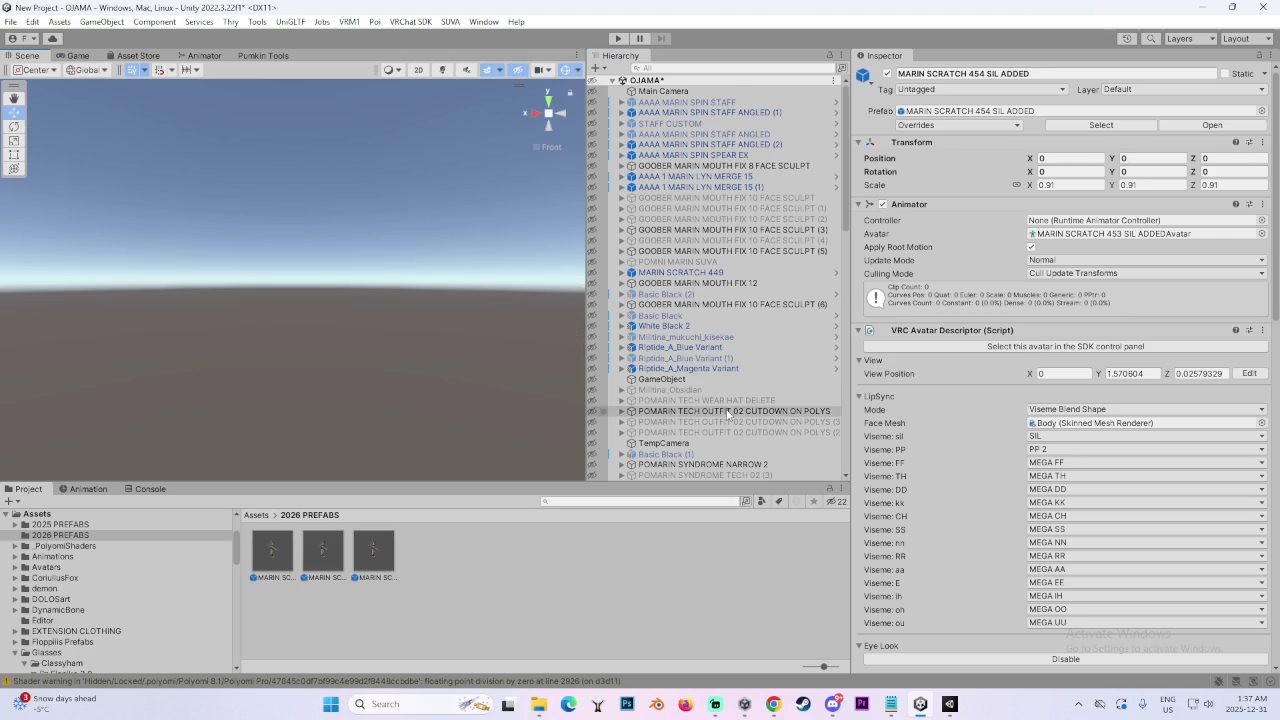
pyautogui.scroll(-5, 728, 414)
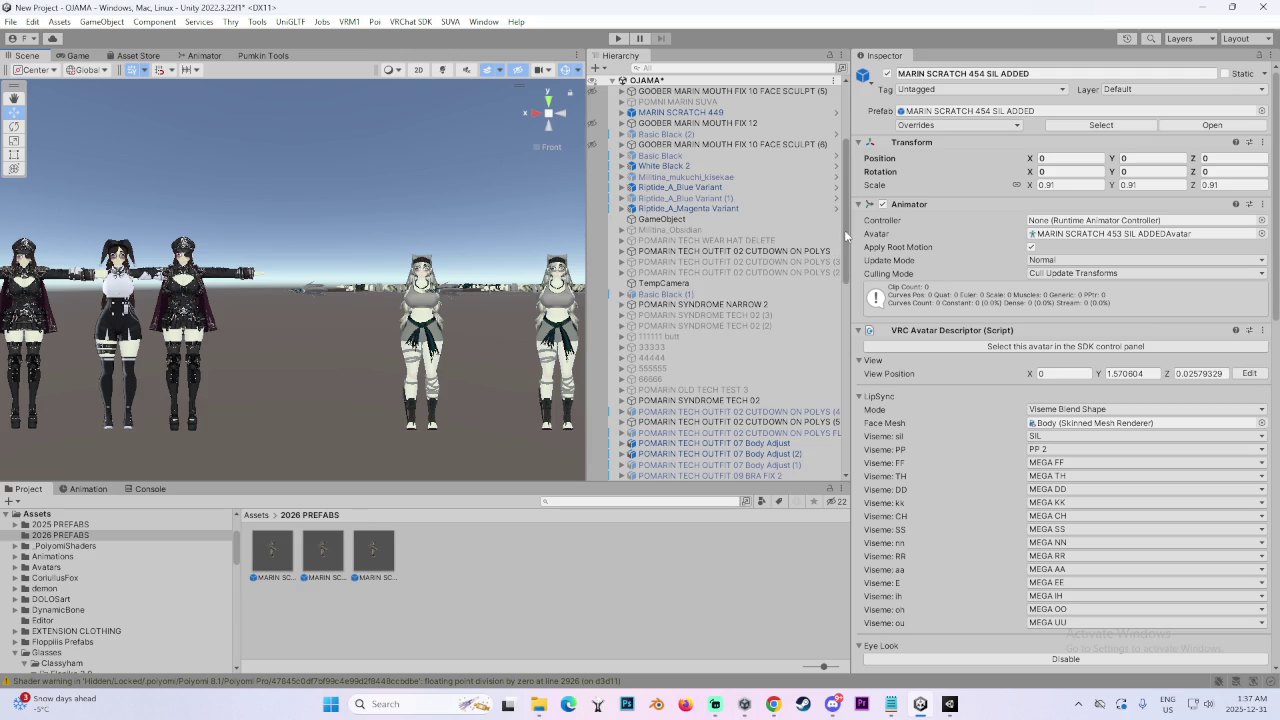
pyautogui.moveTo(845, 235); pyautogui.dragTo(845, 455)
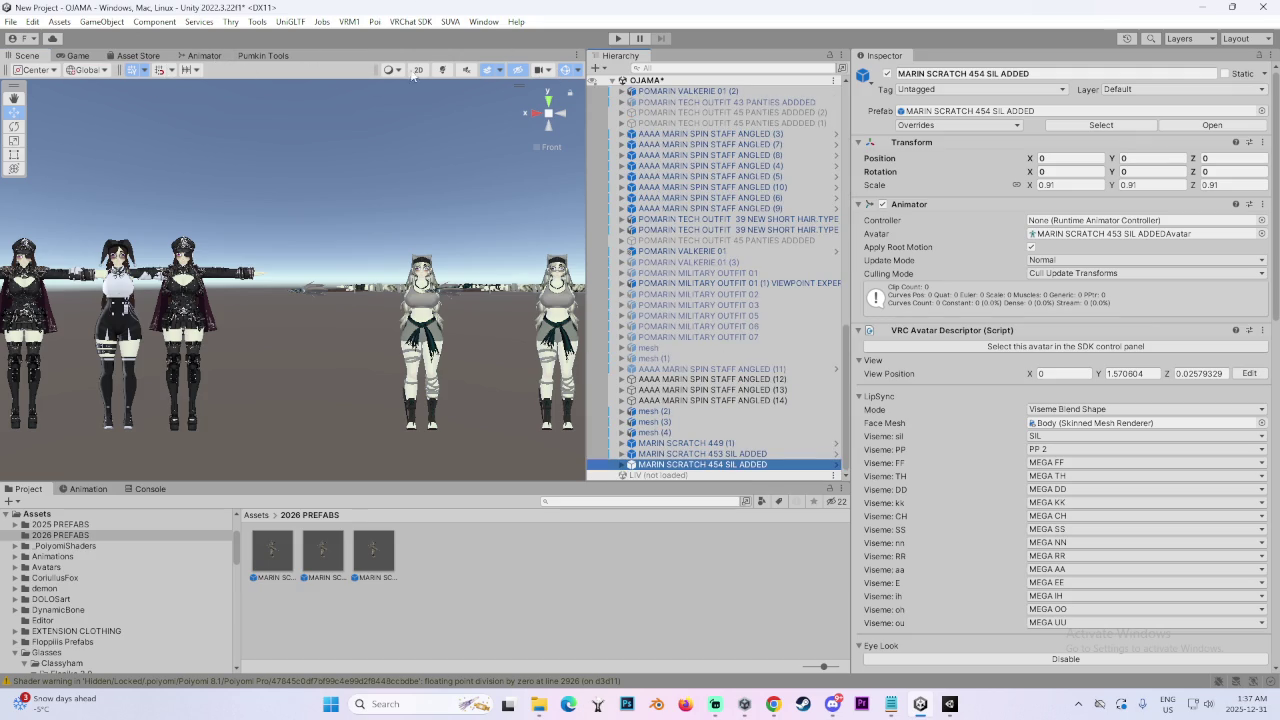
pyautogui.click(592, 80)
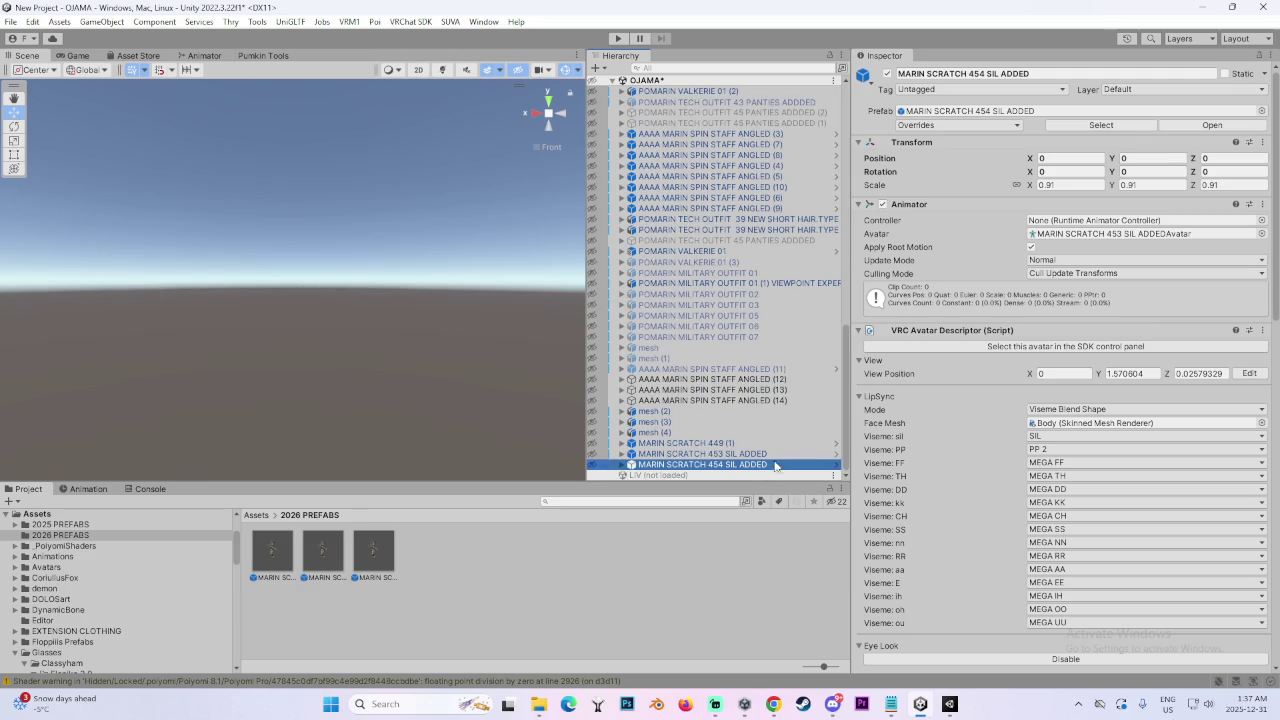
# Show only MARIN SCRATCH 454 SIL ADDED, frame it, and run the VRChat SDK Build & Test
pyautogui.click(592, 465)
pyautogui.doubleClick(670, 467)
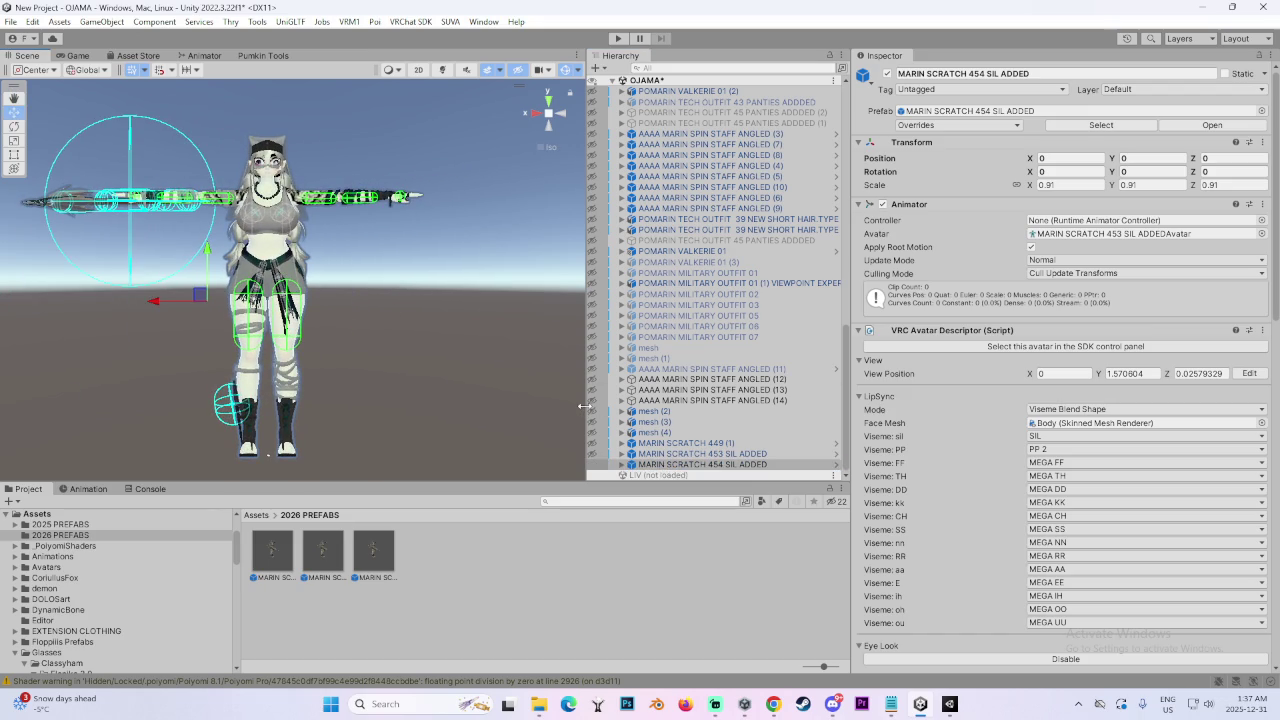
pyautogui.moveTo(584, 406); pyautogui.dragTo(732, 406)
pyautogui.scroll(3, 365, 300)
pyautogui.scroll(-5, 970, 435)
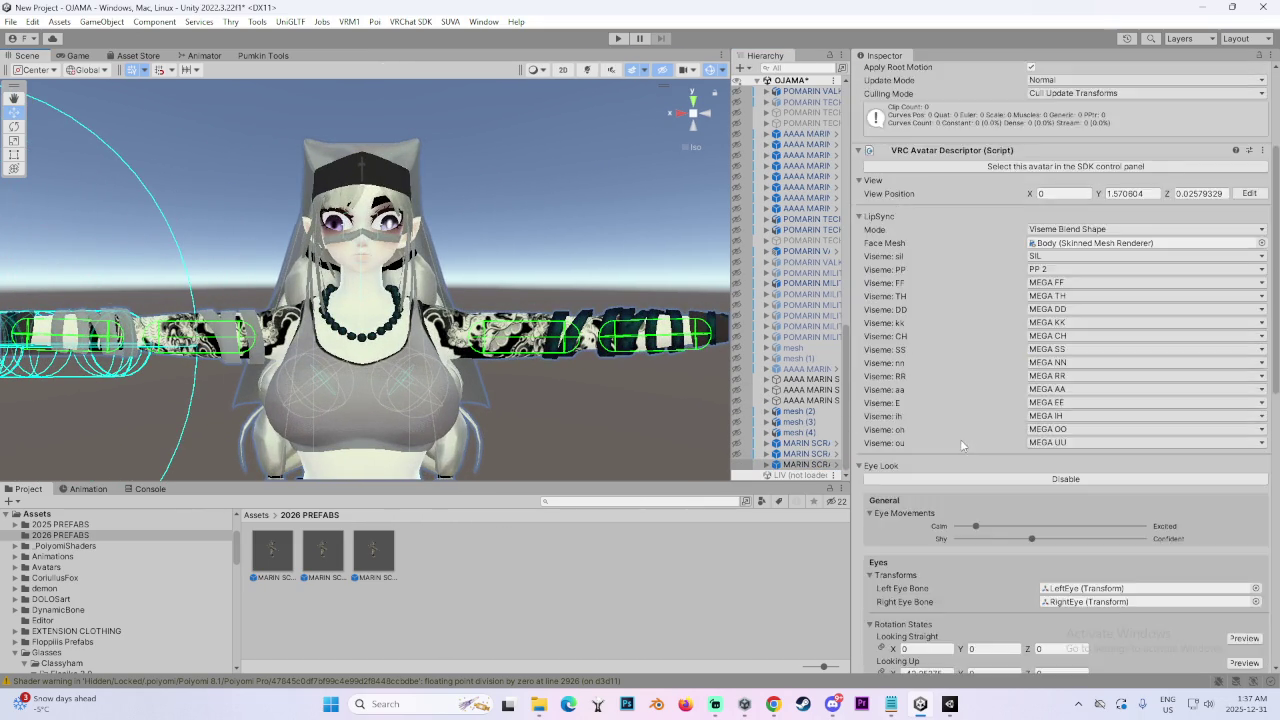
pyautogui.scroll(-12, 960, 445)
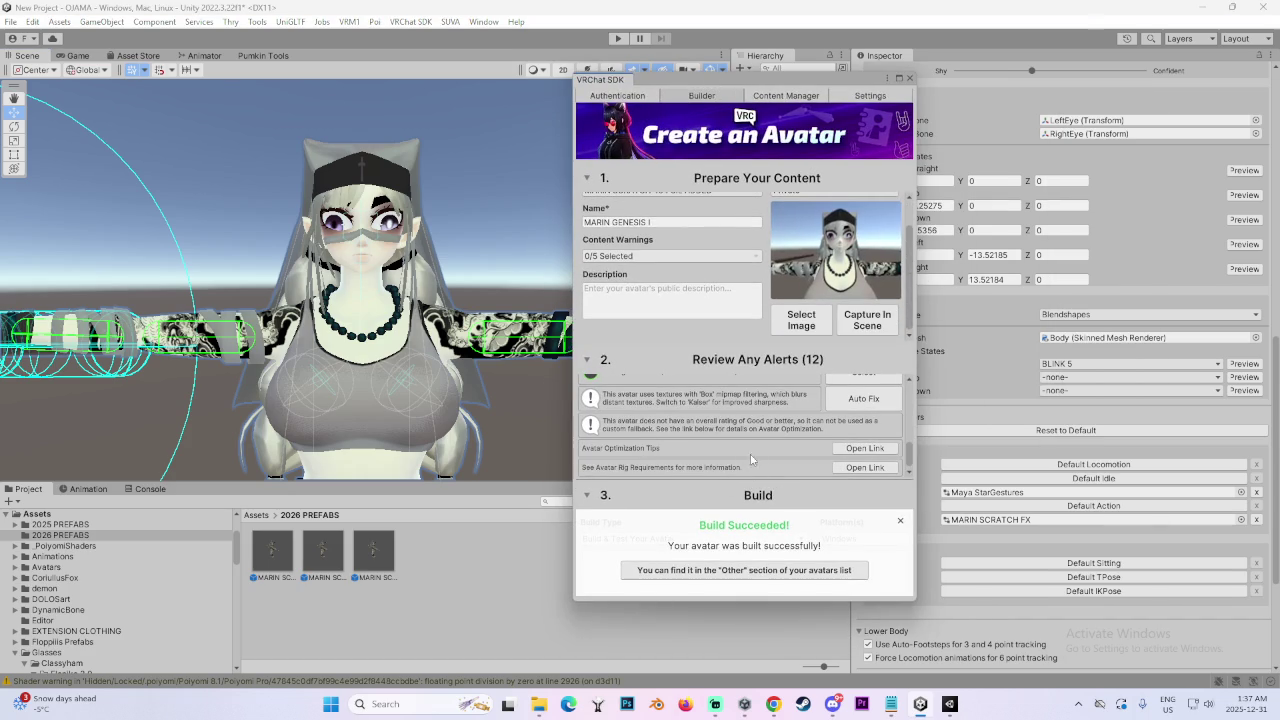
pyautogui.click(900, 521)
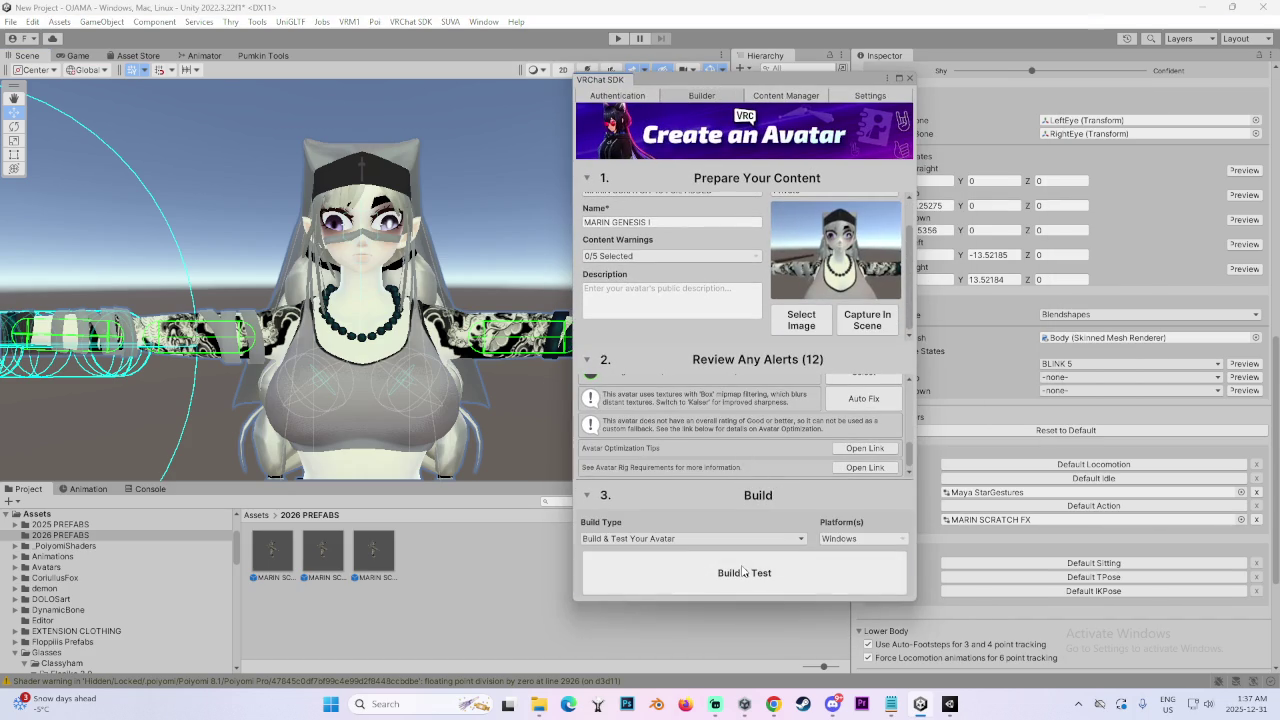
pyautogui.click(741, 564)
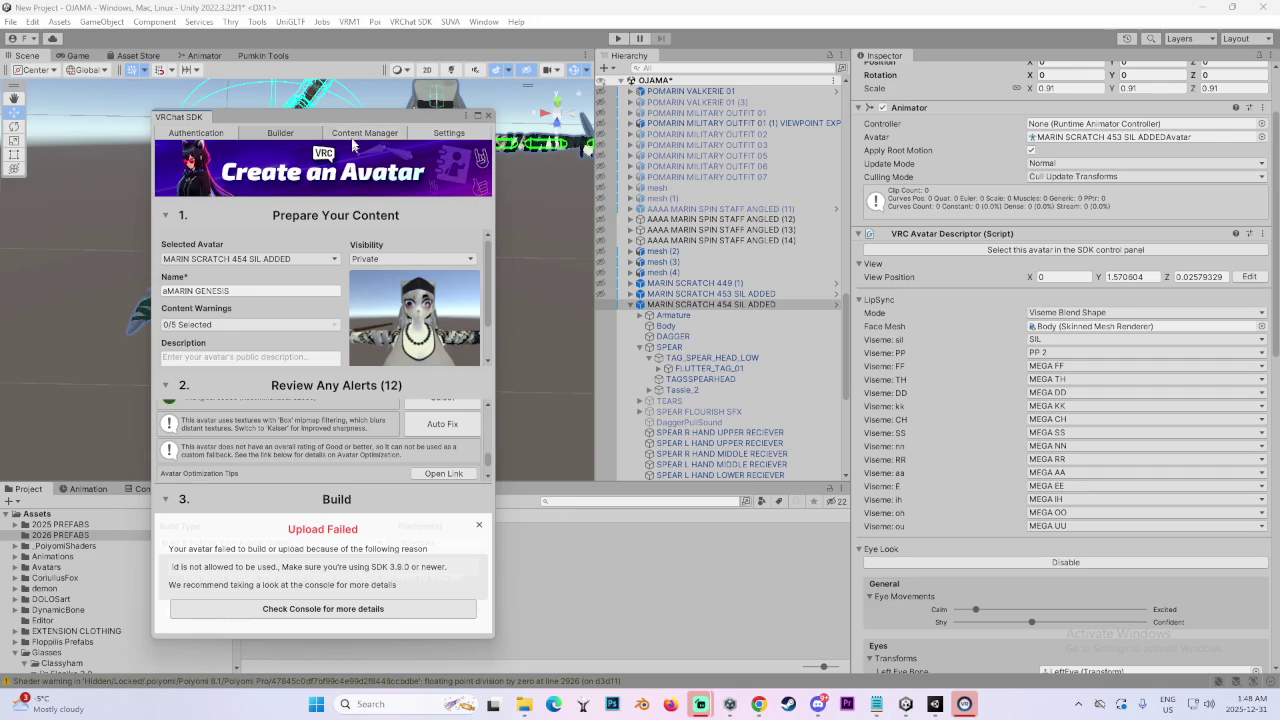
# Open the Console to read the errors from the failed avatar upload
pyautogui.moveTo(332, 136); pyautogui.dragTo(332, 122)
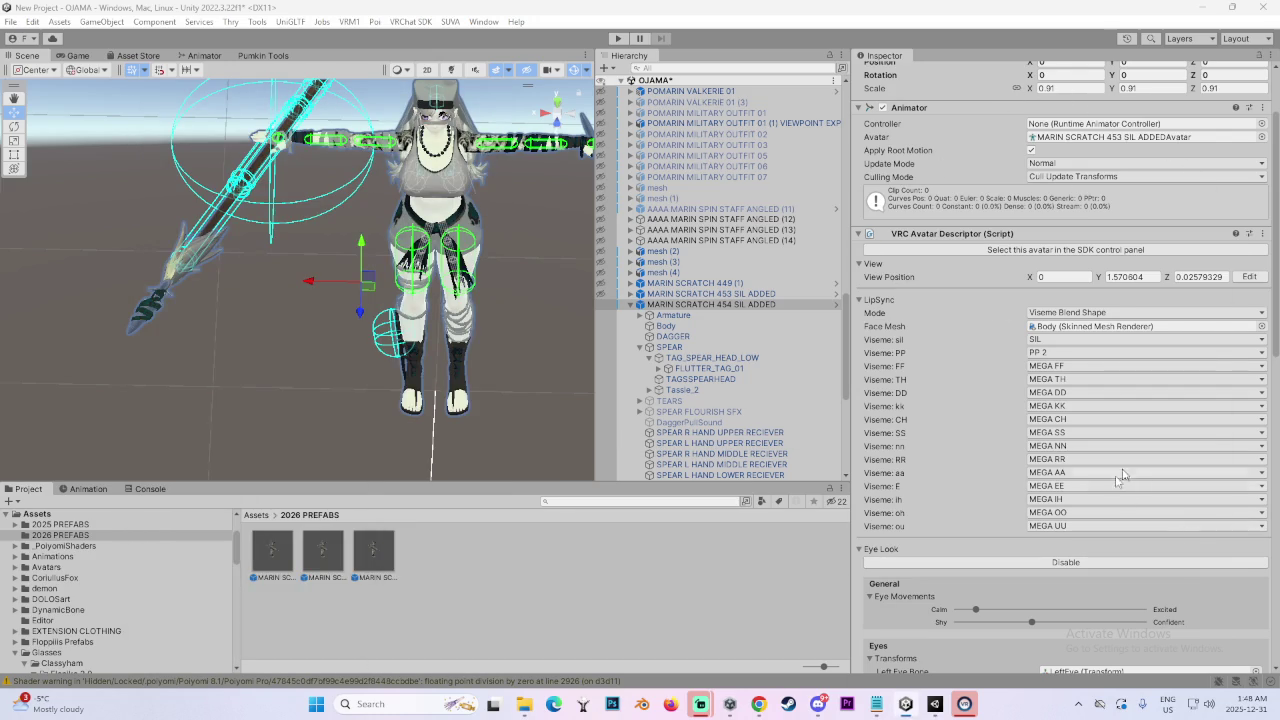
pyautogui.click(150, 488)
pyautogui.scroll(3, 323, 587)
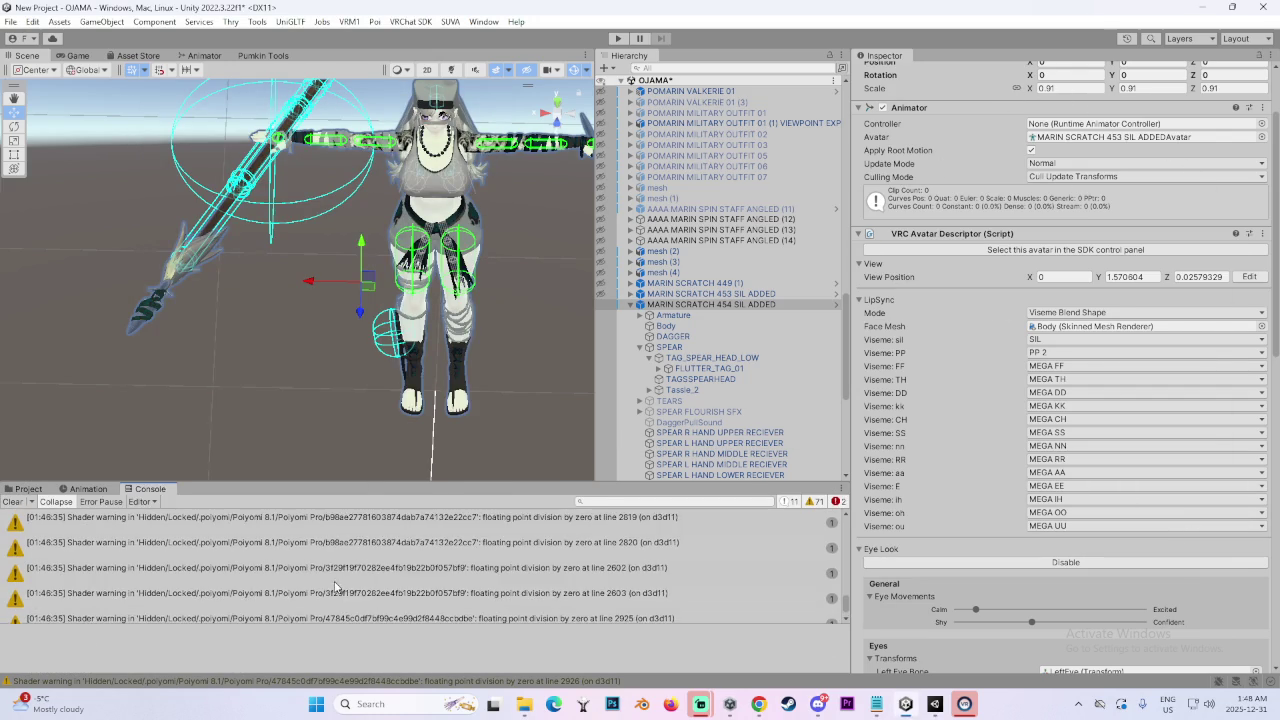
# Dismiss the SteamVR taskbar jump list without choosing an option
pyautogui.scroll(3, 323, 587)
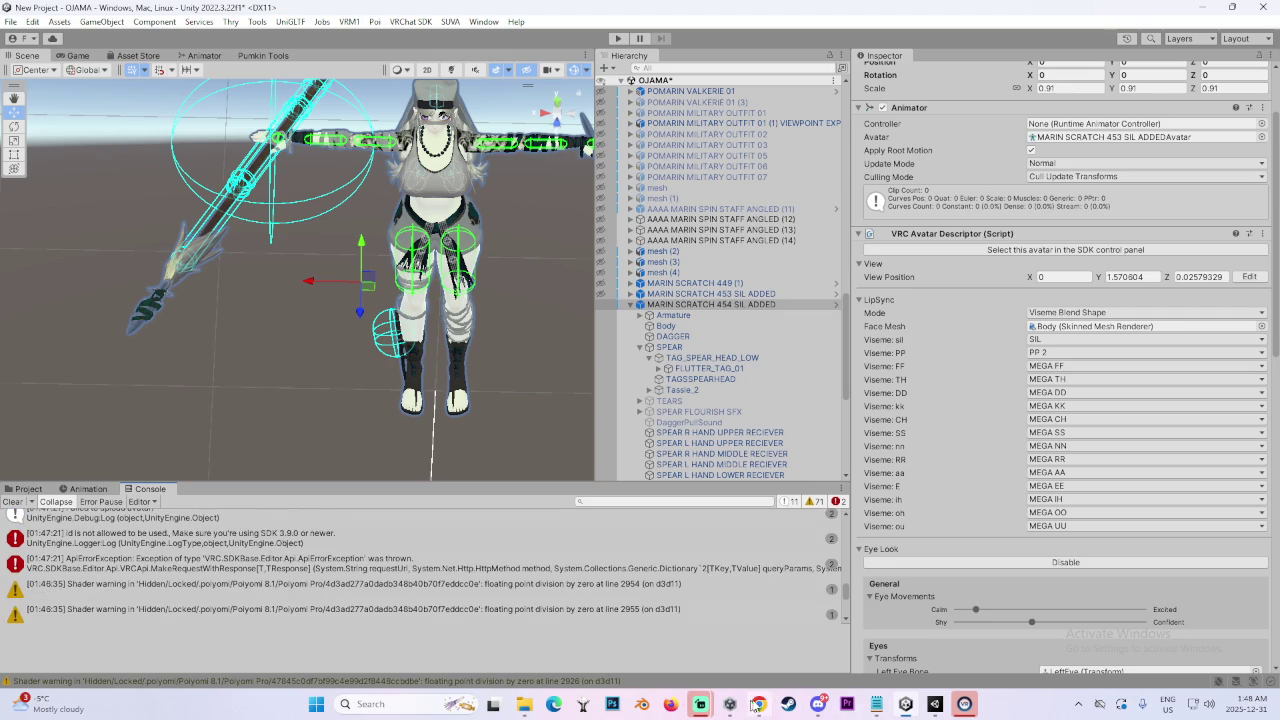
pyautogui.moveTo(968, 708)
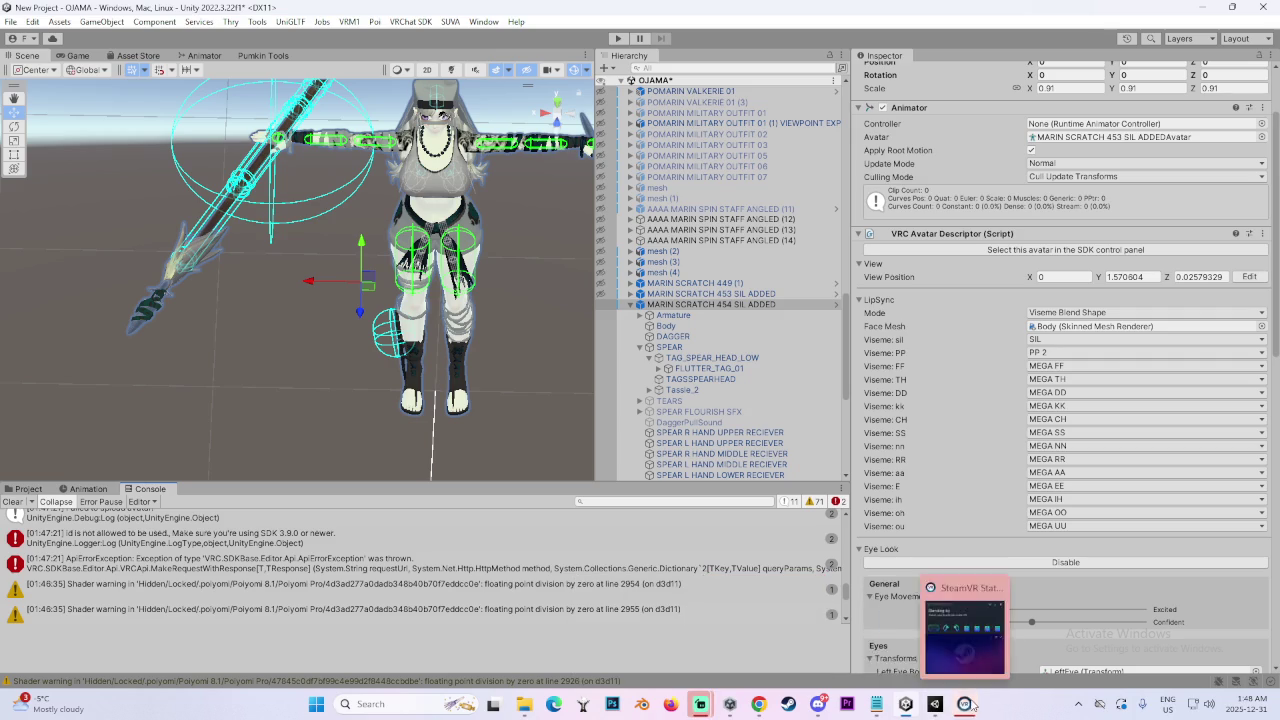
pyautogui.rightClick(962, 698)
pyautogui.click(962, 684)
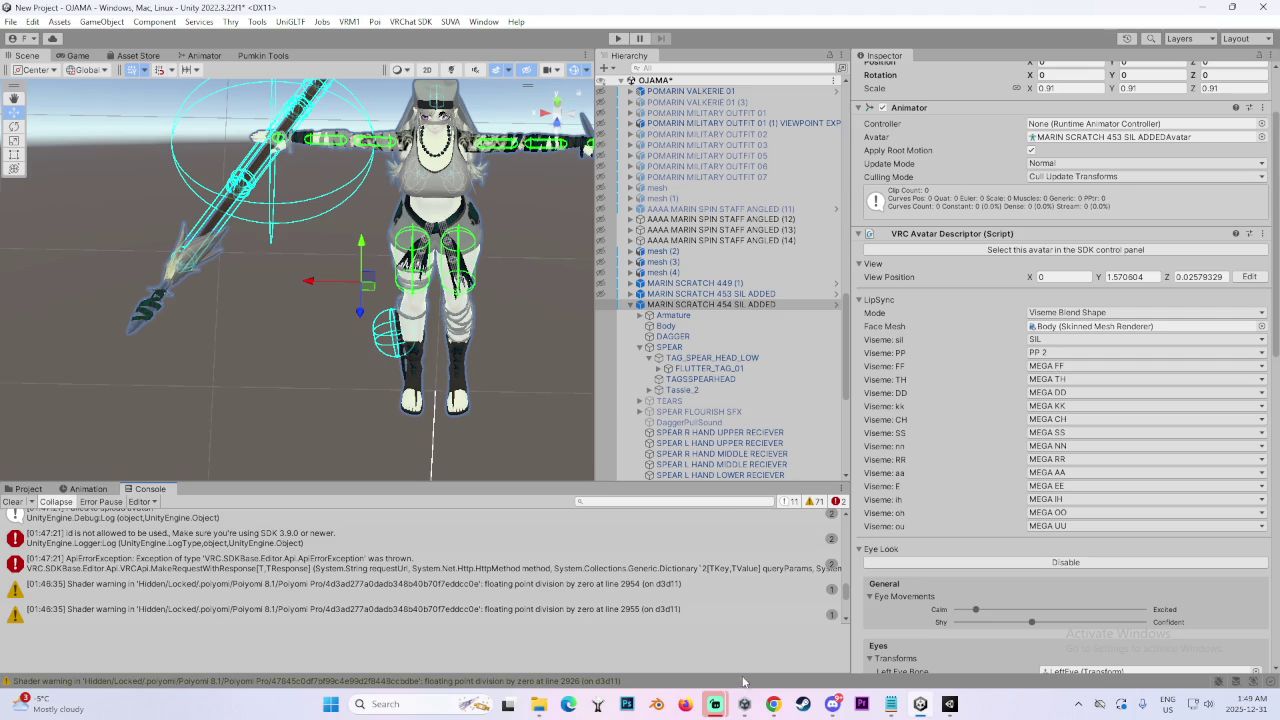
# Orbit the Scene to face the avatar, then minimize the OJAMA and MARIN IV windows
pyautogui.moveTo(922, 707)
pyautogui.moveTo(300, 350); pyautogui.dragTo(420, 340)
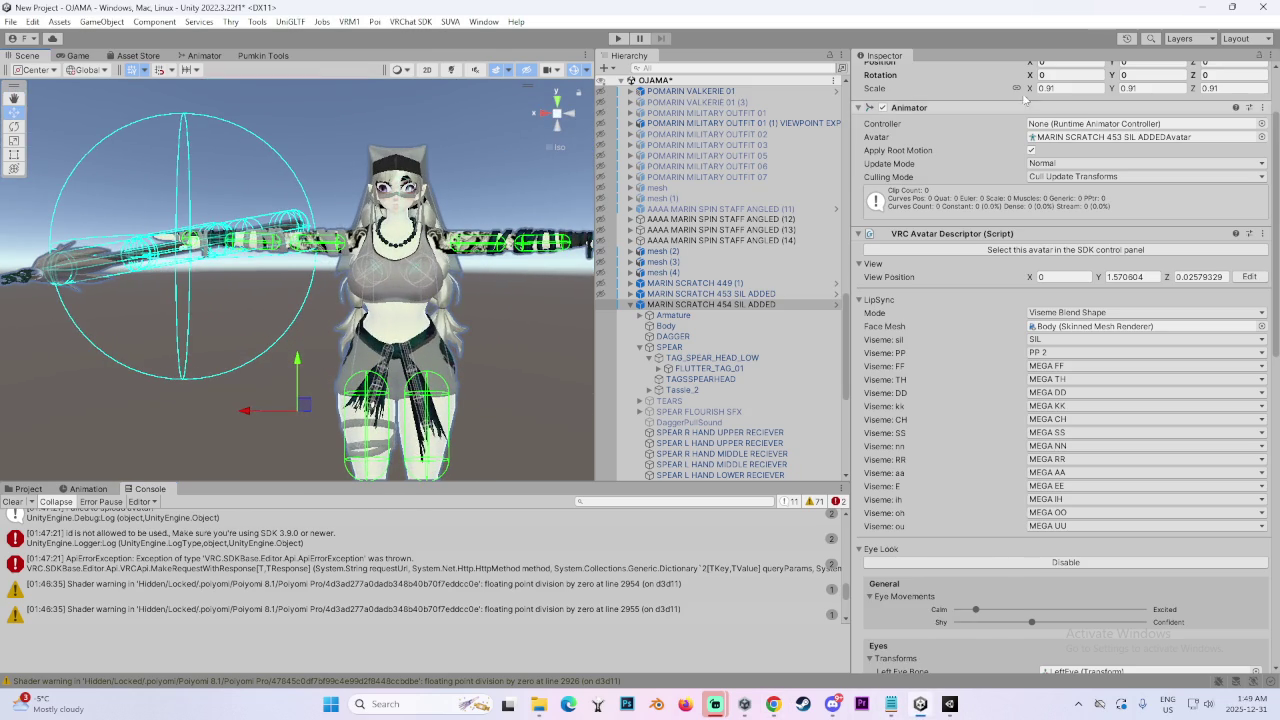
pyautogui.click(1201, 7)
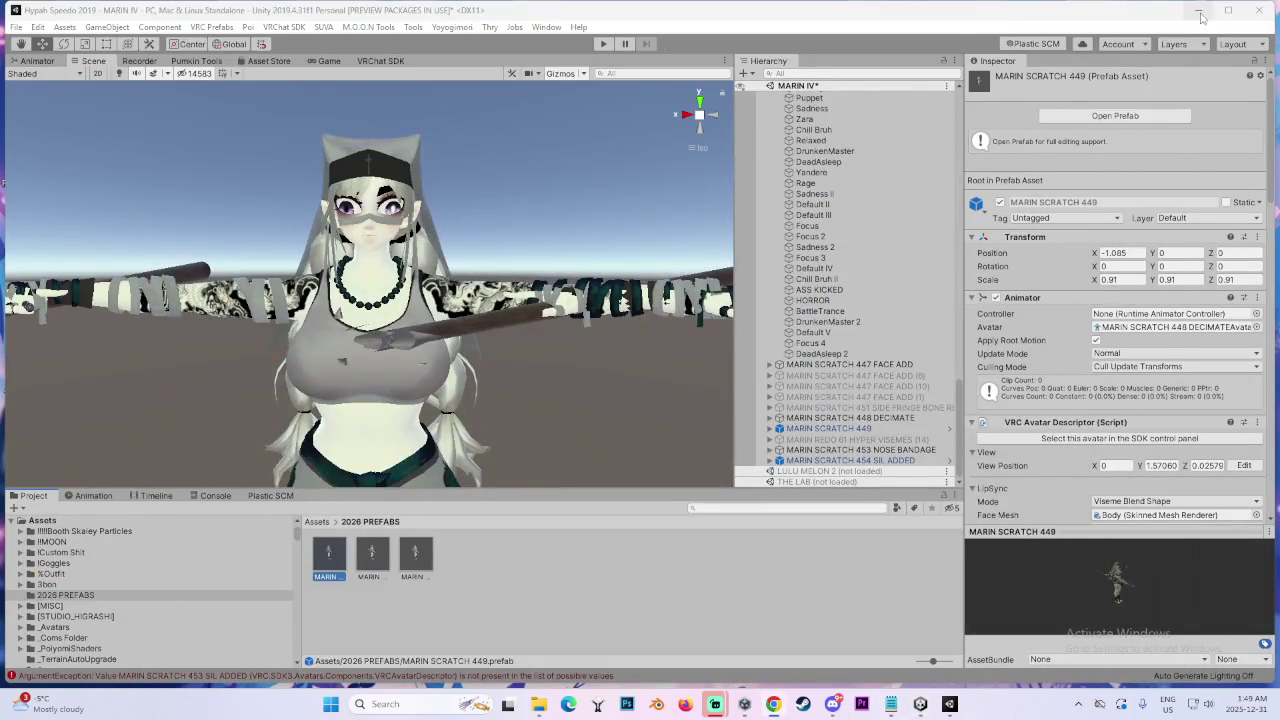
pyautogui.click(1198, 10)
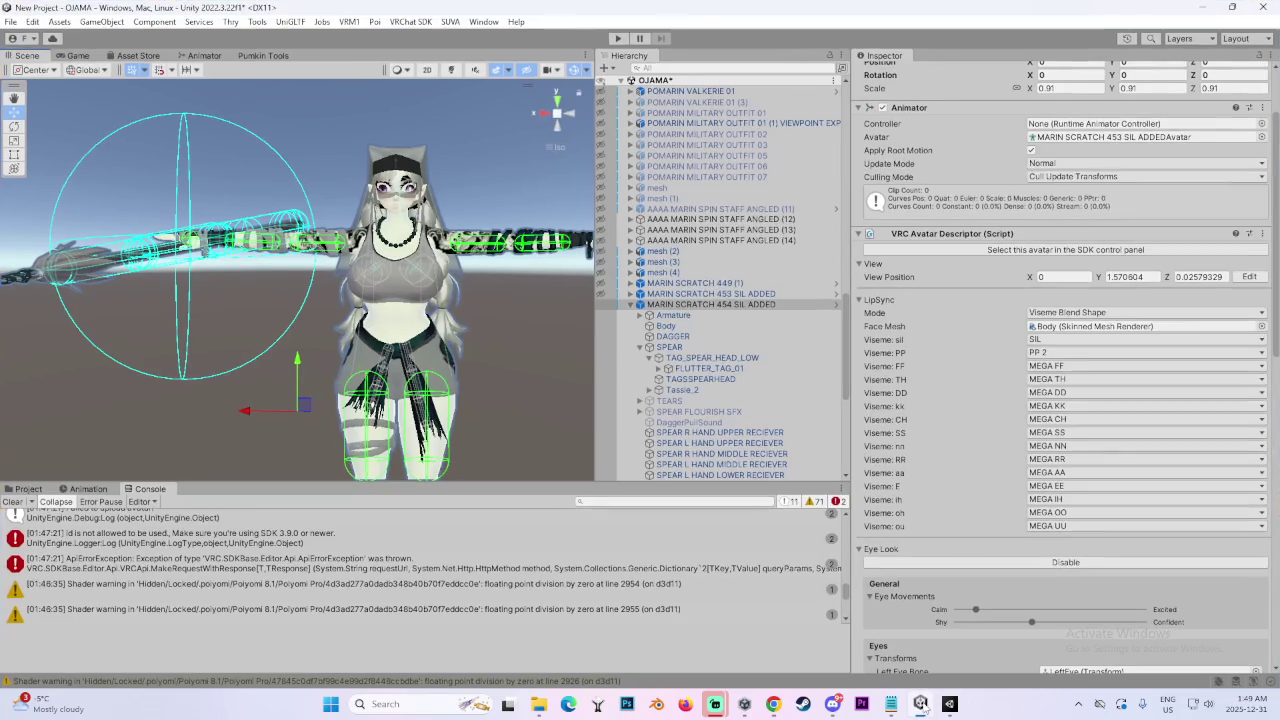
# Bring OJAMA forward and search the web for 'vrchat sdk current version'
pyautogui.click(920, 704)
pyautogui.click(773, 704)
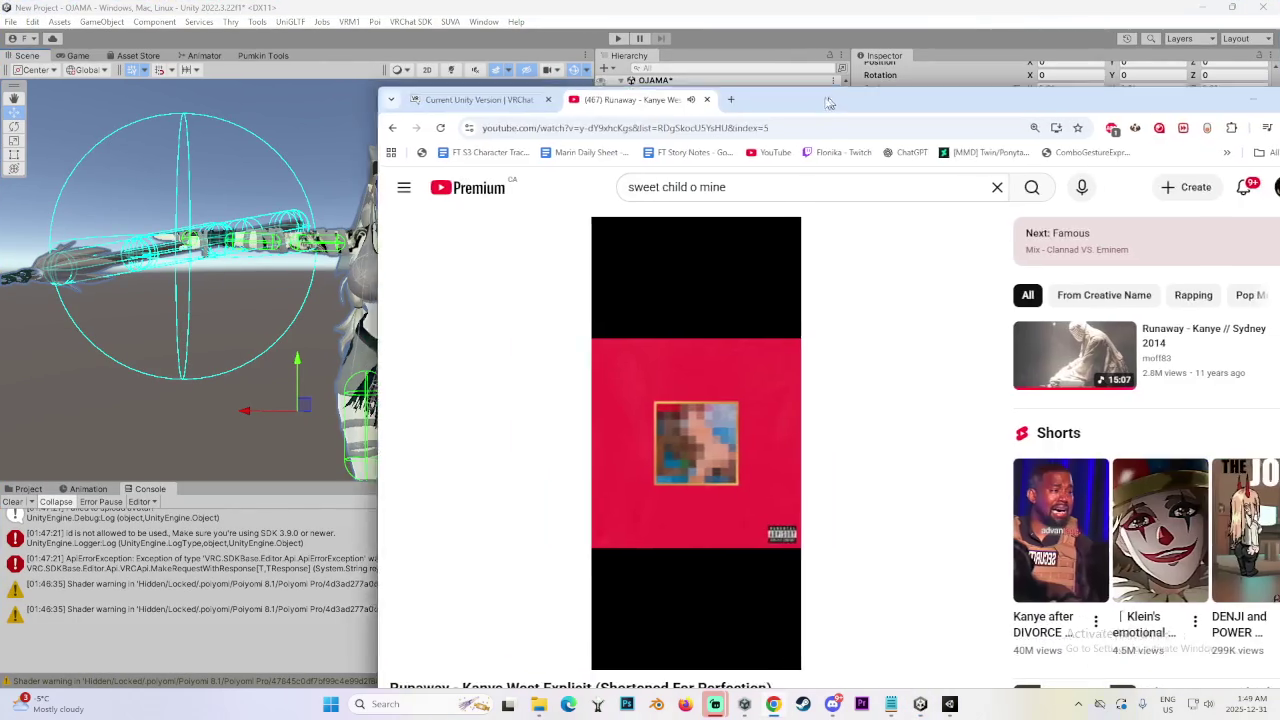
pyautogui.click(787, 96)
pyautogui.write('vrchat sff')
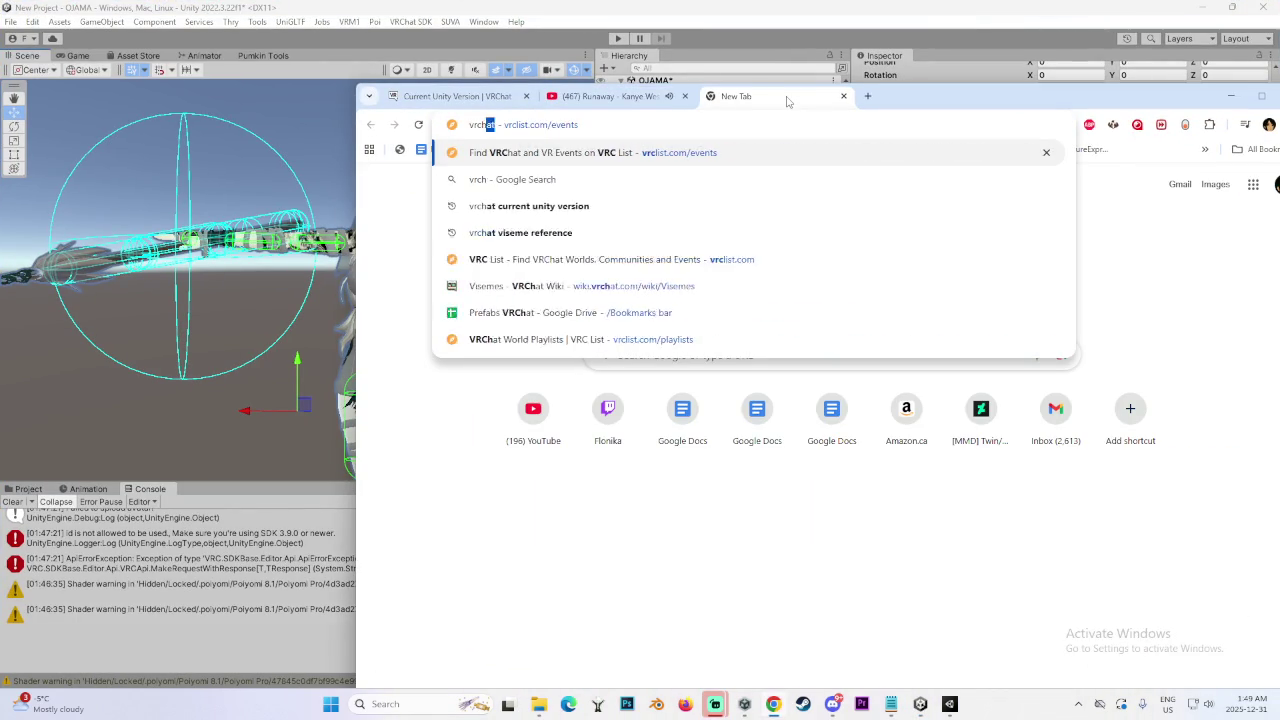
pyautogui.press('BackSpace')
pyautogui.press('BackSpace')
pyautogui.write('dk current ver')
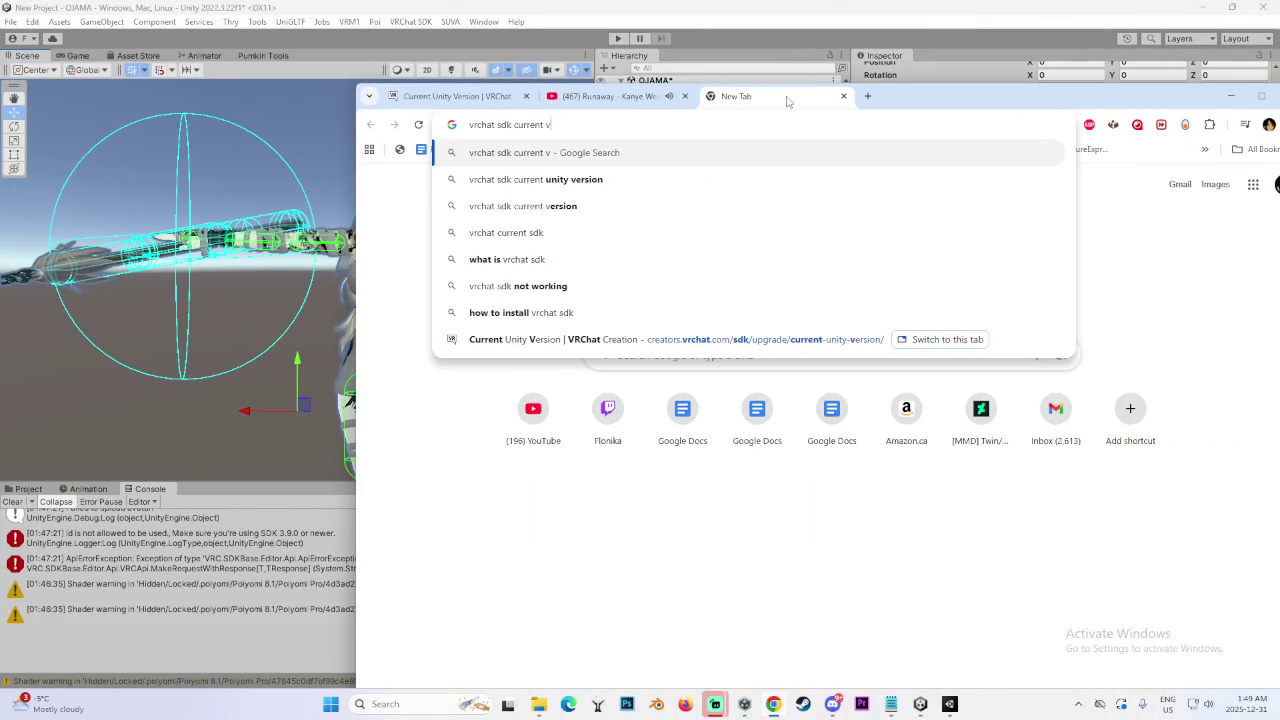
pyautogui.write('sion')
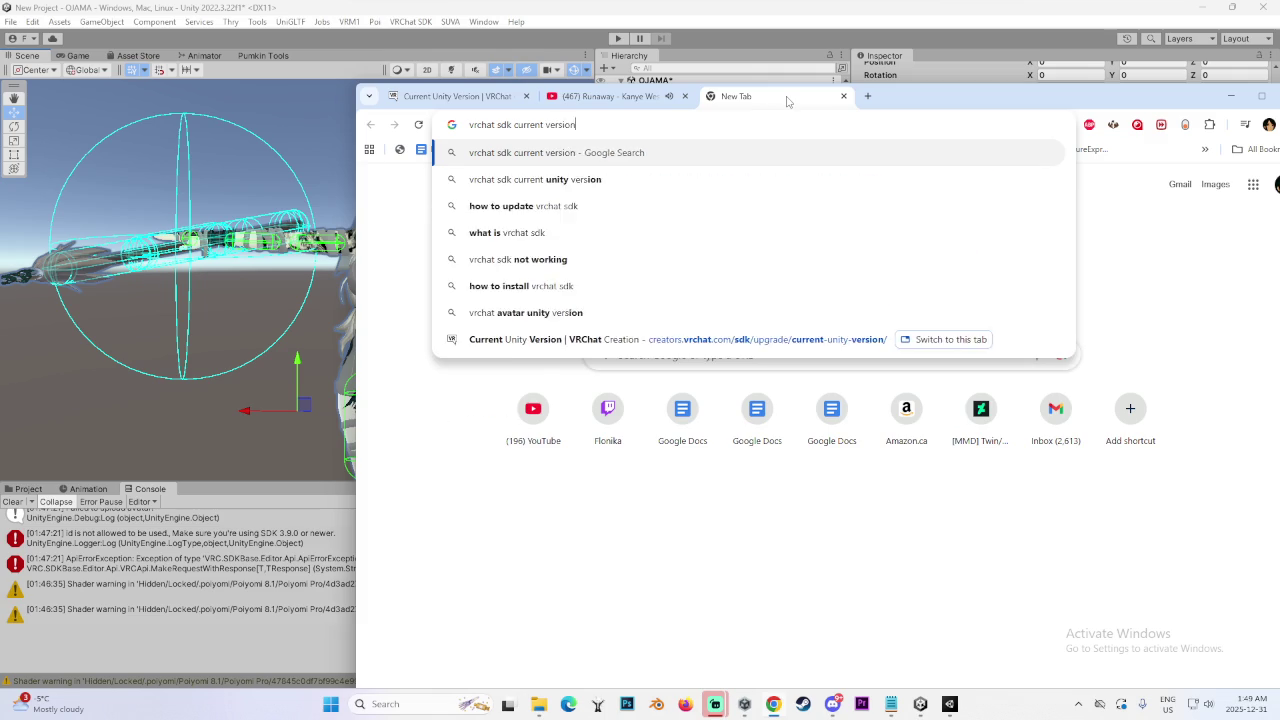
pyautogui.press('Return')
# Open the VRChat SDK Releases page, read the Release 3.10.1 notes, and return to Unity
pyautogui.click(575, 311)
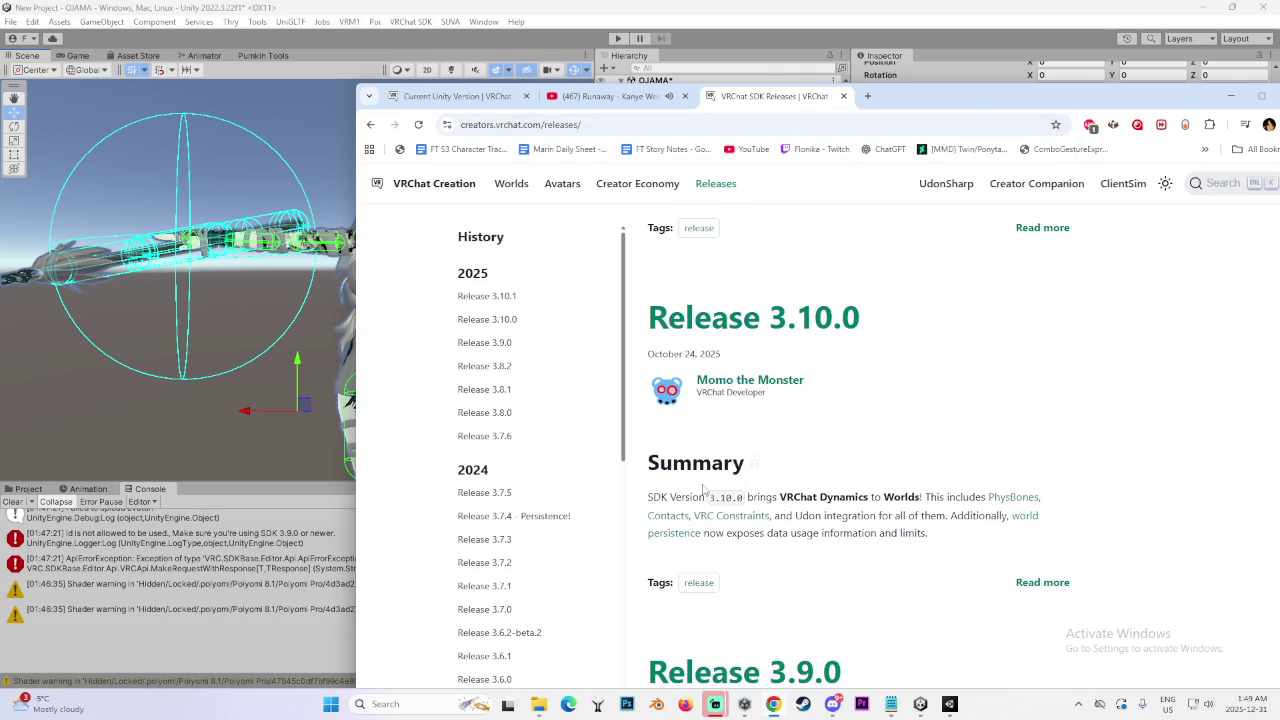
pyautogui.scroll(2, 525, 460)
pyautogui.click(507, 298)
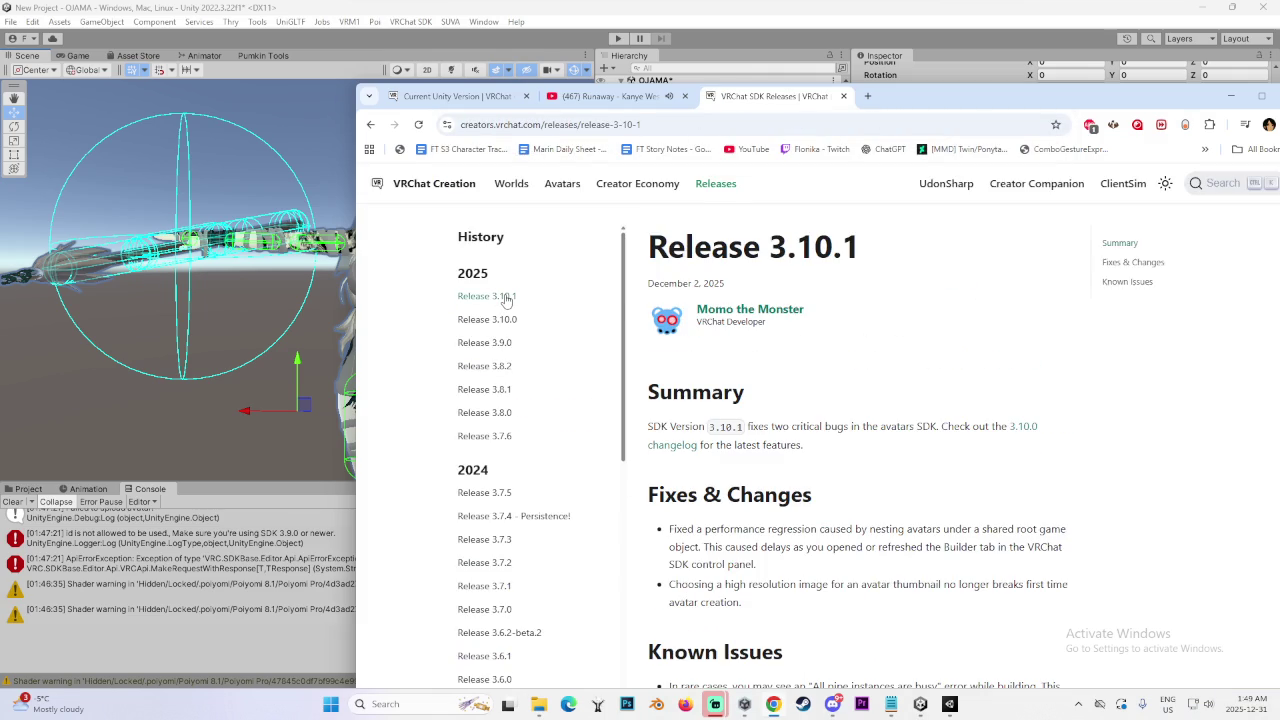
pyautogui.hotkey('alt', 'Tab')
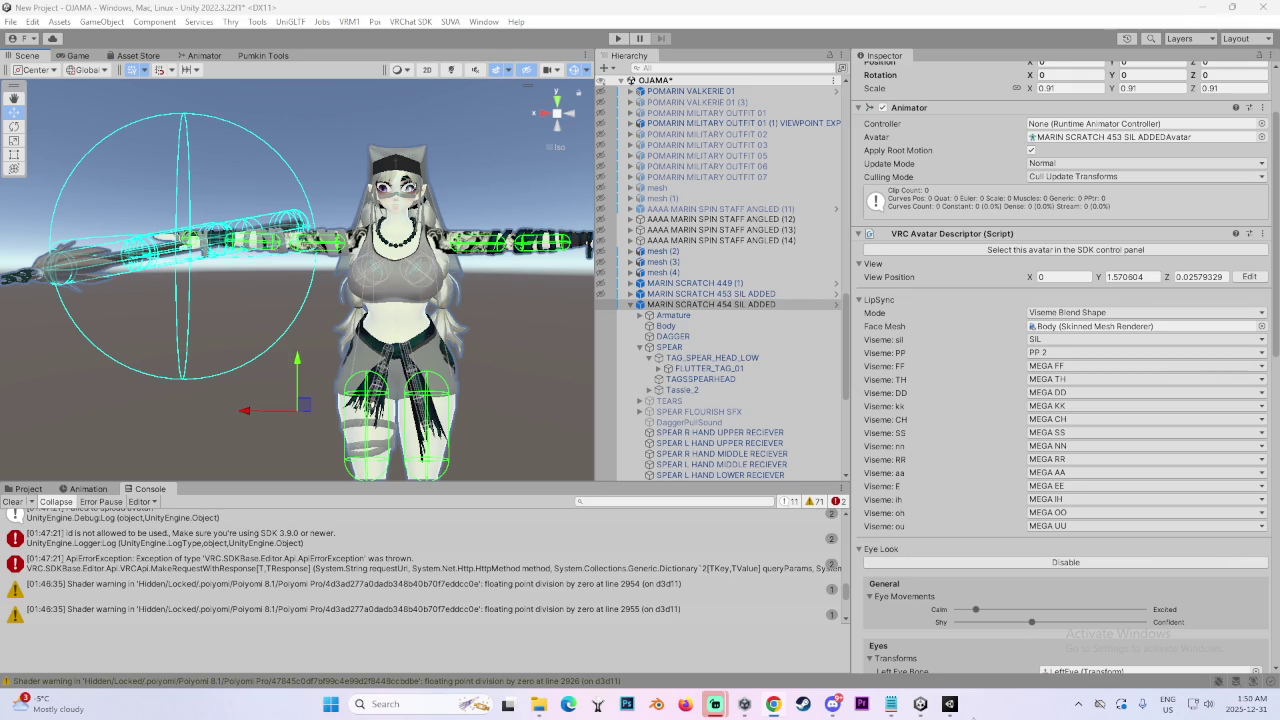
# Close the MARIN IV project window from the taskbar, answering the unsaved-scene prompt
pyautogui.click(957, 707)
pyautogui.rightClick(957, 707)
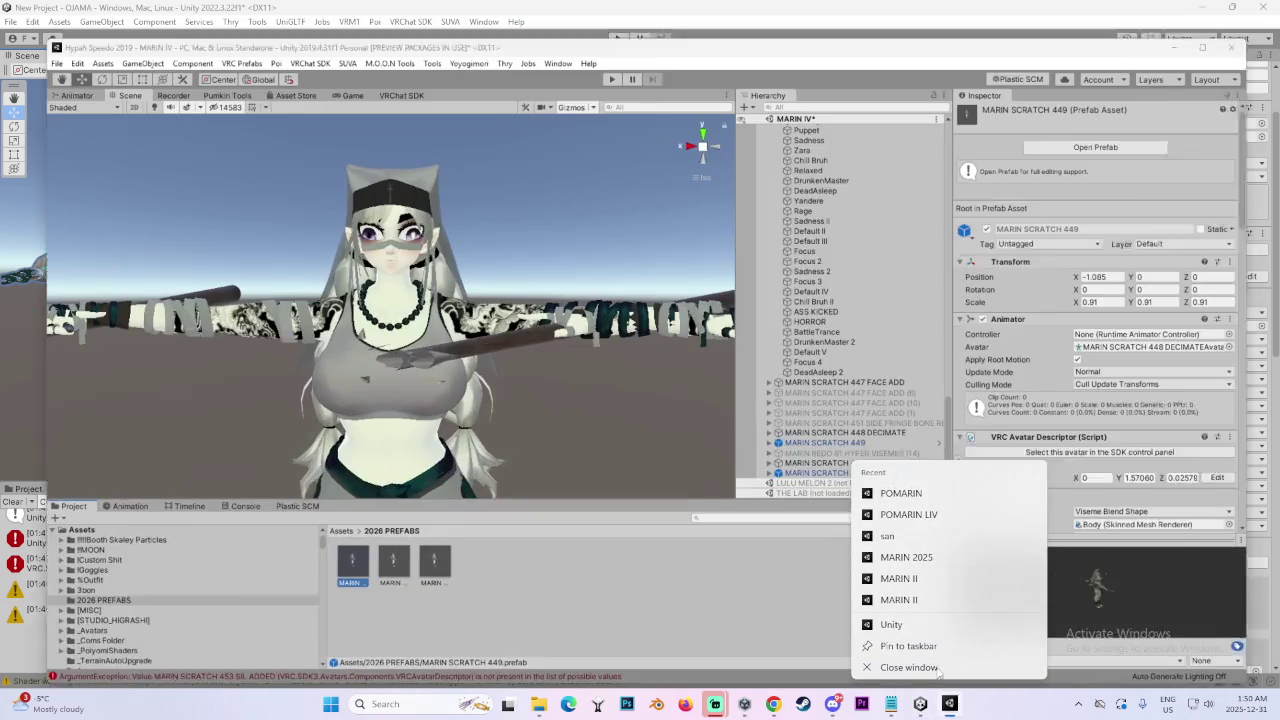
pyautogui.click(929, 667)
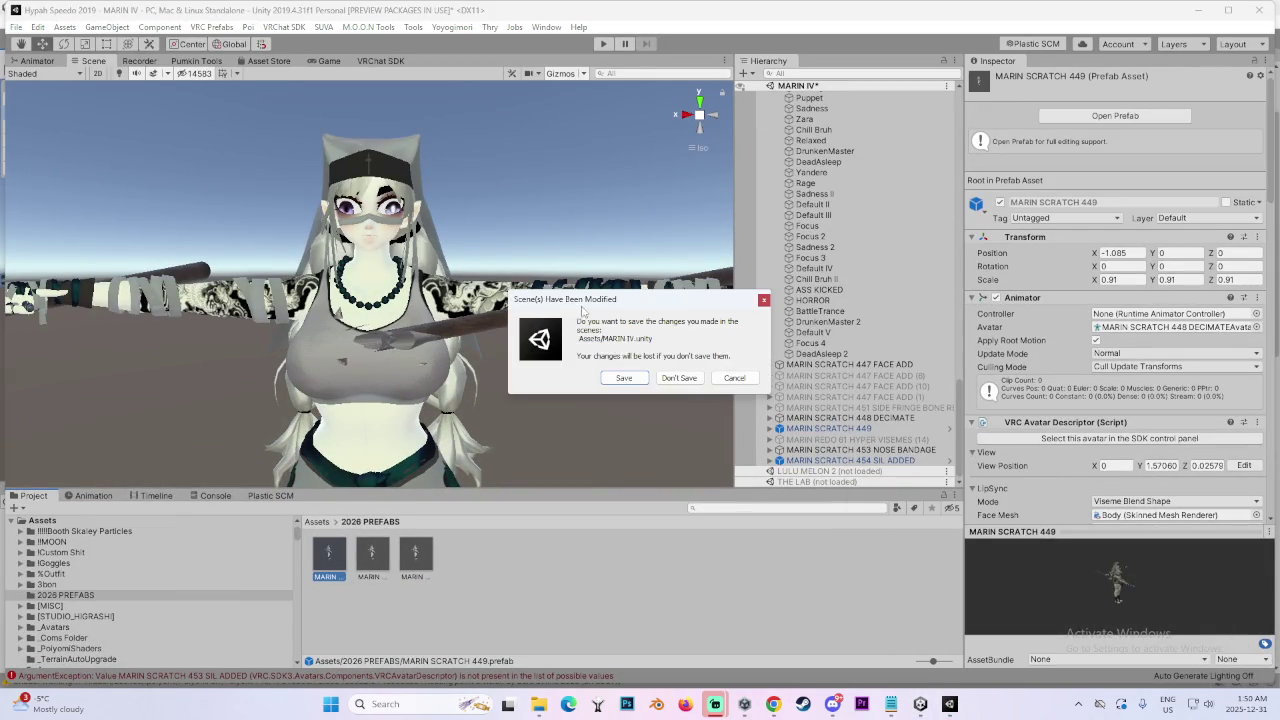
pyautogui.click(632, 376)
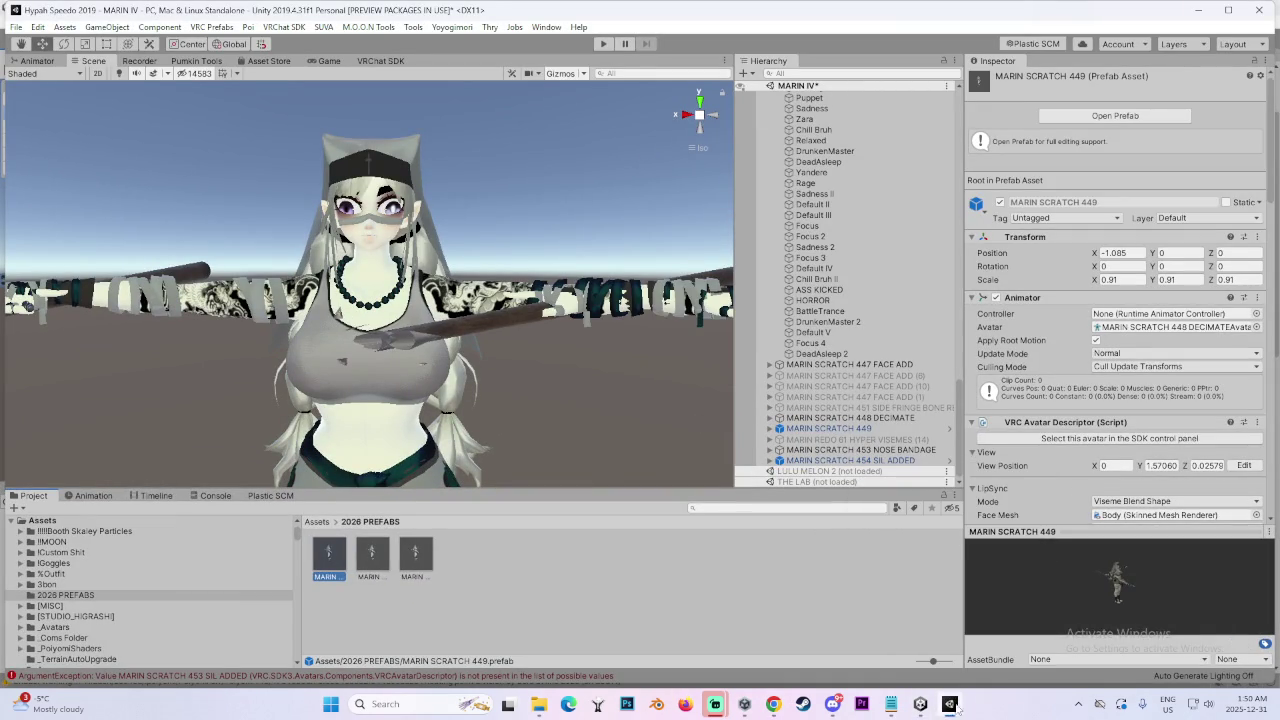
# Close the OJAMA project window from the taskbar, saving the modified scene
pyautogui.click(921, 705)
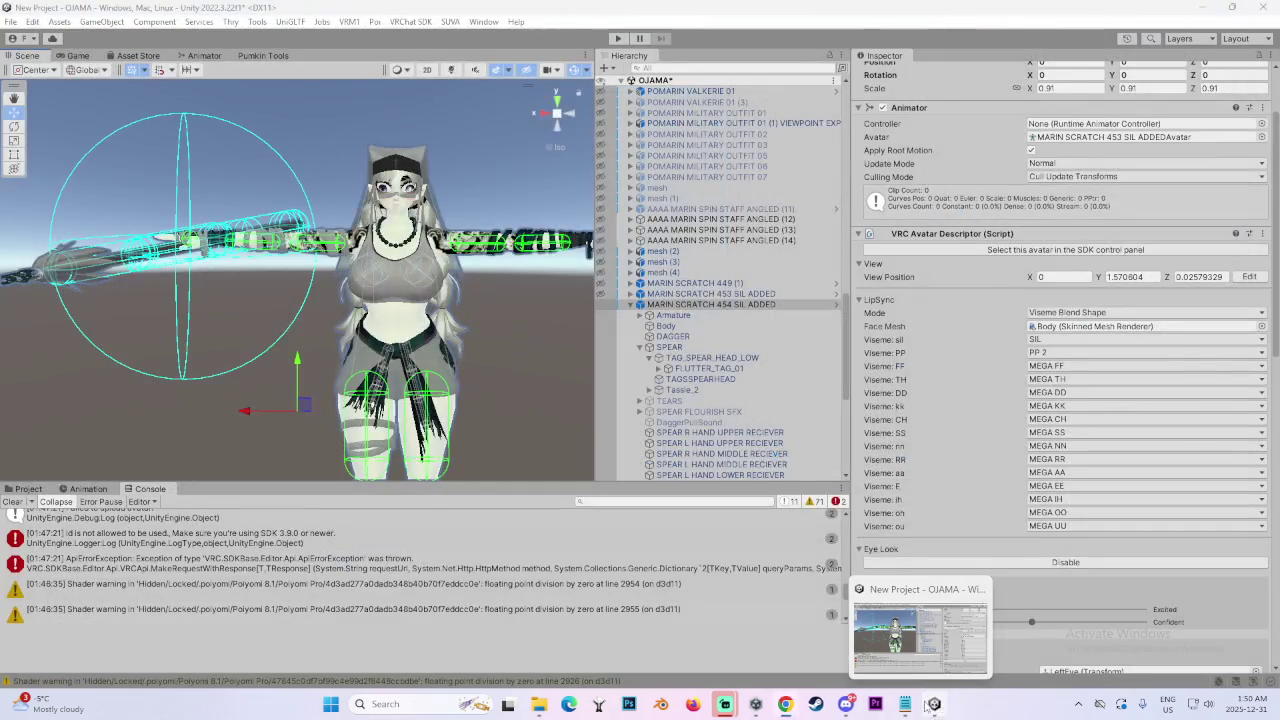
pyautogui.rightClick(943, 706)
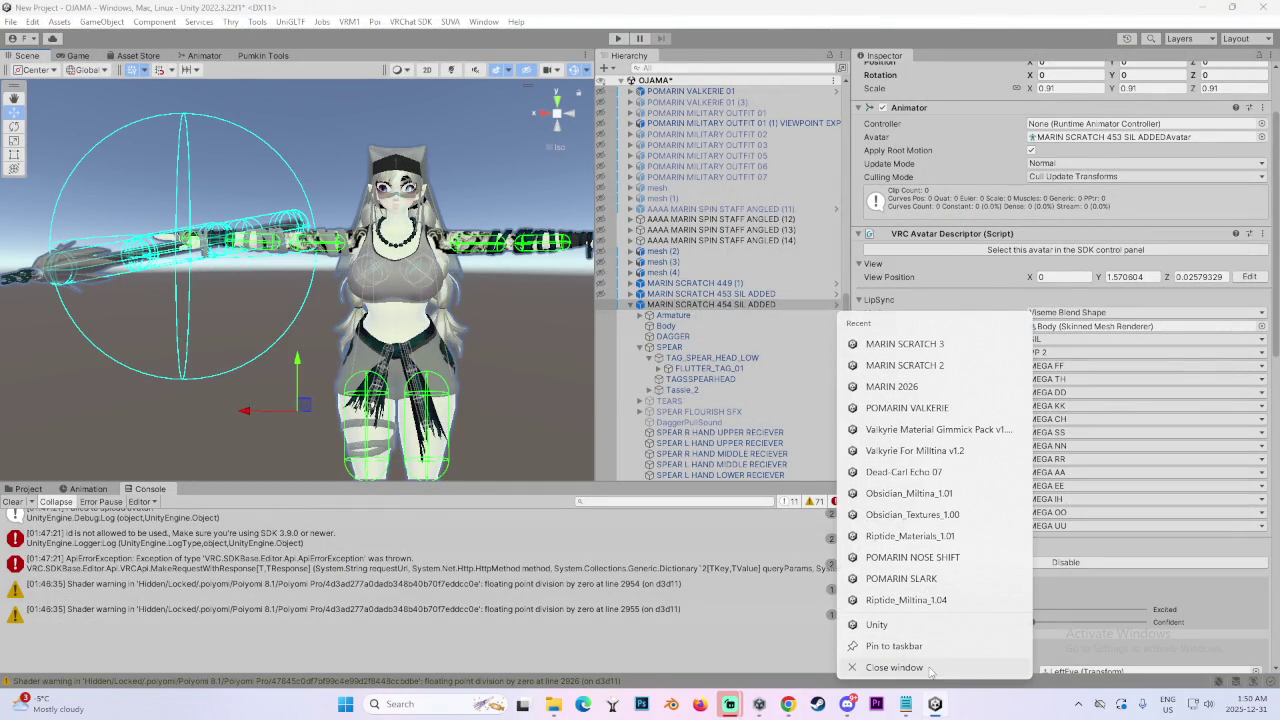
pyautogui.click(927, 674)
pyautogui.click(632, 379)
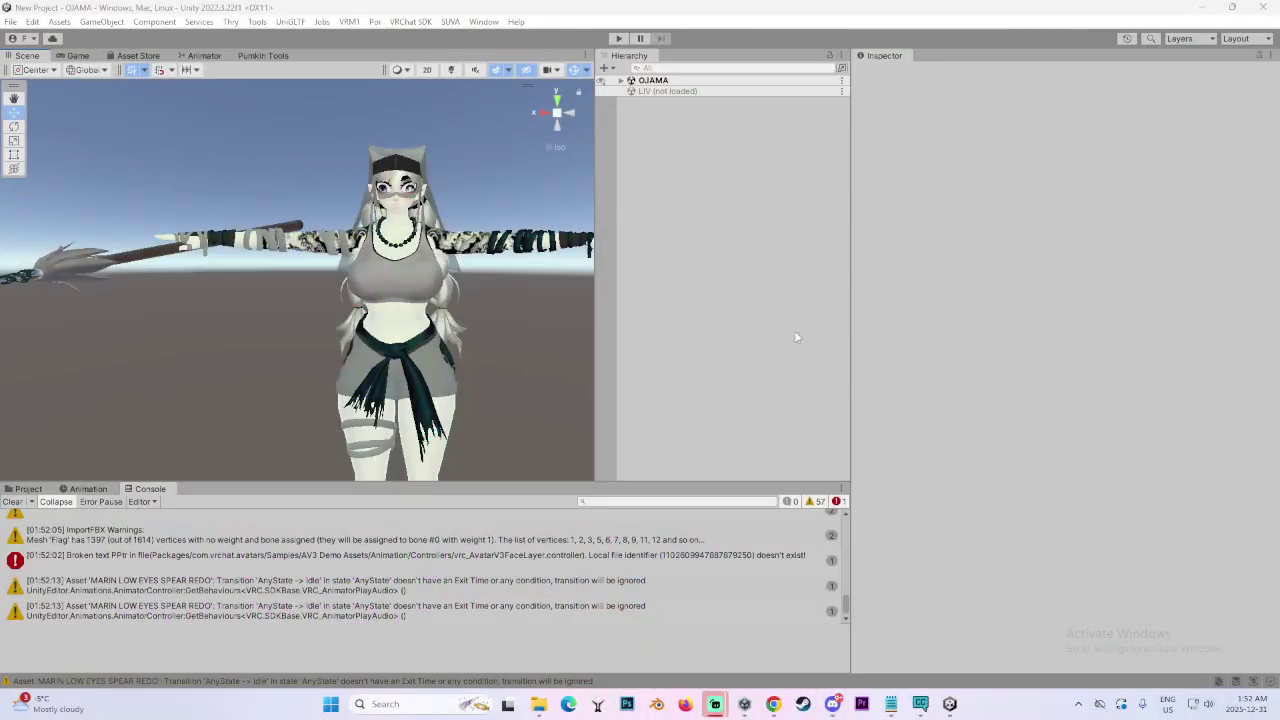
# Select MARIN SCRATCH 454 SIL ADDED under OJAMA in the Hierarchy and load it into the SDK panel
pyautogui.click(154, 557)
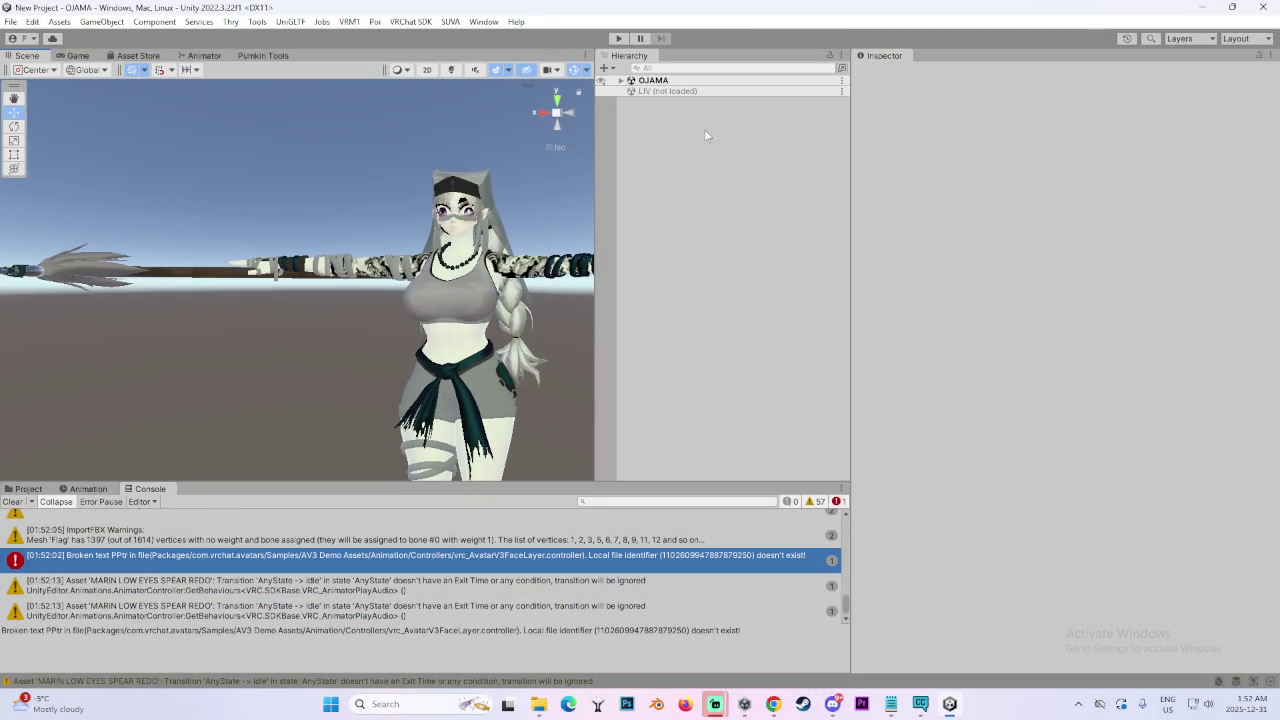
pyautogui.click(621, 81)
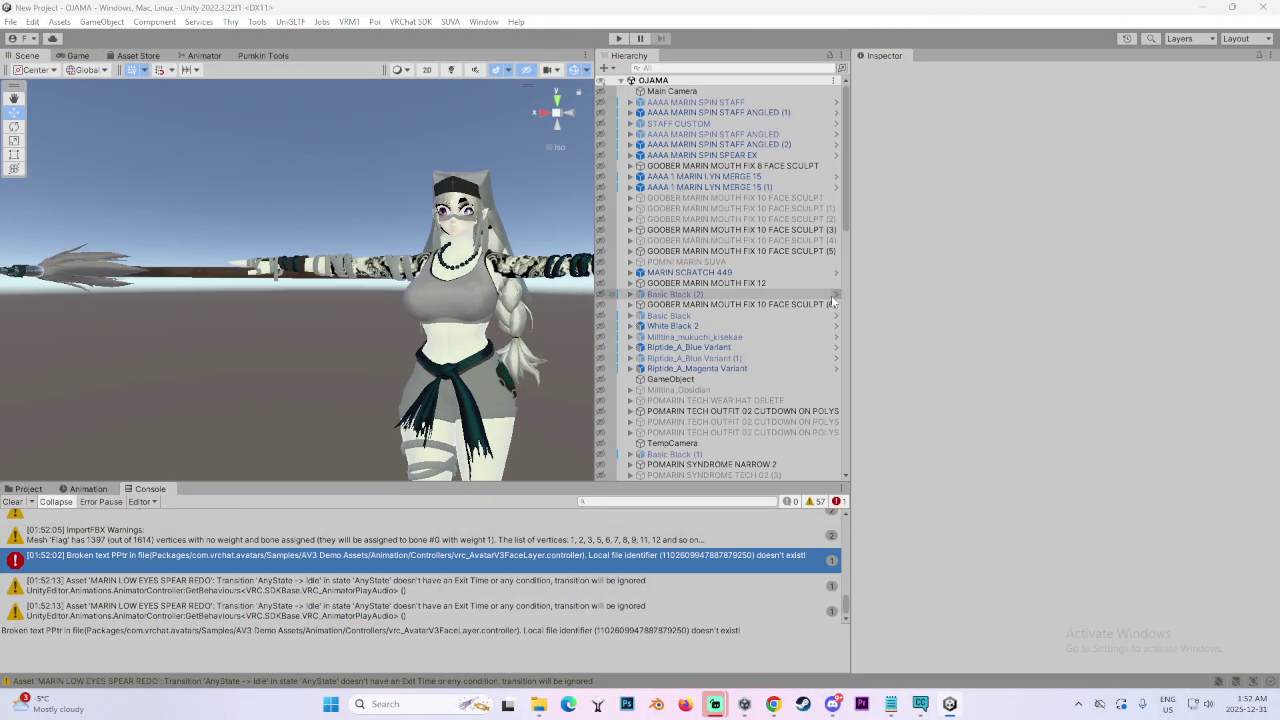
pyautogui.scroll(-10, 728, 438)
pyautogui.scroll(-10, 728, 438)
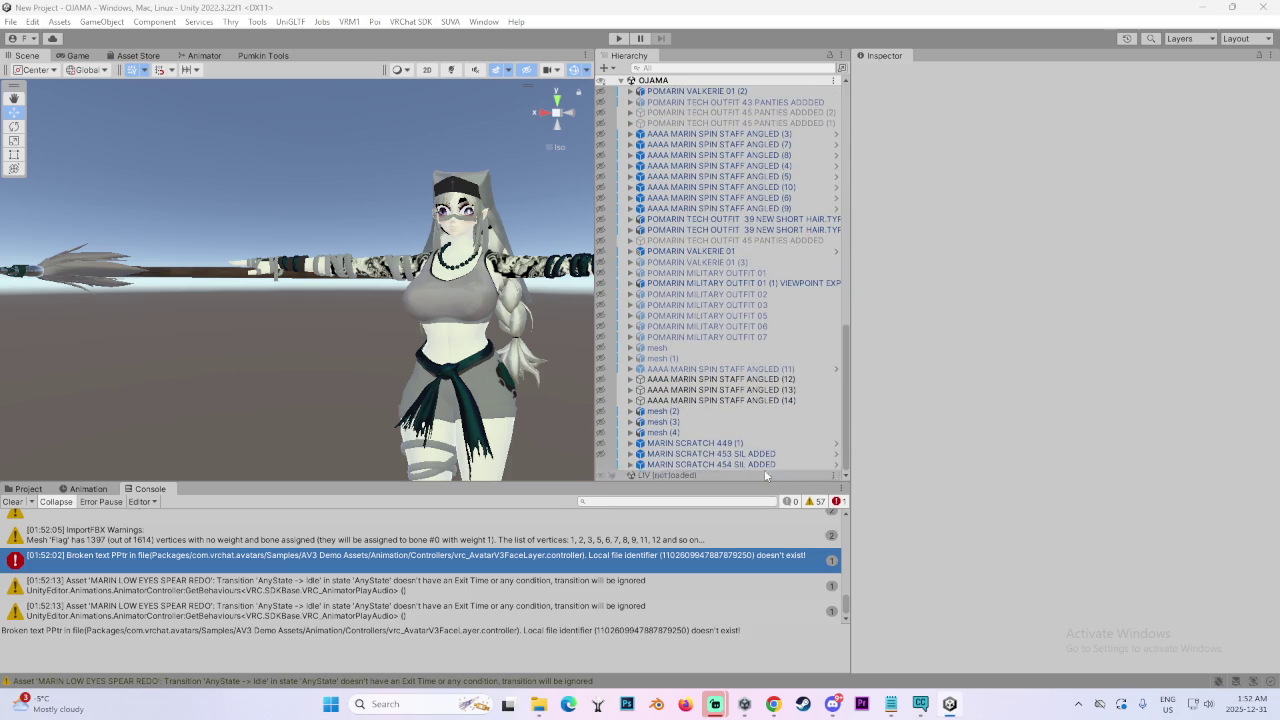
pyautogui.click(711, 464)
pyautogui.click(1062, 346)
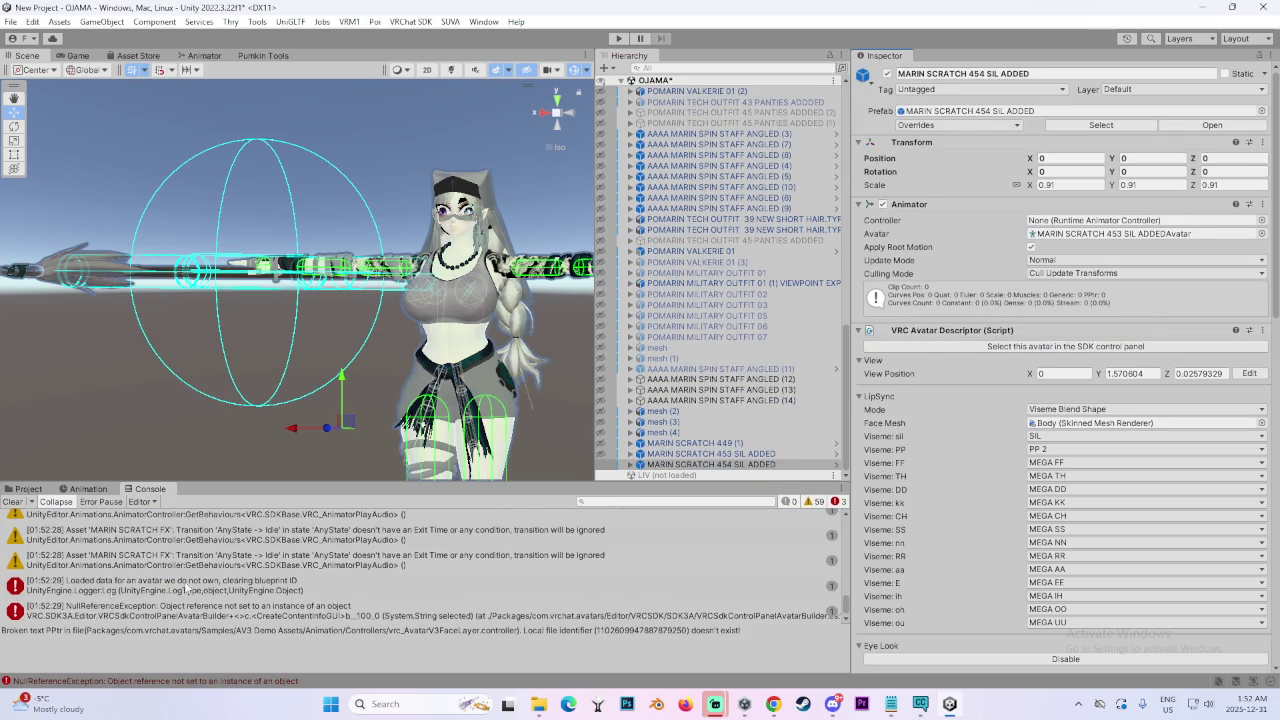
pyautogui.scroll(-1, 450, 585)
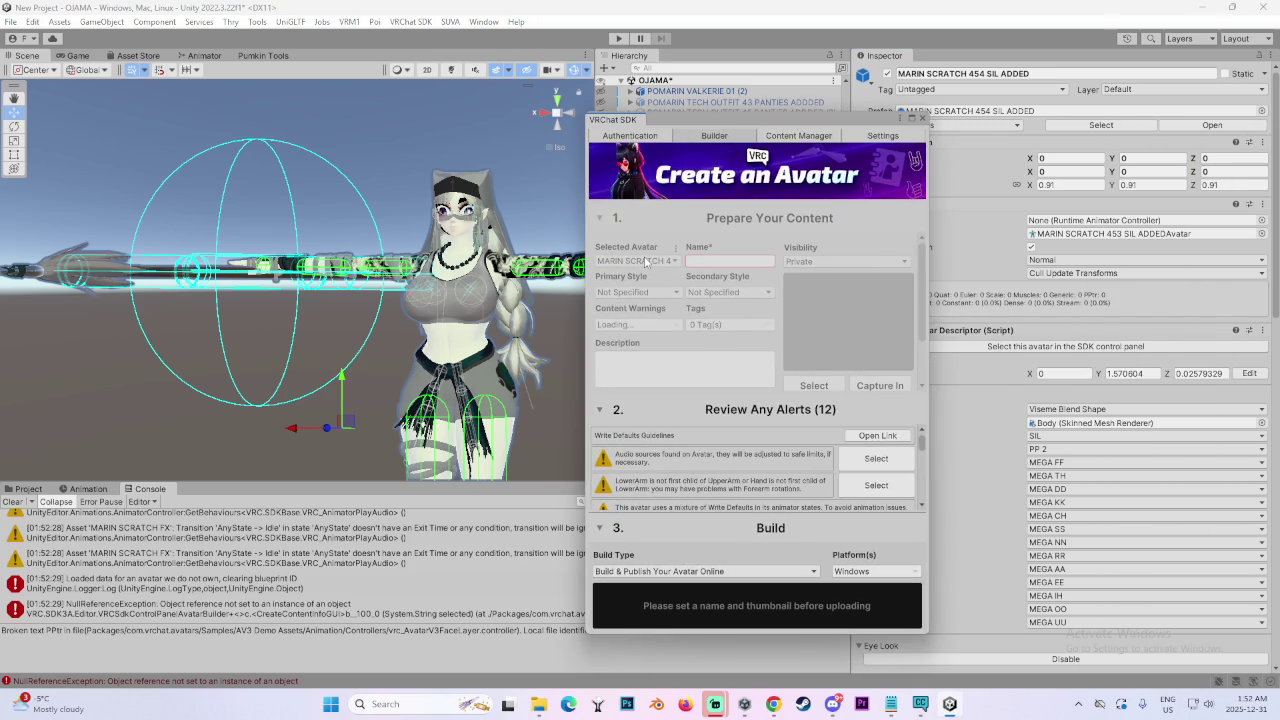
# Check the logged-in VRChat account, then name the avatar MARIN GENESIS in the upload form
pyautogui.click(632, 138)
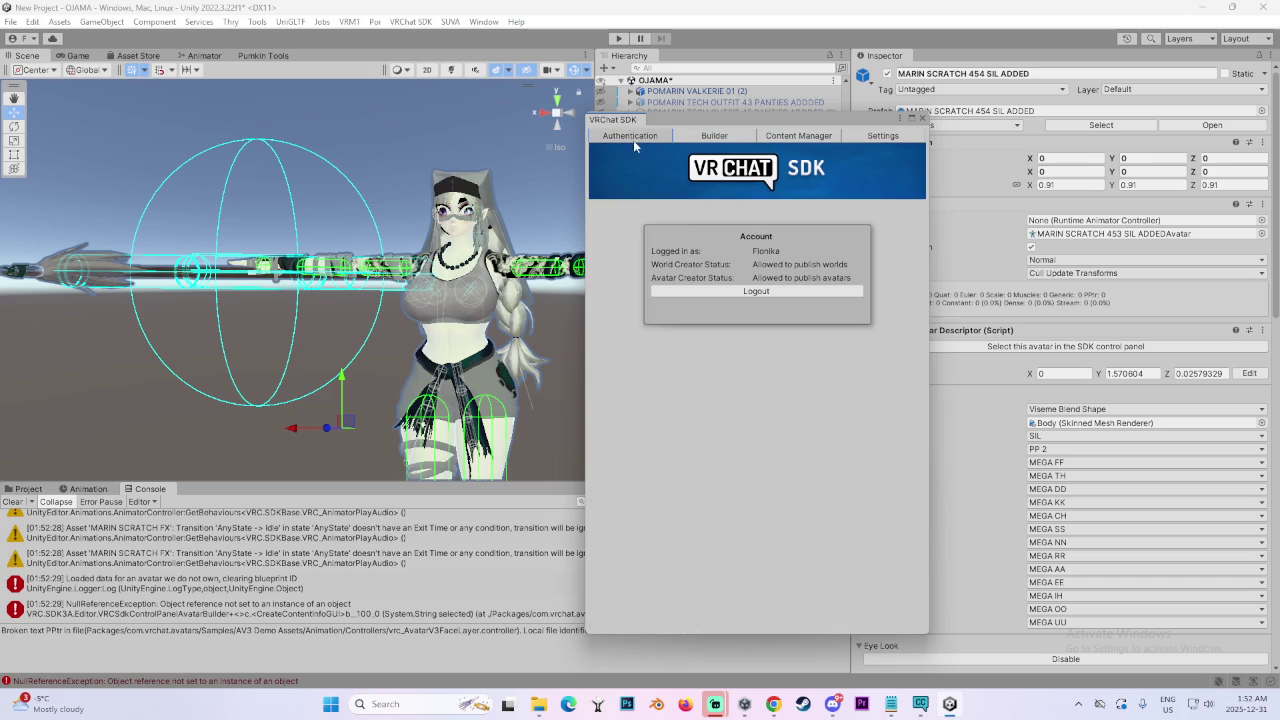
pyautogui.click(718, 136)
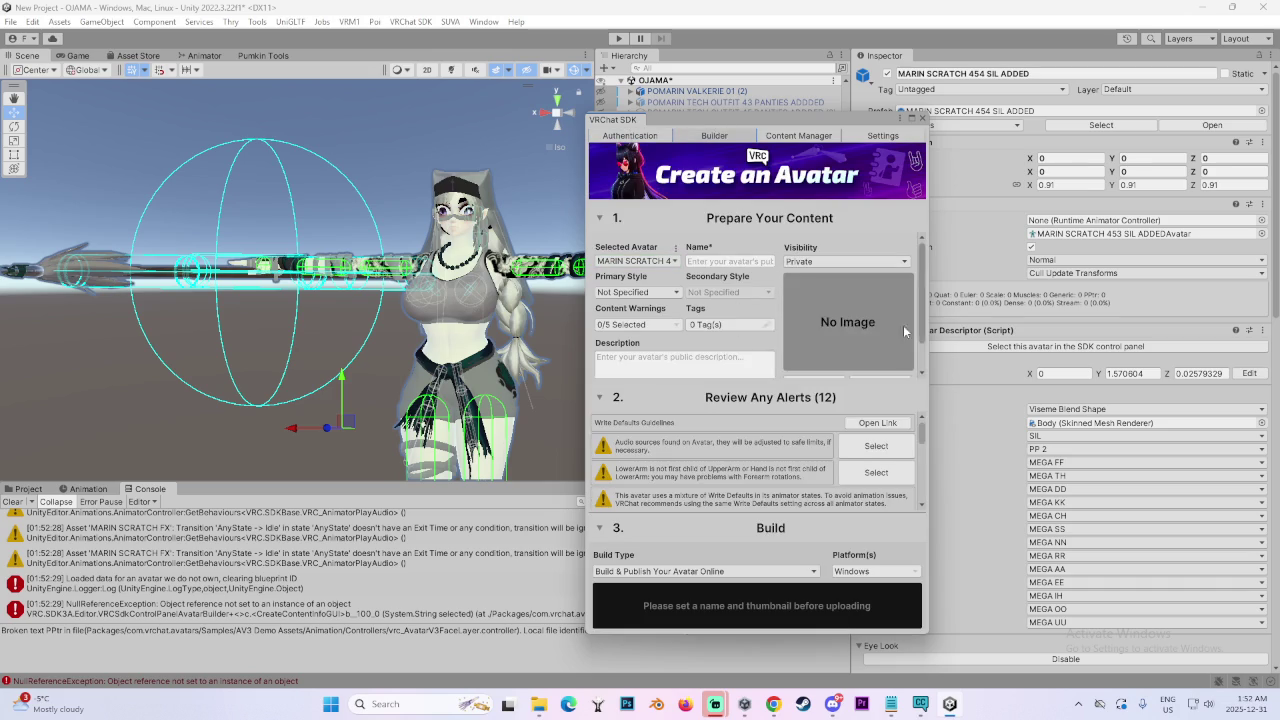
pyautogui.click(728, 264)
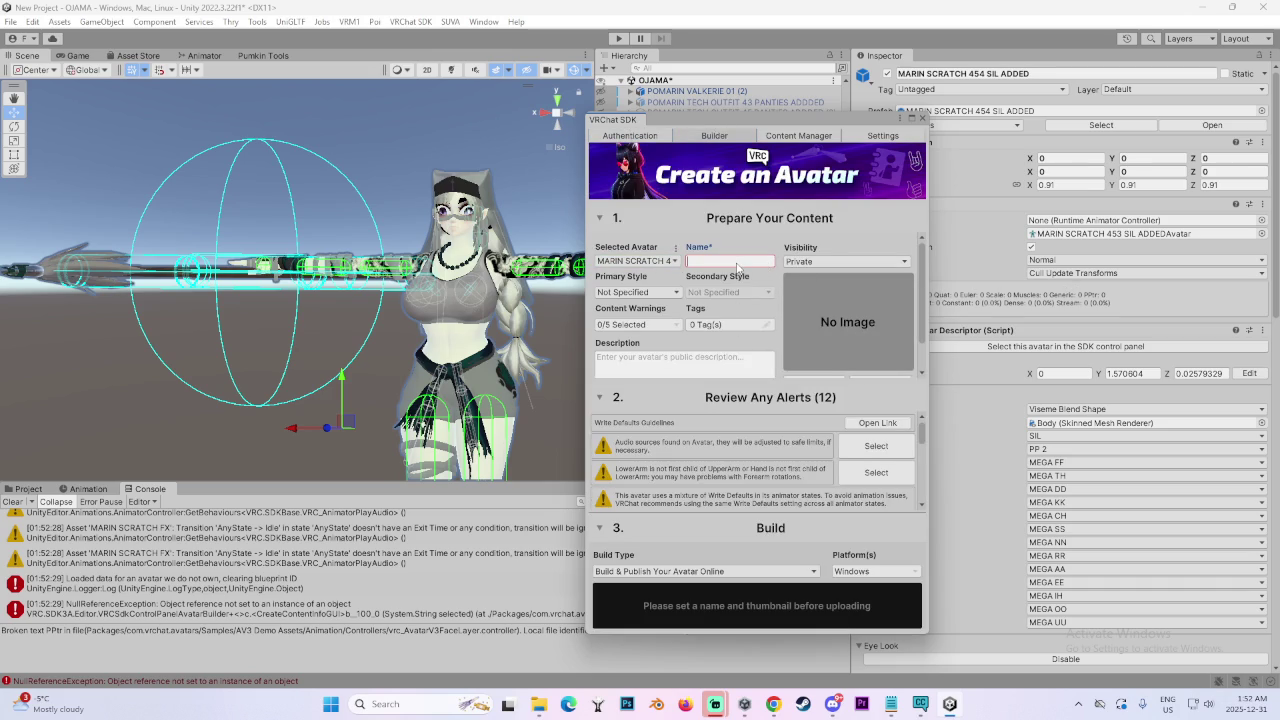
pyautogui.write('MARIN GENER')
pyautogui.press('BackSpace')
pyautogui.write('SIS (')
# Set Primary Style to Human, keep visibility Private, and choose a thumbnail from file
pyautogui.click(665, 292)
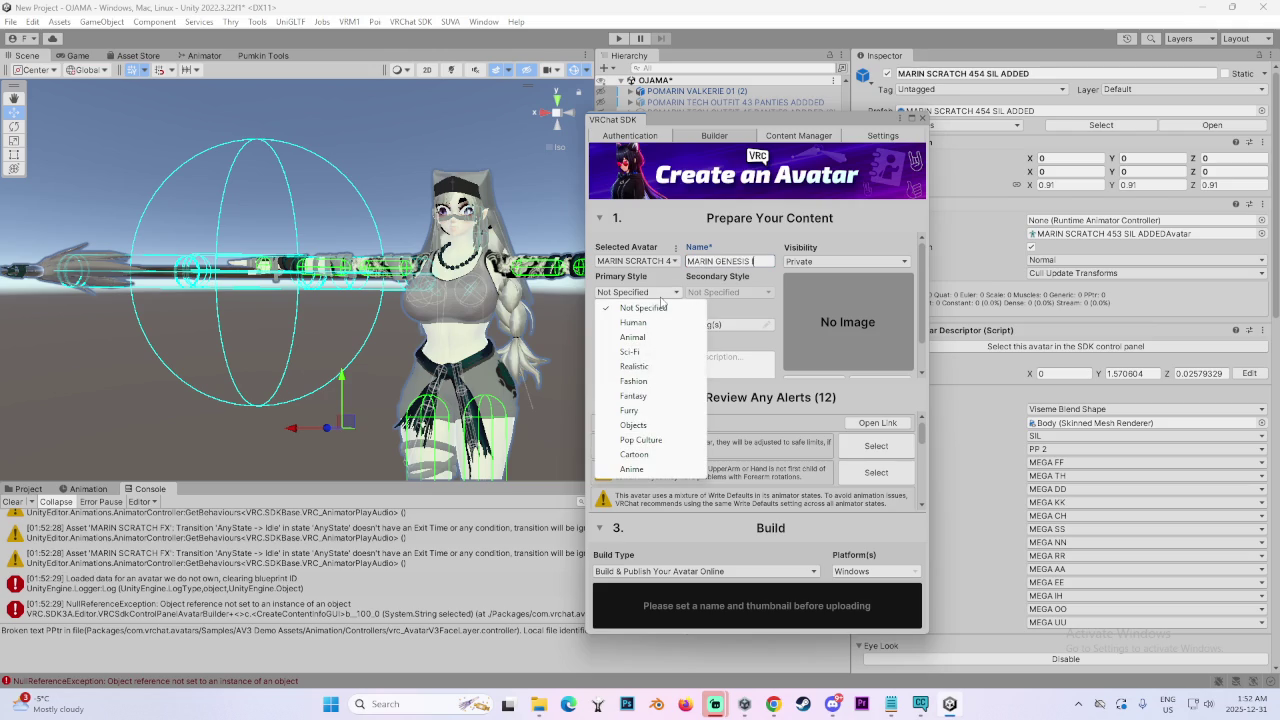
pyautogui.click(658, 324)
pyautogui.click(728, 292)
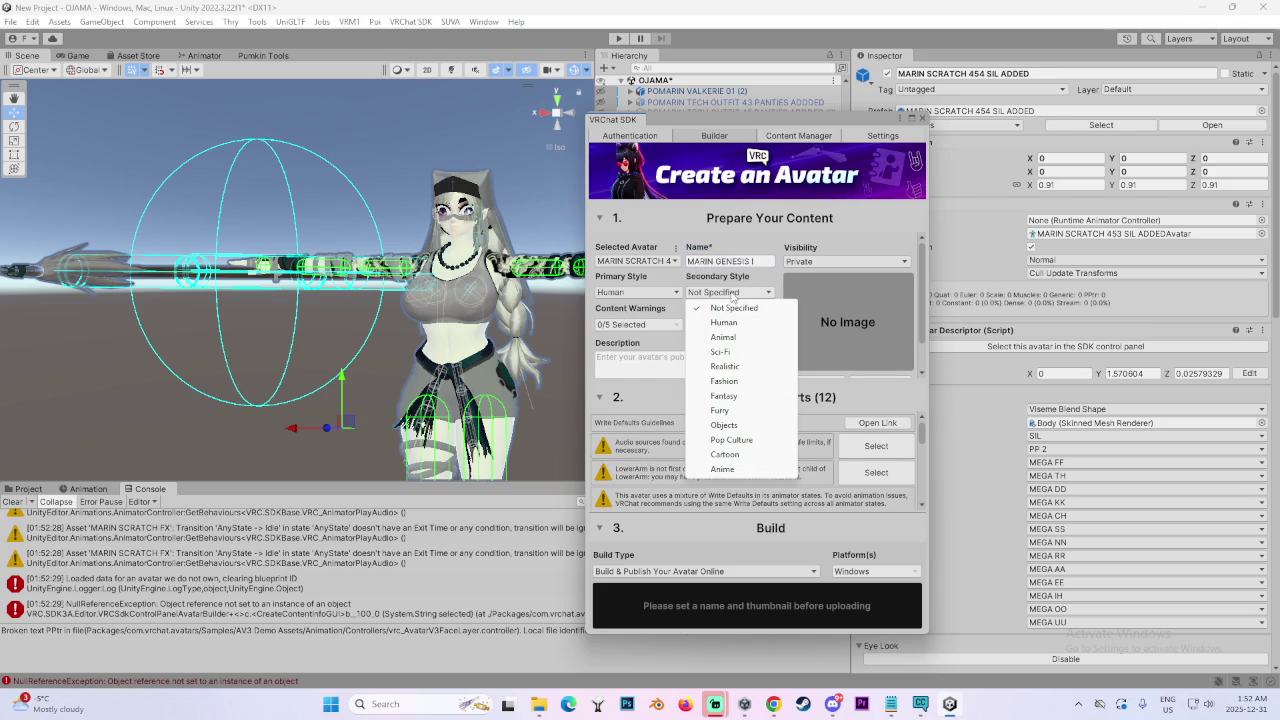
pyautogui.click(836, 262)
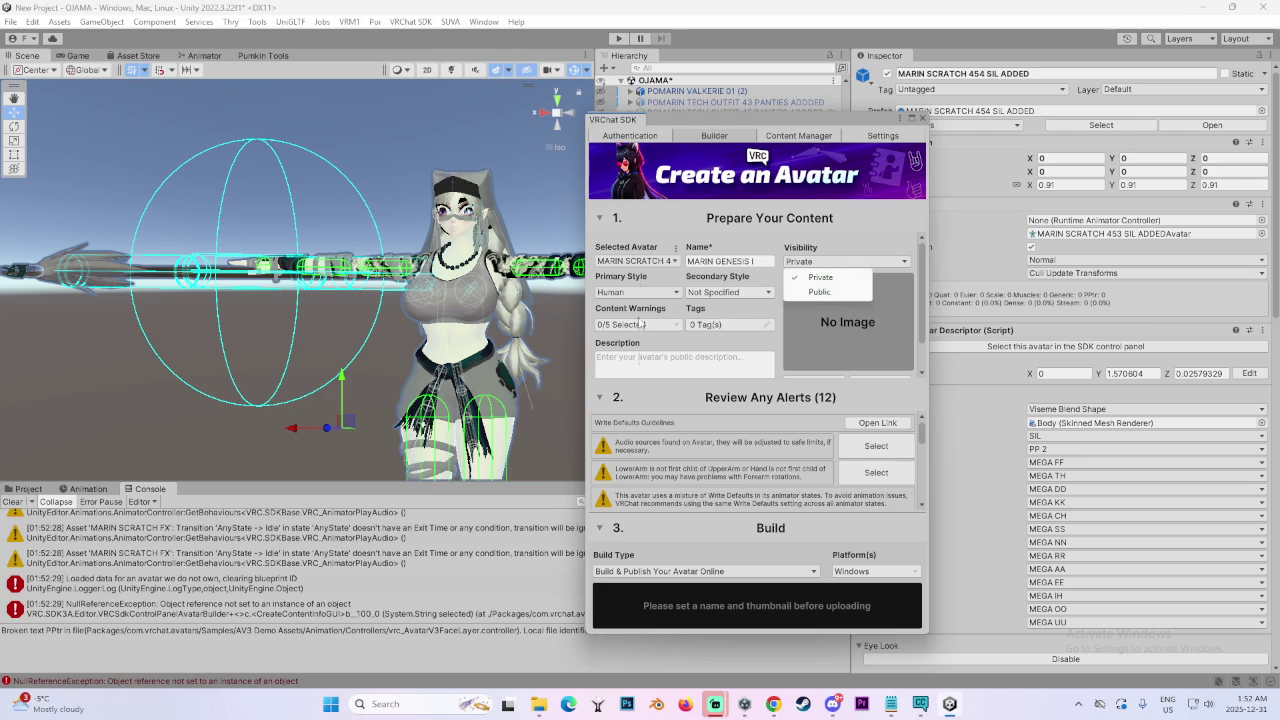
pyautogui.click(752, 314)
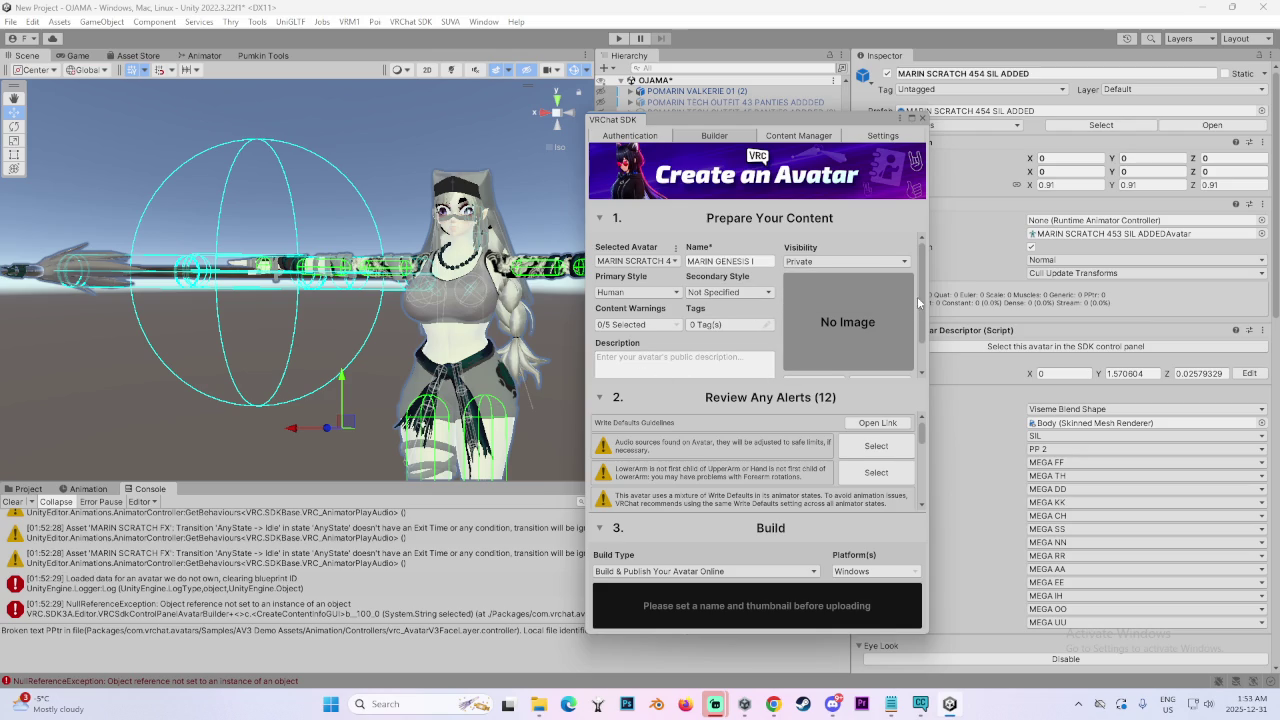
pyautogui.moveTo(920, 303); pyautogui.dragTo(925, 347)
pyautogui.click(813, 358)
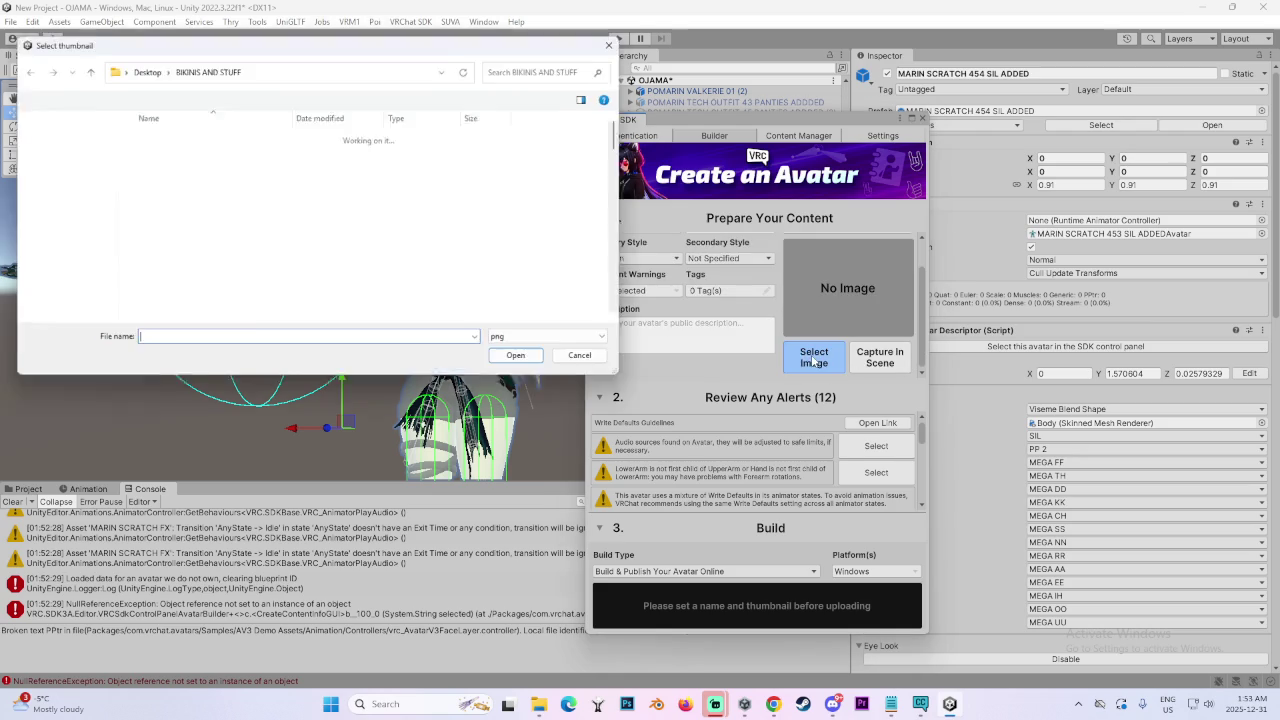
# Cancel the file picker, choose Capture In Scene, and frame the avatar's head in the Scene view
pyautogui.click(596, 365)
pyautogui.click(880, 357)
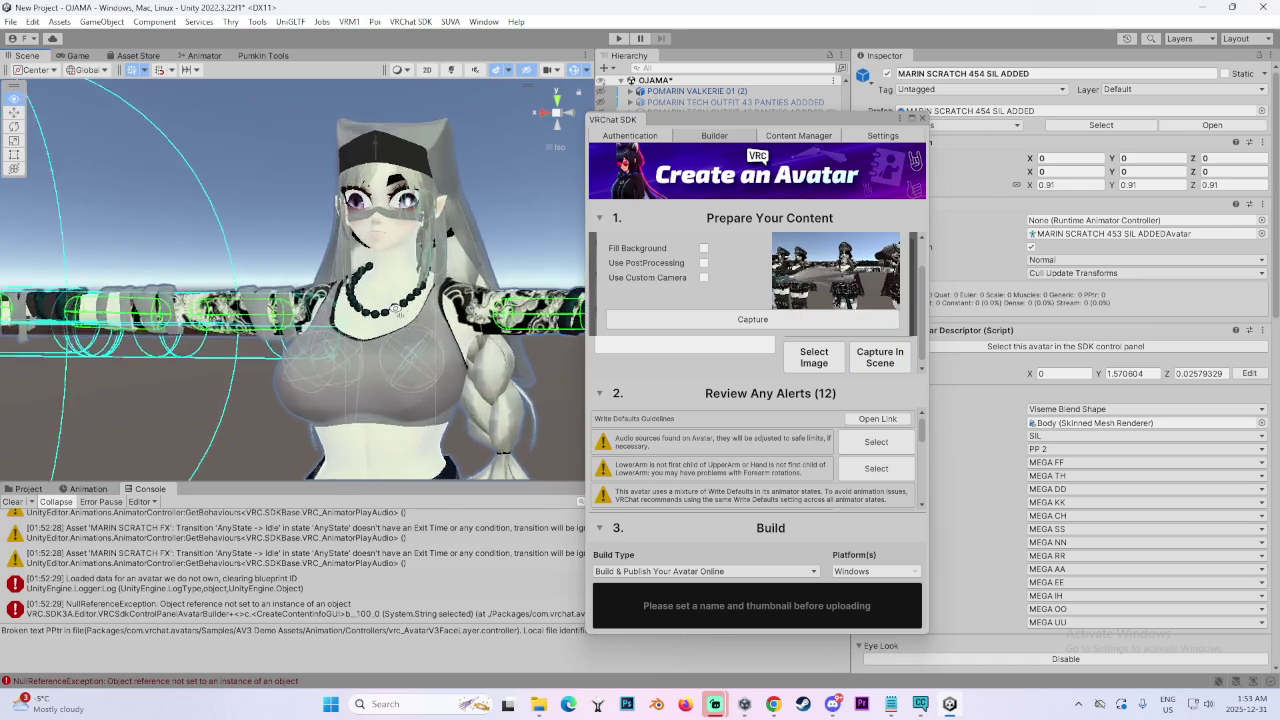
pyautogui.scroll(3, 469, 330)
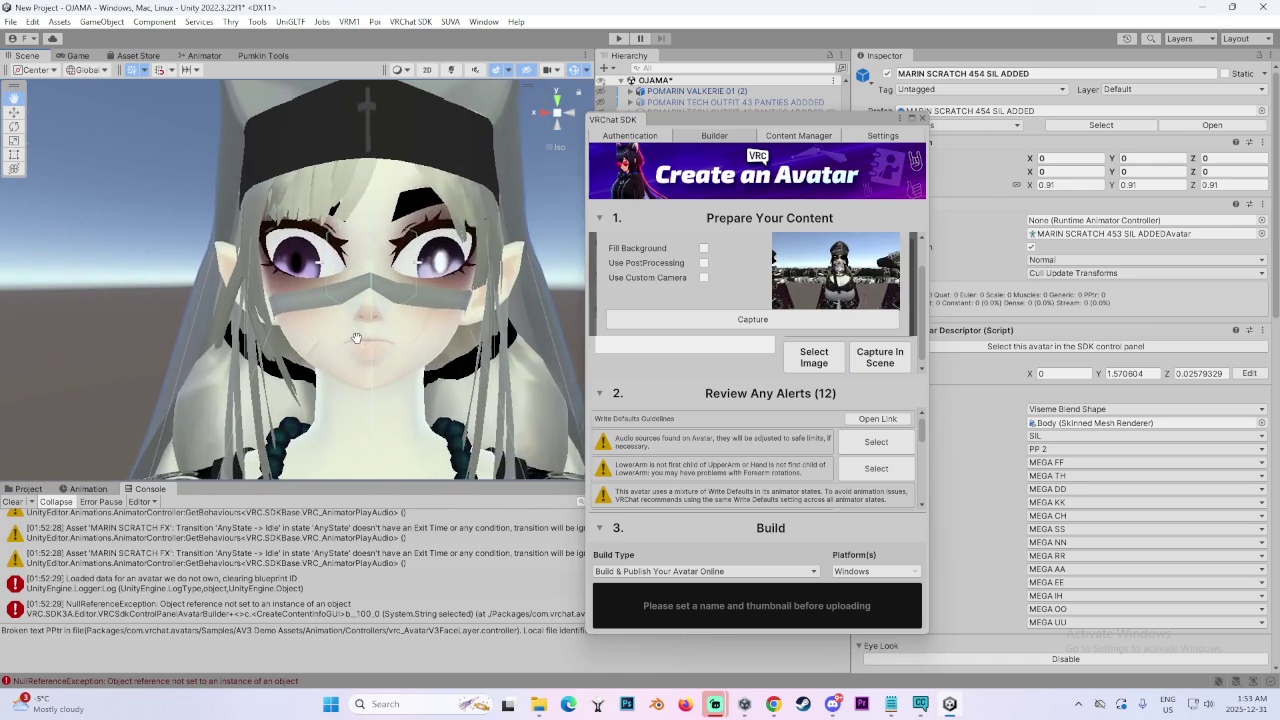
pyautogui.scroll(-3, 368, 338)
pyautogui.scroll(-5, 368, 338)
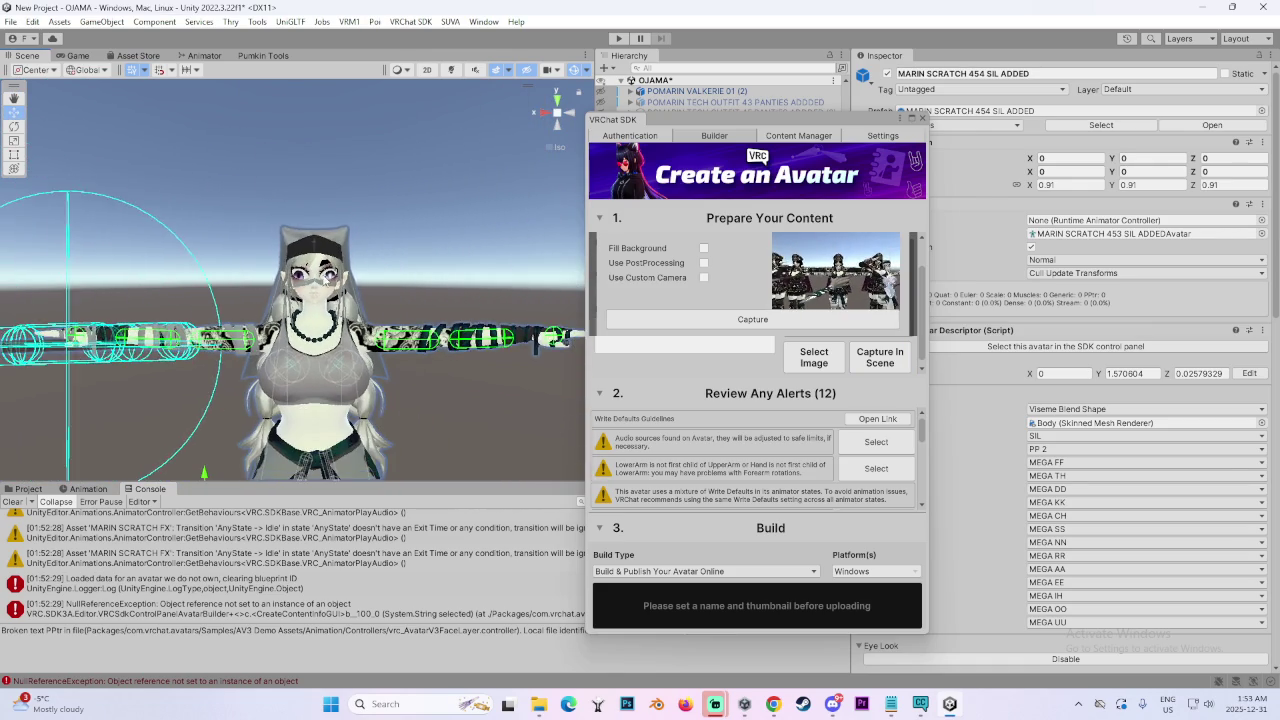
pyautogui.click(340, 340)
pyautogui.moveTo(715, 143); pyautogui.dragTo(1022, 183)
pyautogui.click(710, 453)
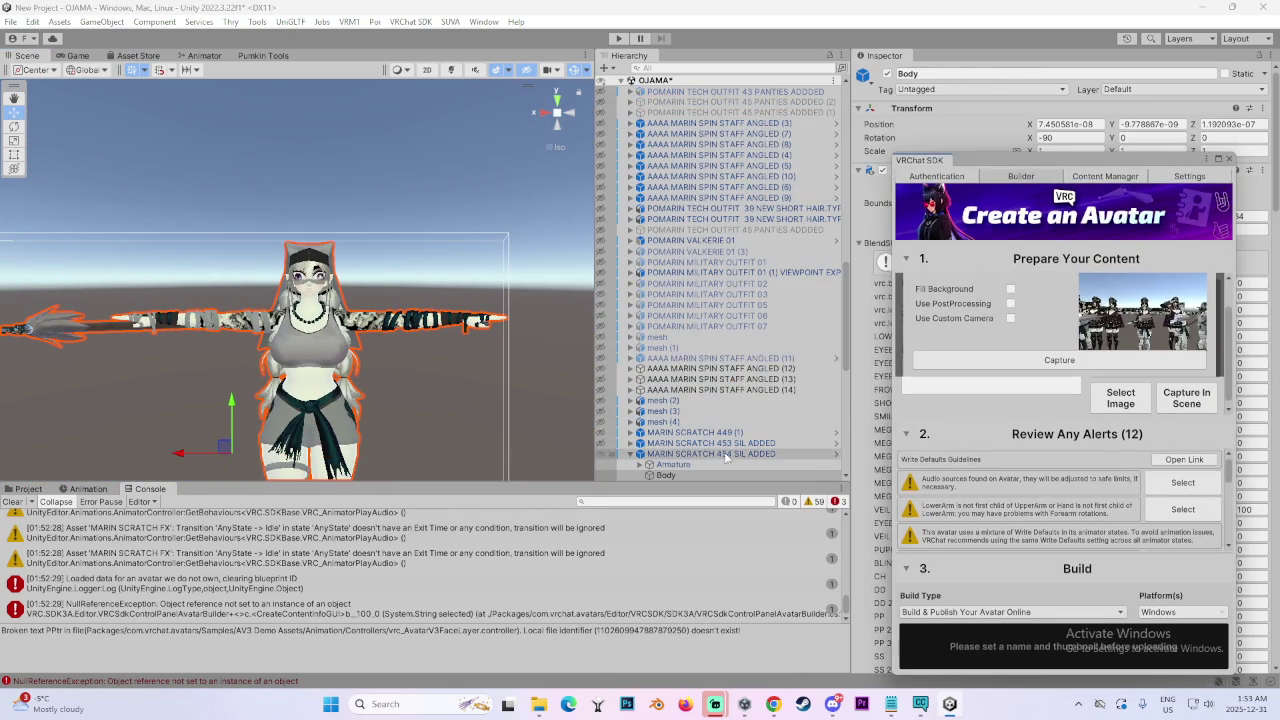
pyautogui.moveTo(355, 303); pyautogui.dragTo(349, 254)
pyautogui.scroll(5, 349, 254)
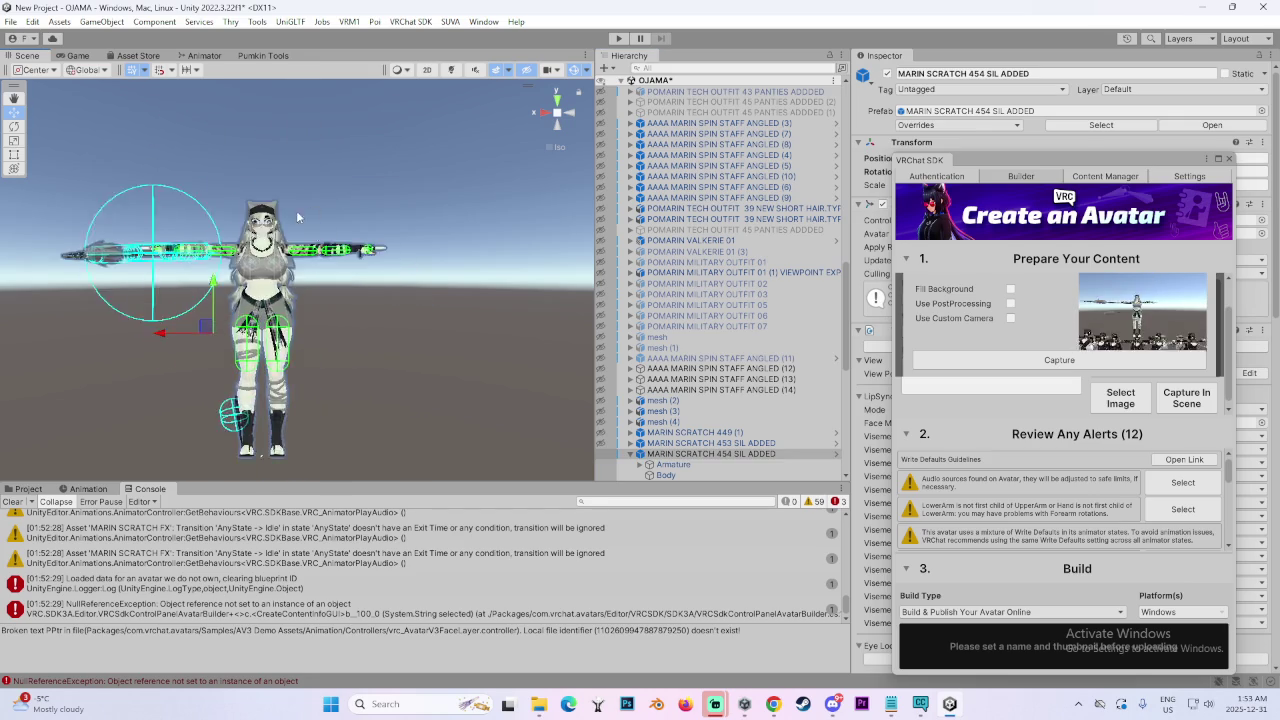
pyautogui.scroll(5, 386, 258)
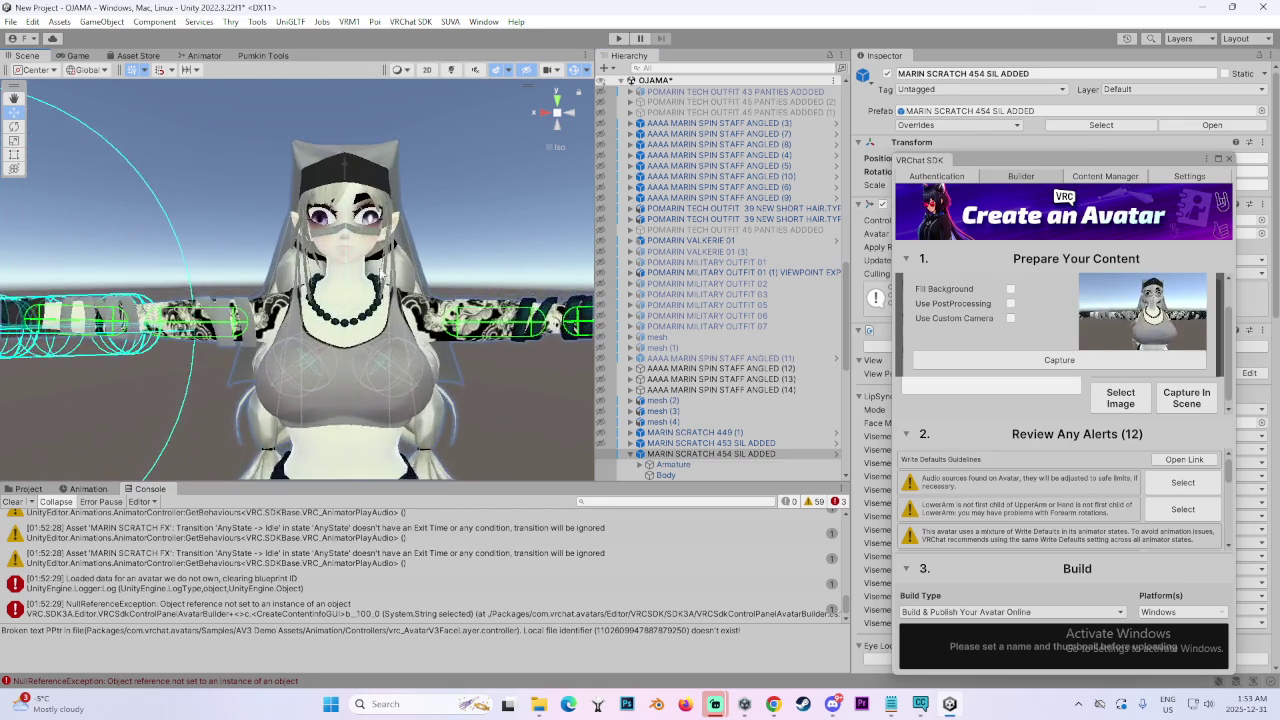
pyautogui.moveTo(323, 300)
pyautogui.mouseDown()
pyautogui.moveTo(303, 338)
pyautogui.moveTo(312, 363)
pyautogui.mouseUp()
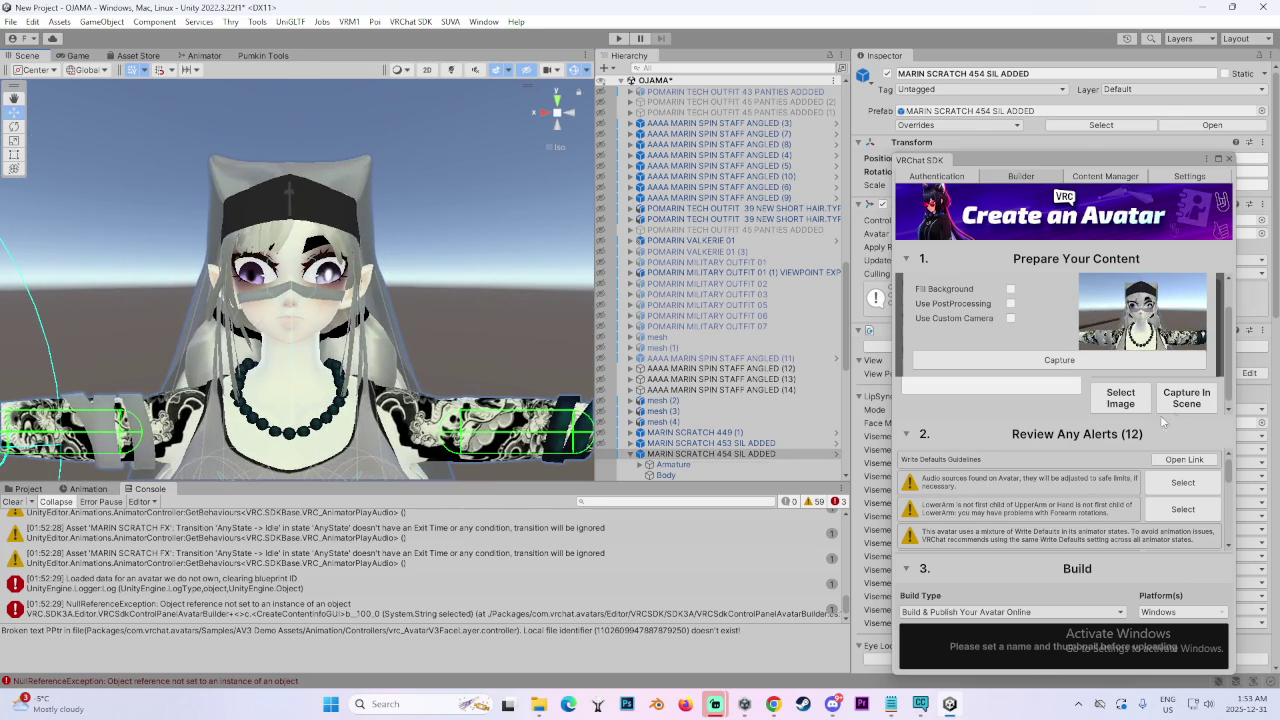
pyautogui.click(1183, 405)
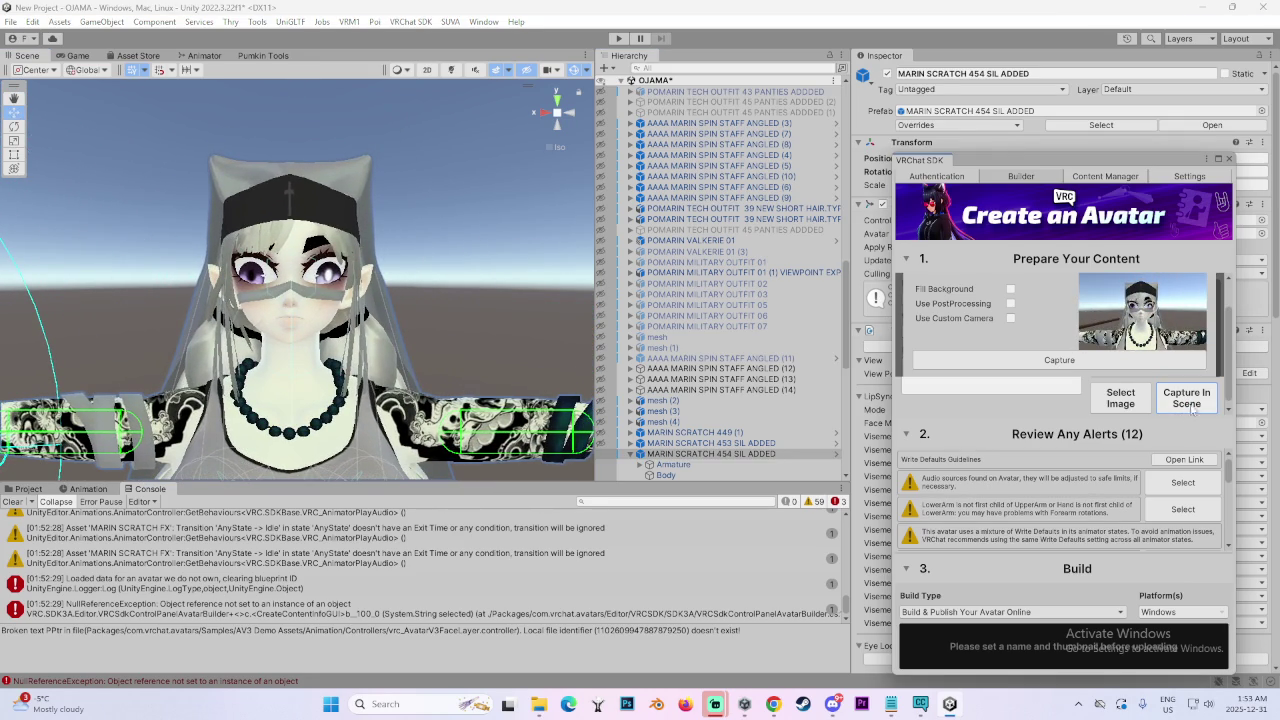
# Resize the SDK window and capture the framed face close-up as the avatar thumbnail
pyautogui.moveTo(1021, 167); pyautogui.dragTo(895, 84)
pyautogui.scroll(-3, 1000, 430)
pyautogui.scroll(2, 1000, 428)
pyautogui.scroll(-2, 990, 432)
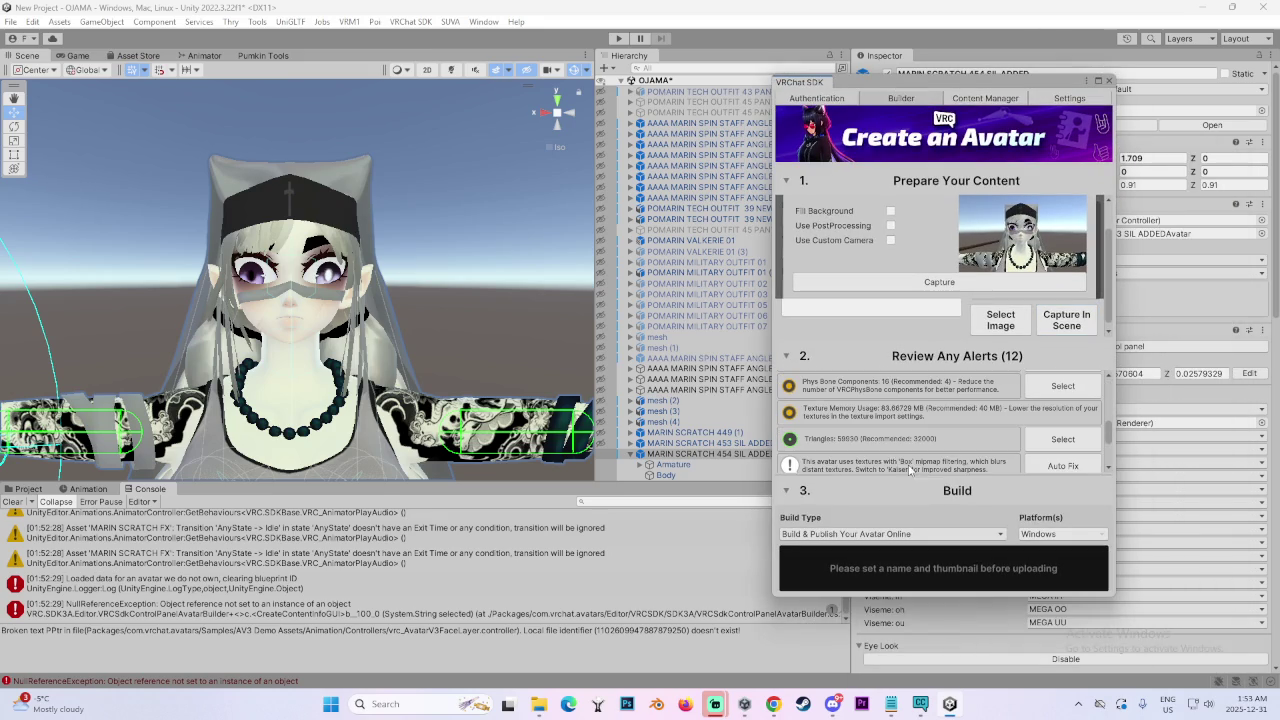
pyautogui.scroll(1, 906, 446)
pyautogui.scroll(1, 904, 448)
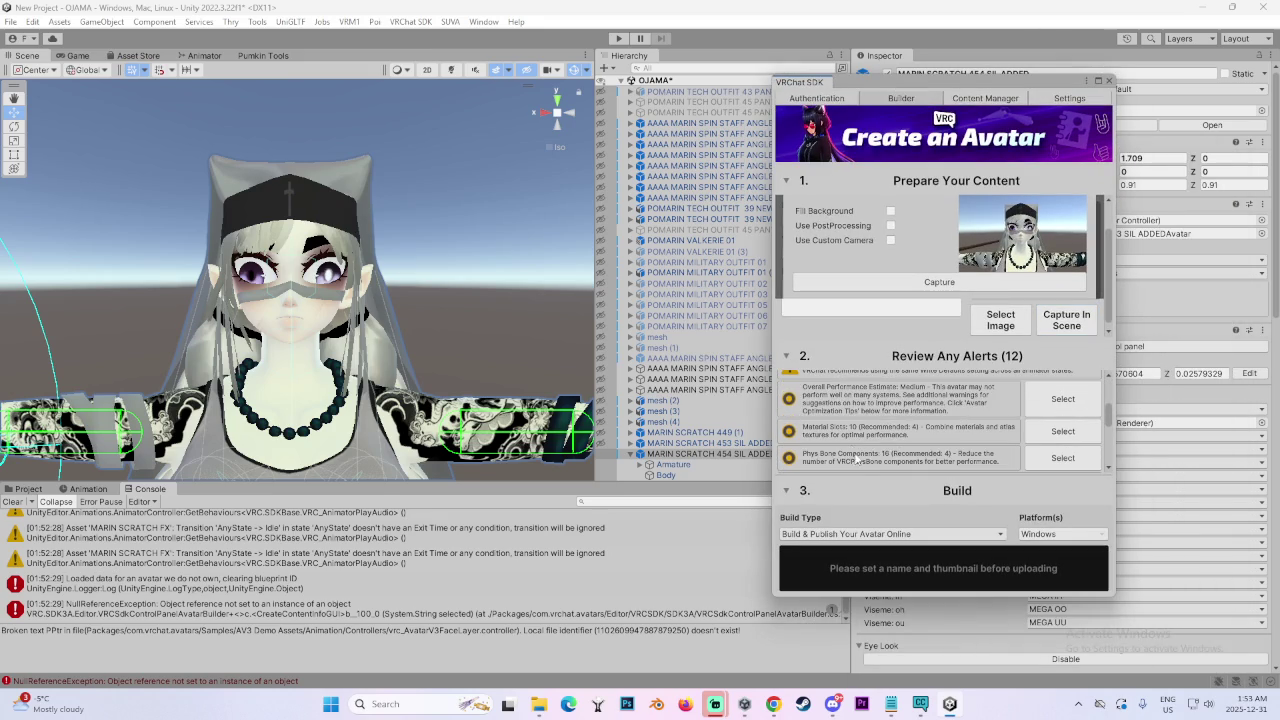
pyautogui.scroll(1, 857, 458)
pyautogui.scroll(2, 885, 446)
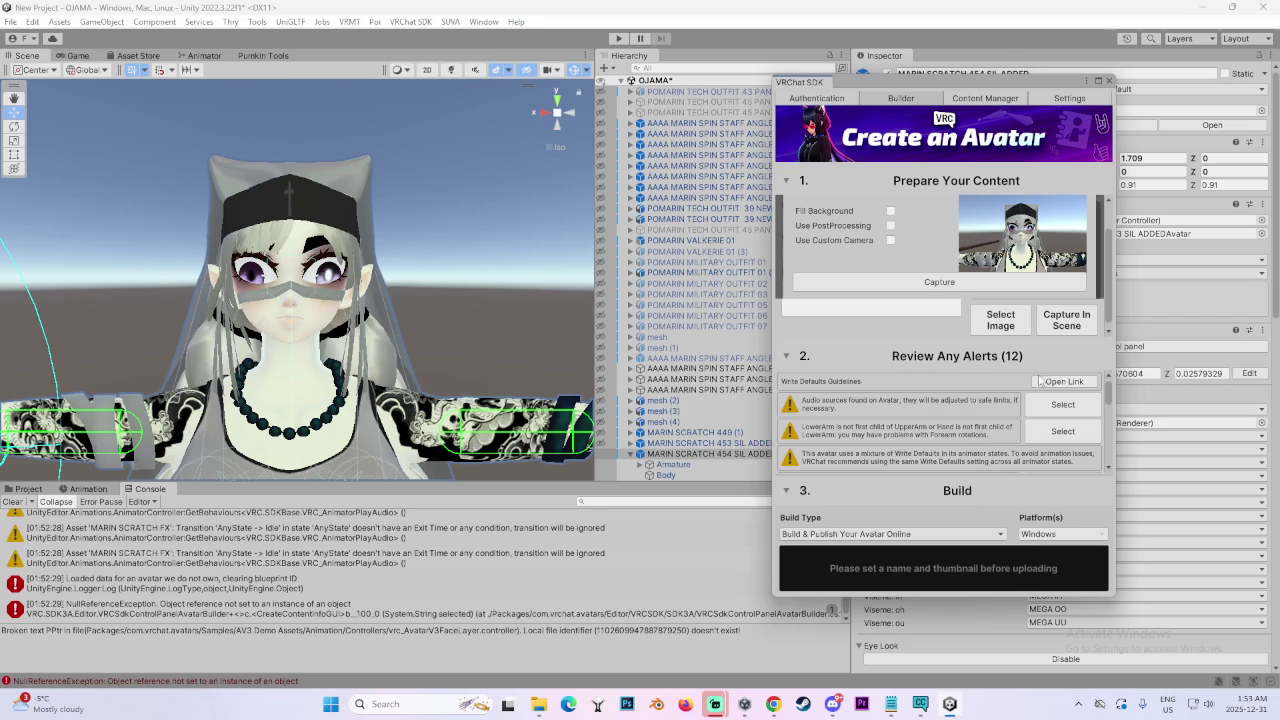
pyautogui.scroll(1, 1062, 320)
pyautogui.scroll(-1, 1058, 316)
pyautogui.click(1062, 315)
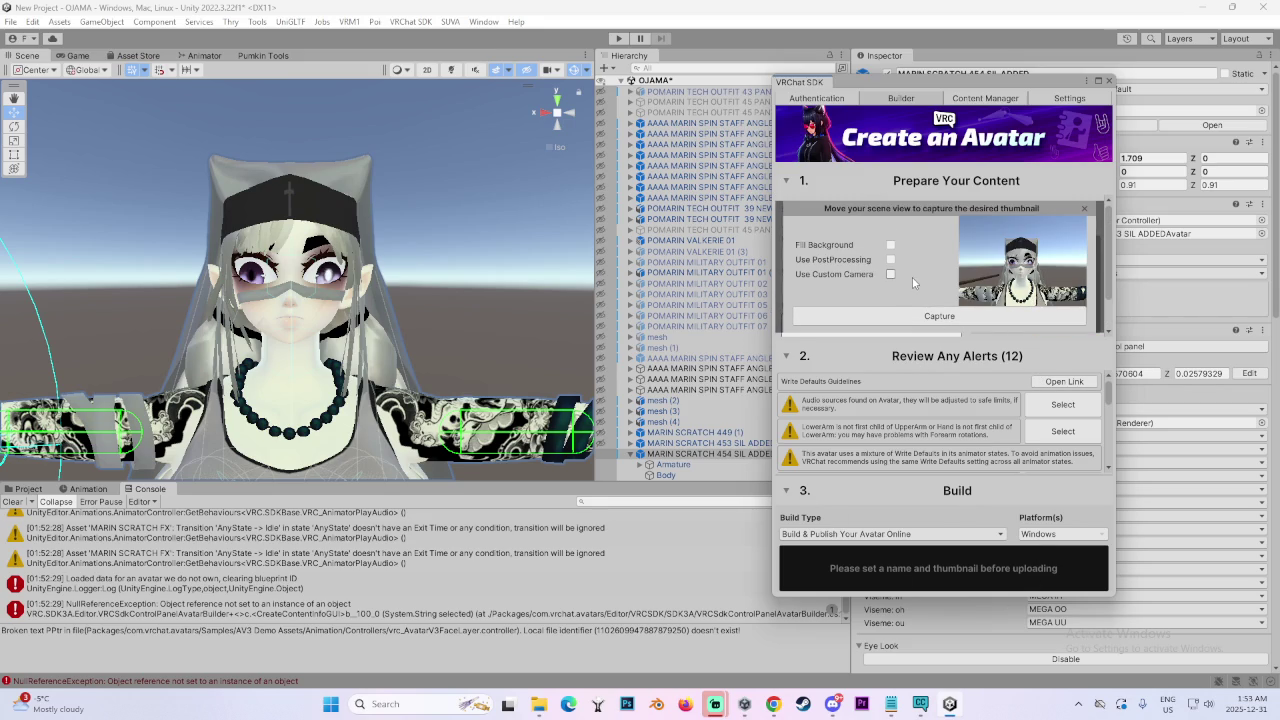
pyautogui.moveTo(1036, 77); pyautogui.dragTo(1040, 9)
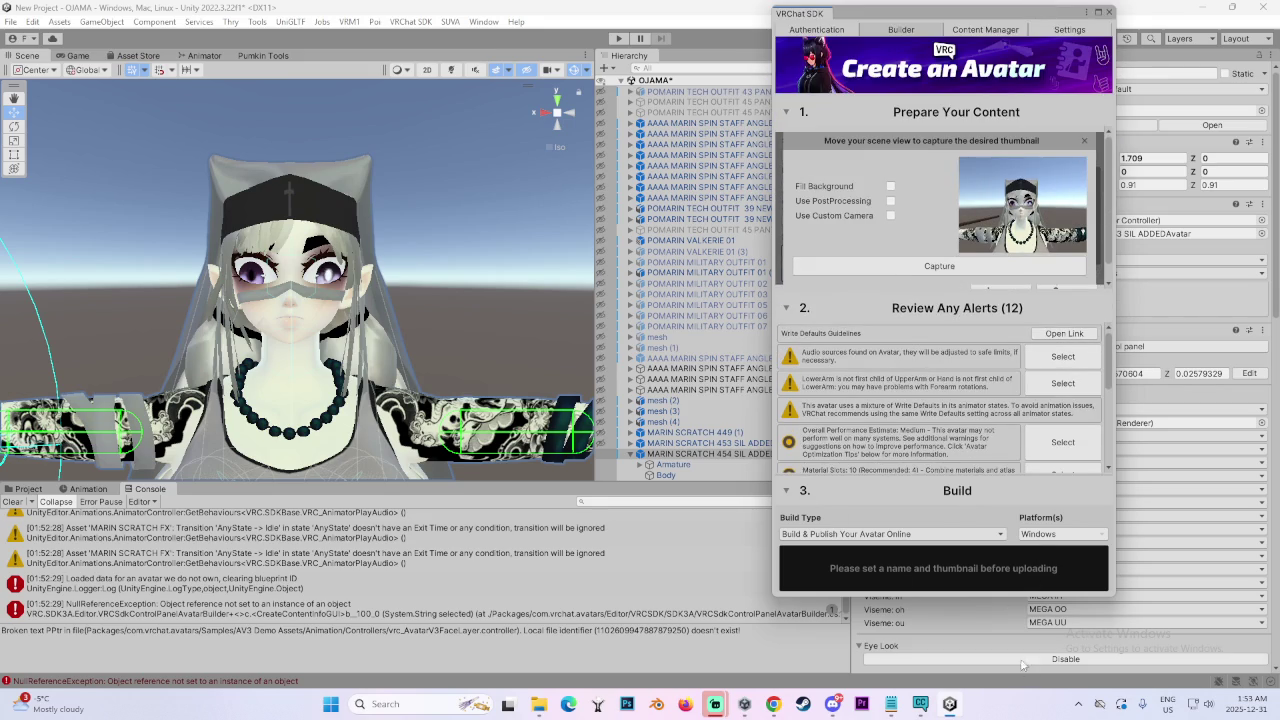
pyautogui.moveTo(1008, 598); pyautogui.dragTo(1032, 690)
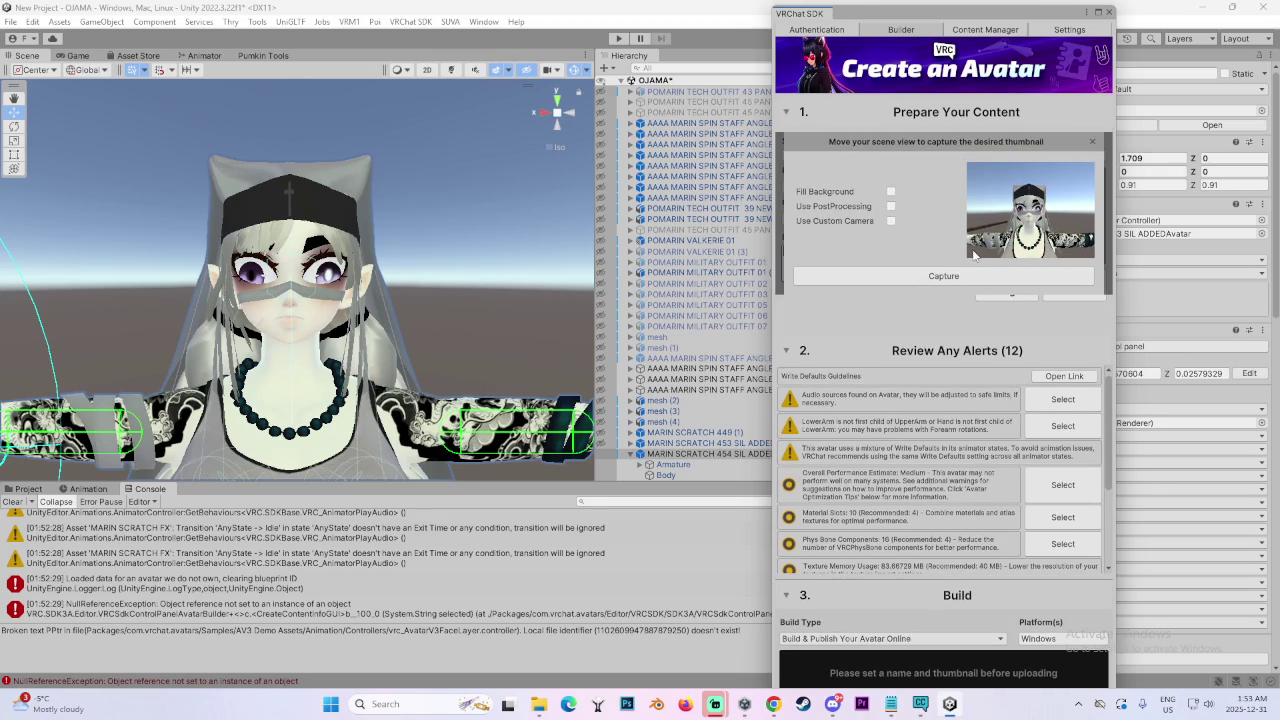
pyautogui.click(925, 278)
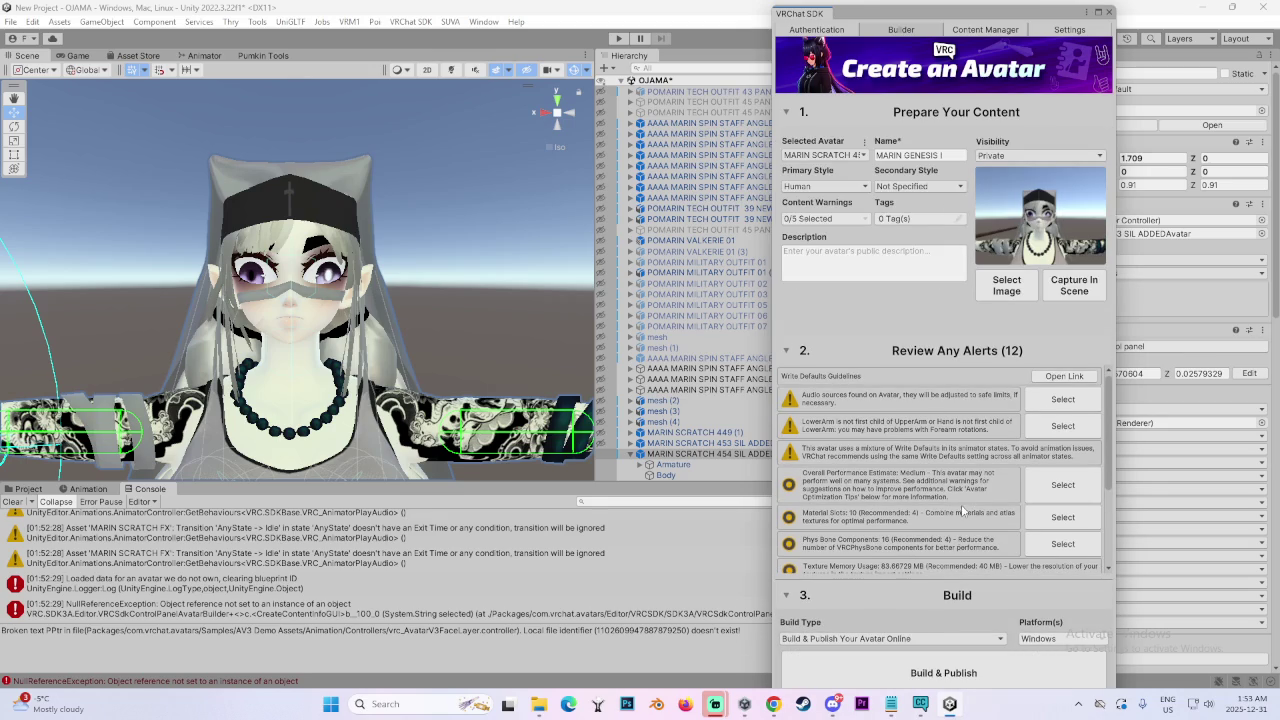
# Build & Publish the avatar to VRChat, accepting the copyright ownership agreement
pyautogui.scroll(-3, 963, 511)
pyautogui.click(957, 673)
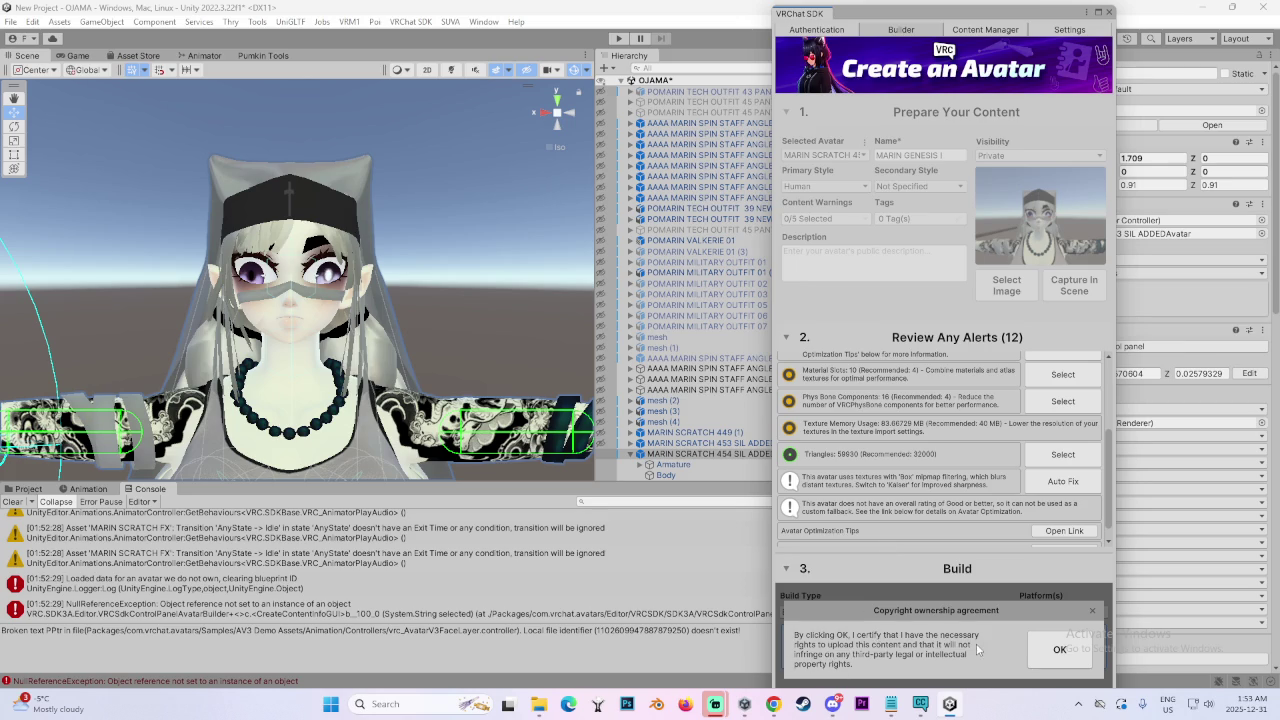
pyautogui.click(1047, 650)
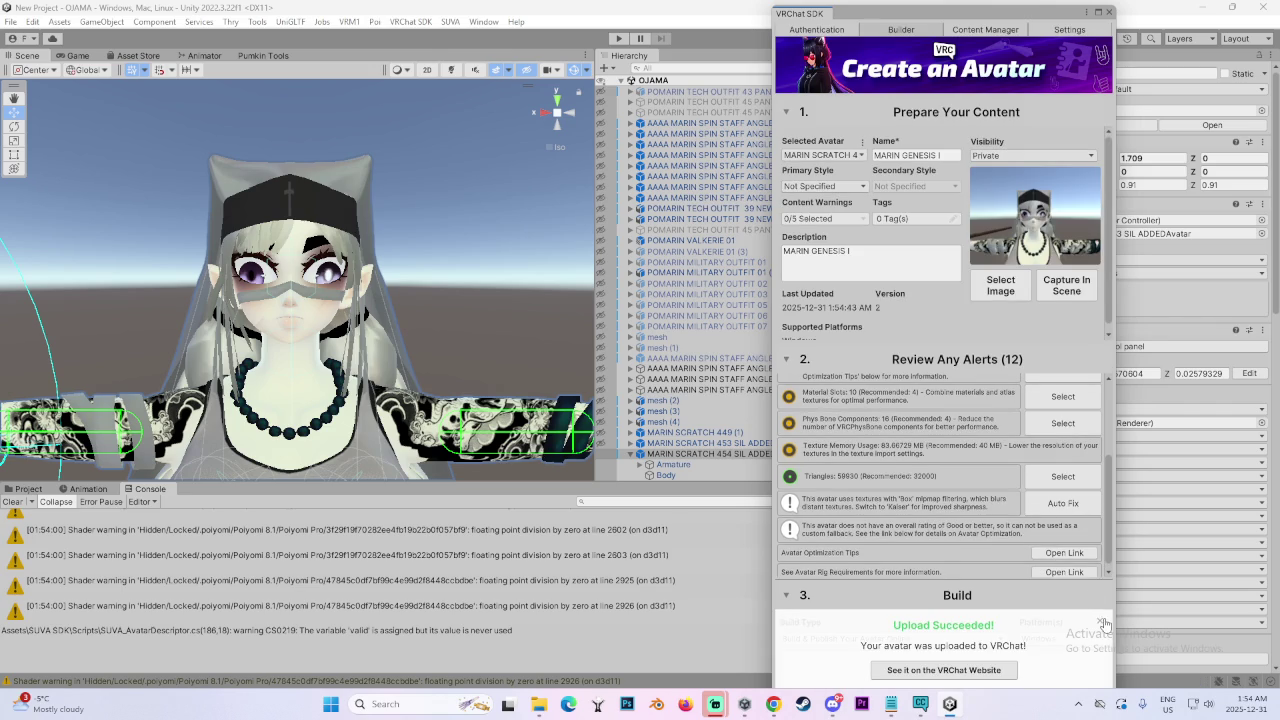
# Dismiss the Upload Succeeded notice, close the VRChat SDK window, and move Unity out of view
pyautogui.click(1099, 621)
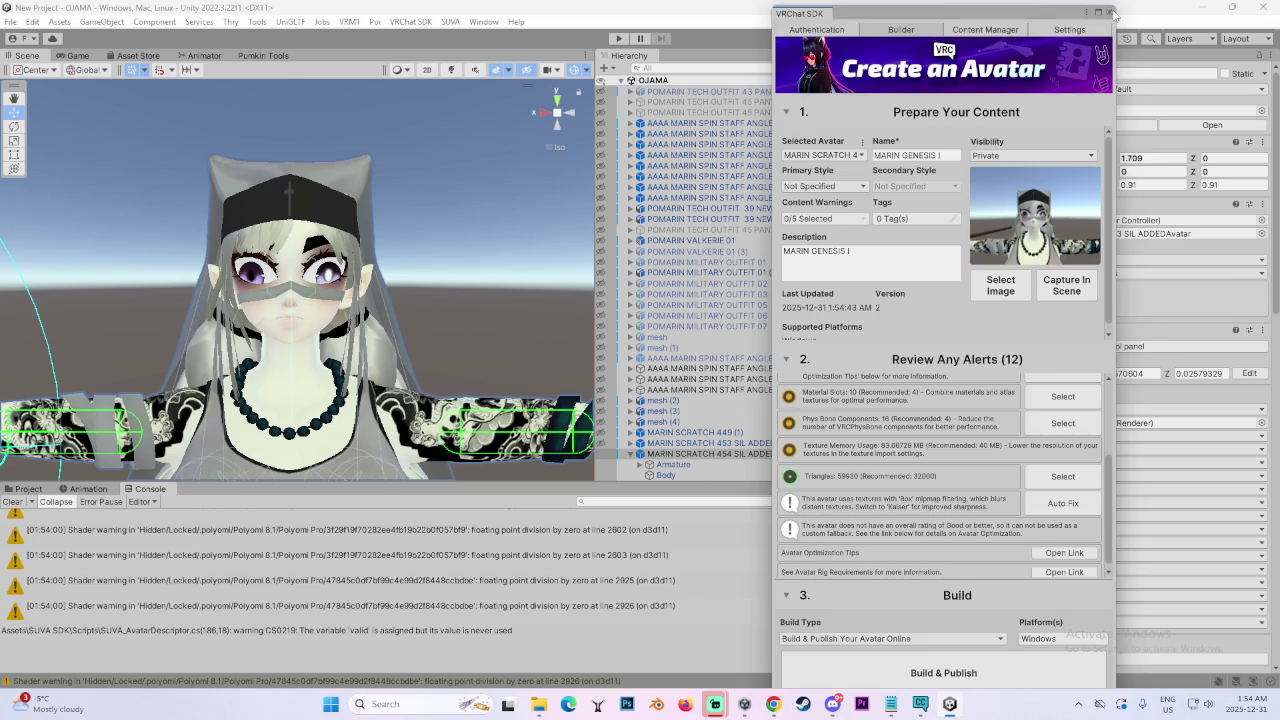
pyautogui.click(1108, 12)
pyautogui.moveTo(1008, 27); pyautogui.dragTo(1015, 0)
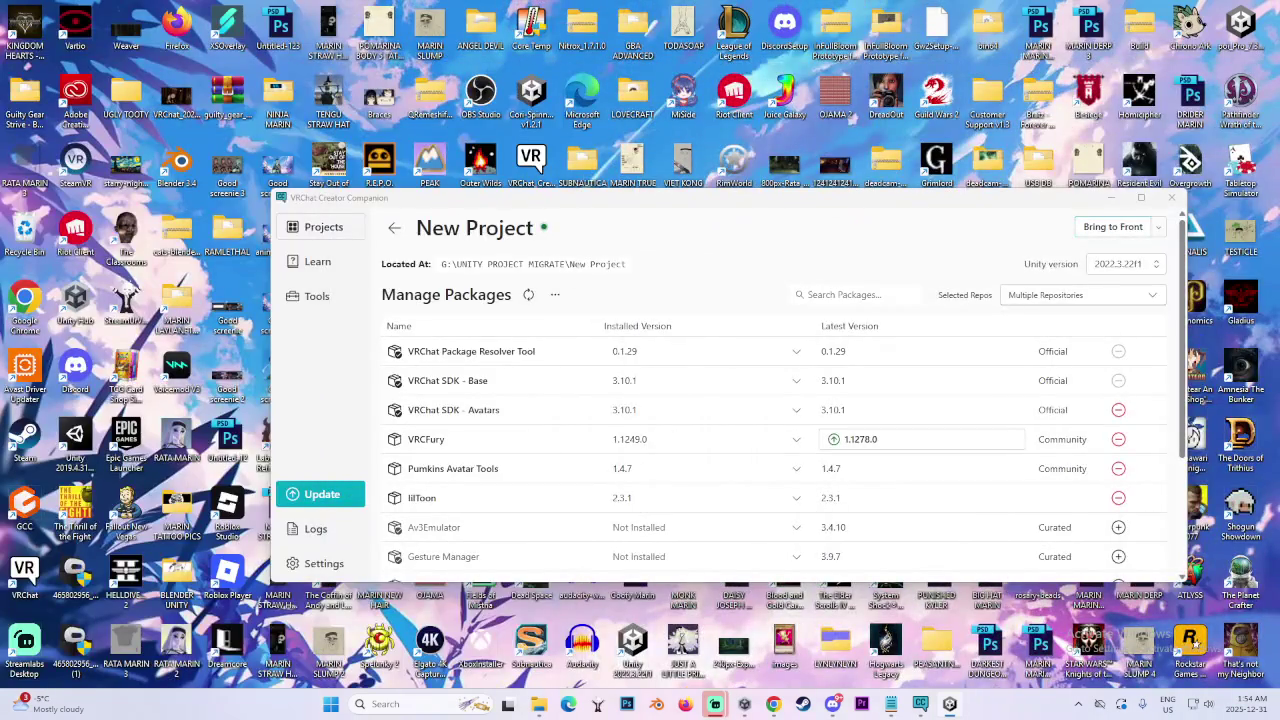
# Close VRChat Creator Companion and maximize the Unity editor showing the OJAMA project
pyautogui.click(1171, 197)
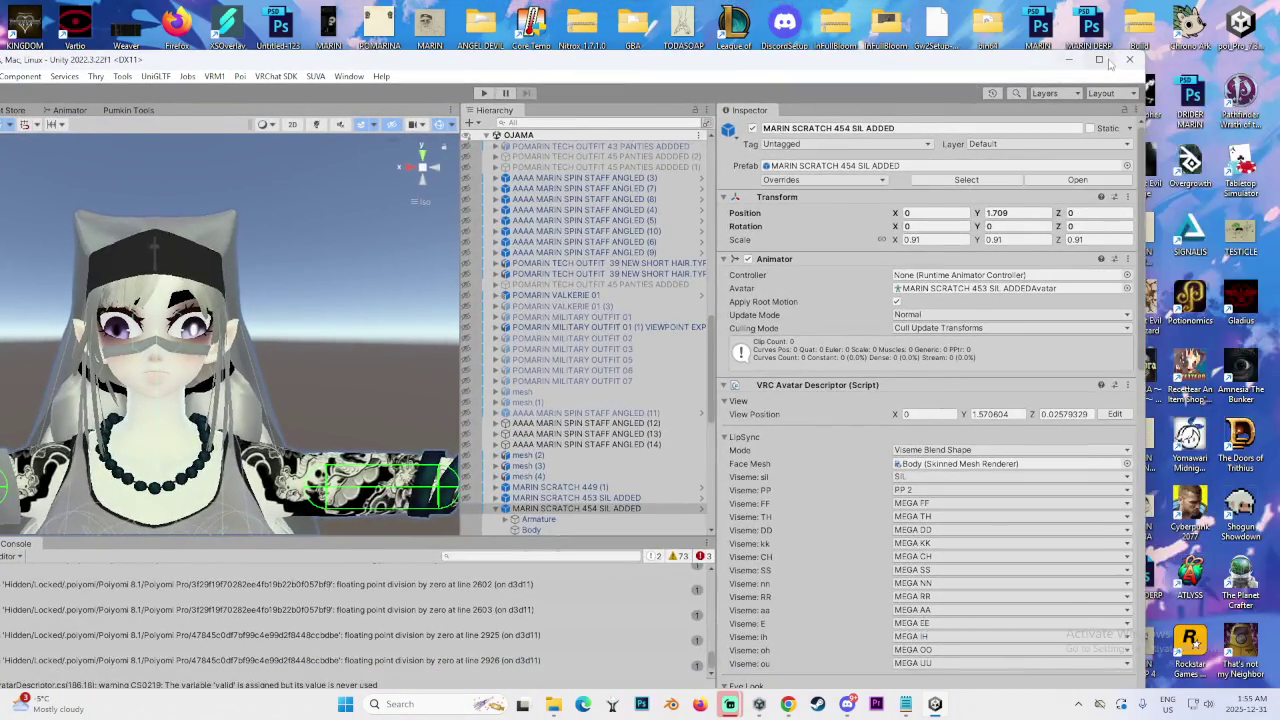
pyautogui.click(1108, 63)
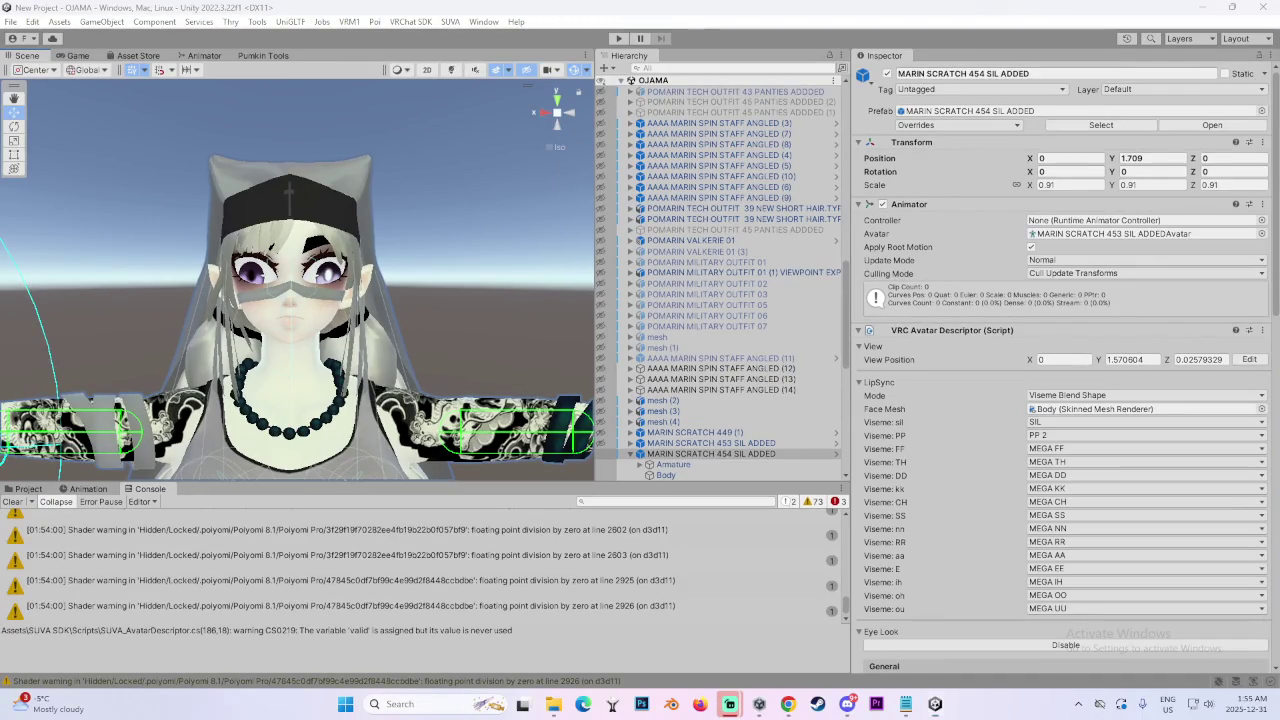
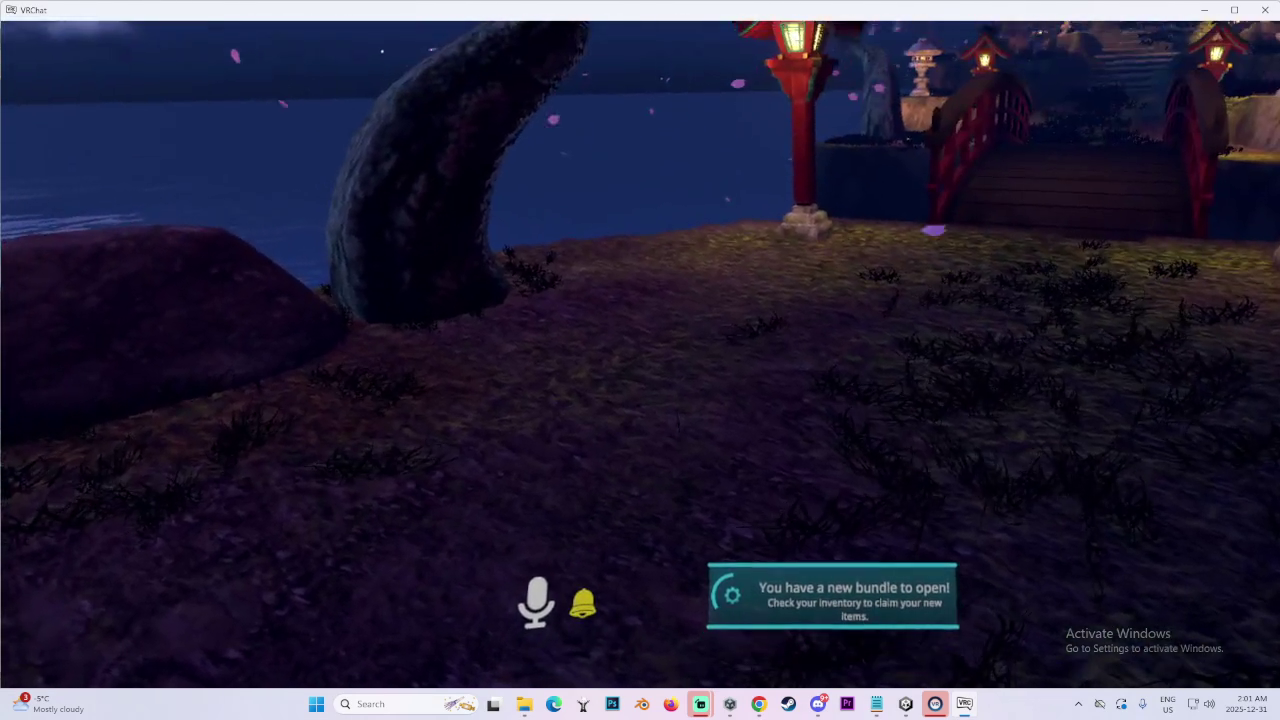
# Take out the selfie camera from the quick menu's Camera section to frame the avatar
pyautogui.moveTo(640, 360)
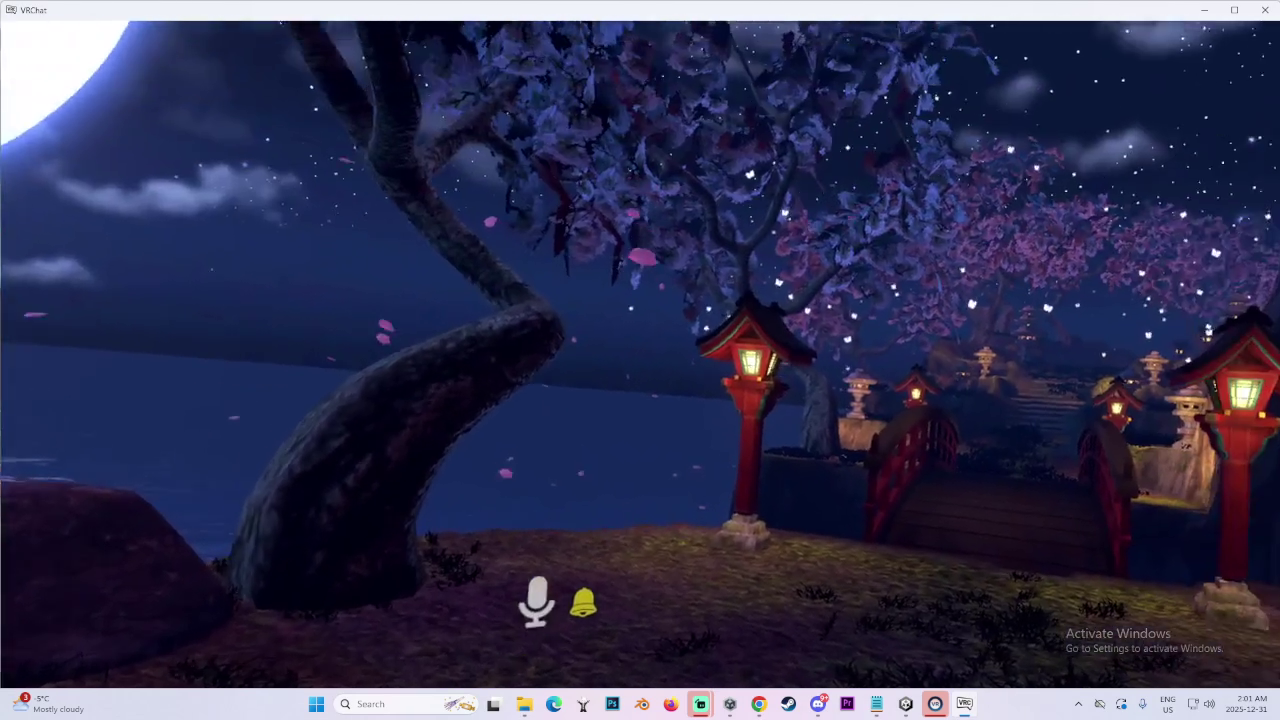
pyautogui.press('Escape')
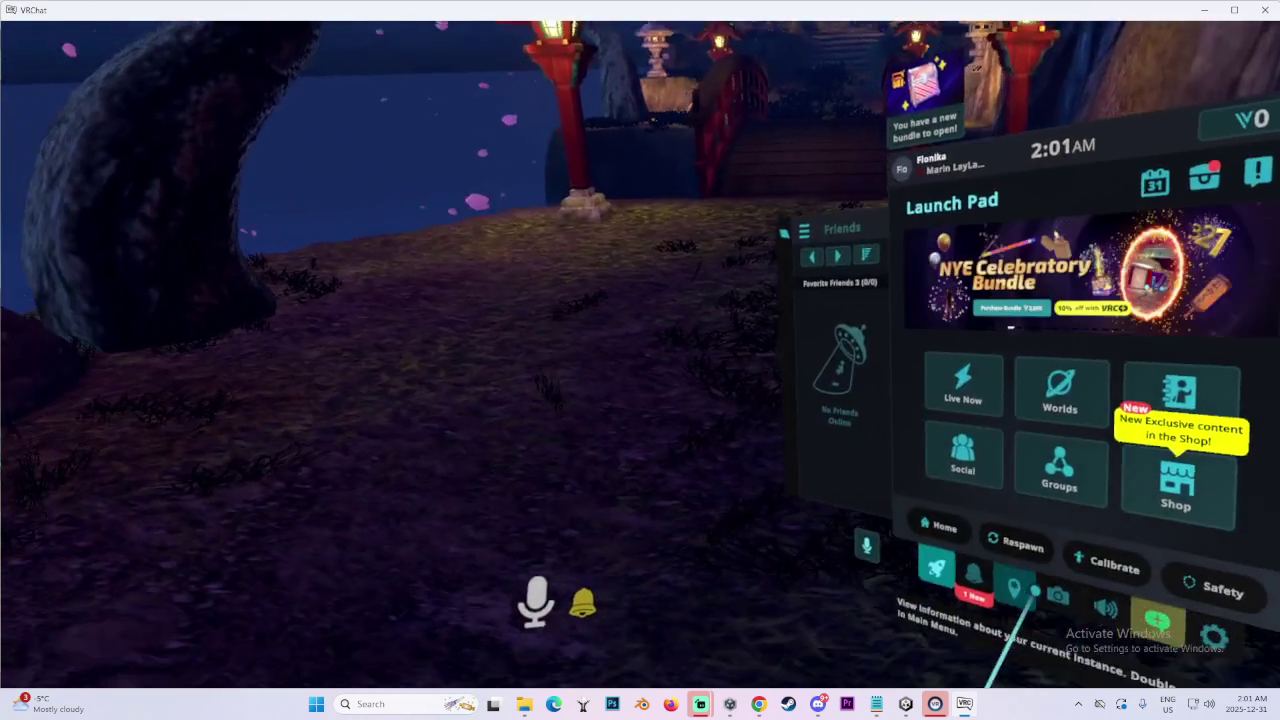
pyautogui.click(1026, 624)
pyautogui.click(957, 514)
pyautogui.moveTo(640, 360)
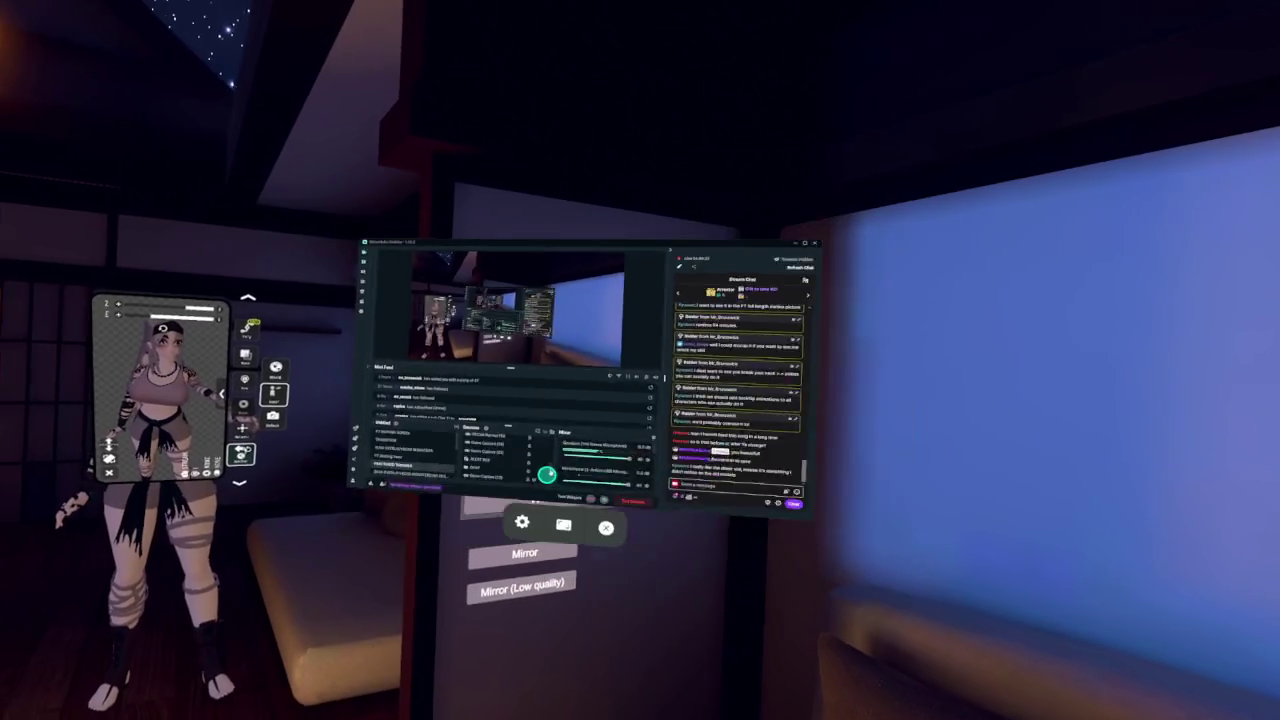
pyautogui.scroll(-3, 534, 518)
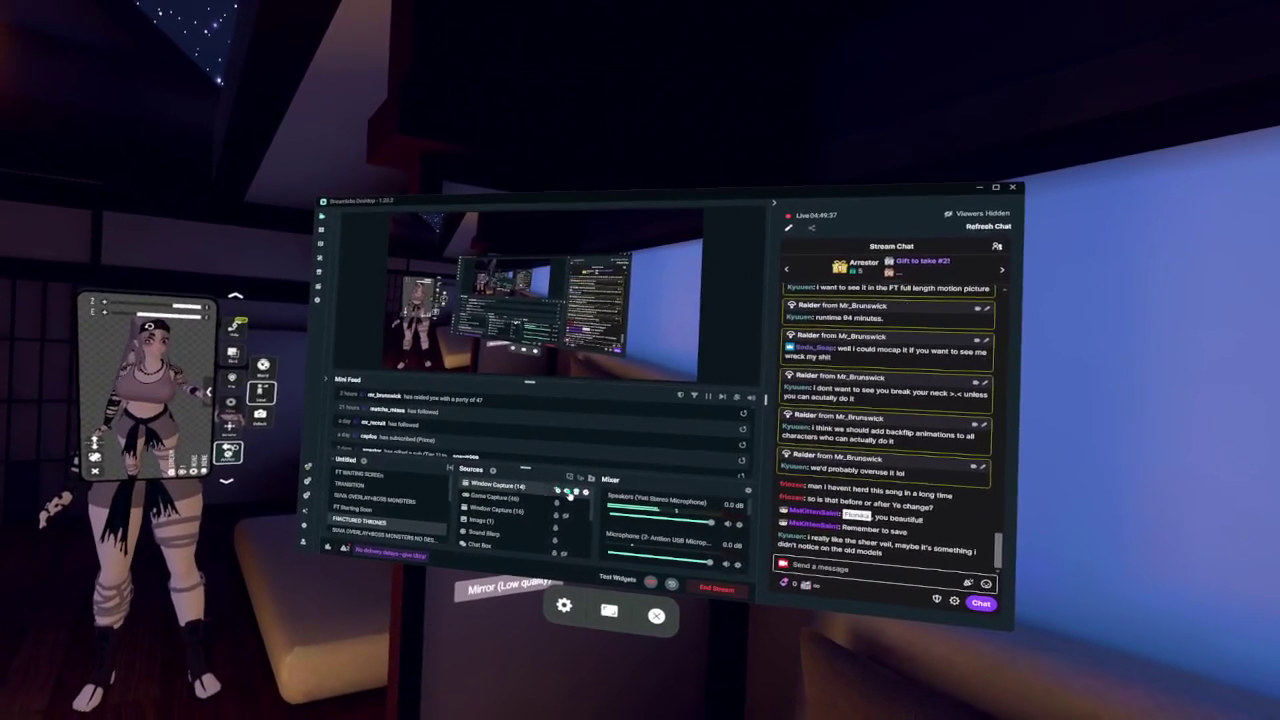
pyautogui.scroll(-3, 503, 505)
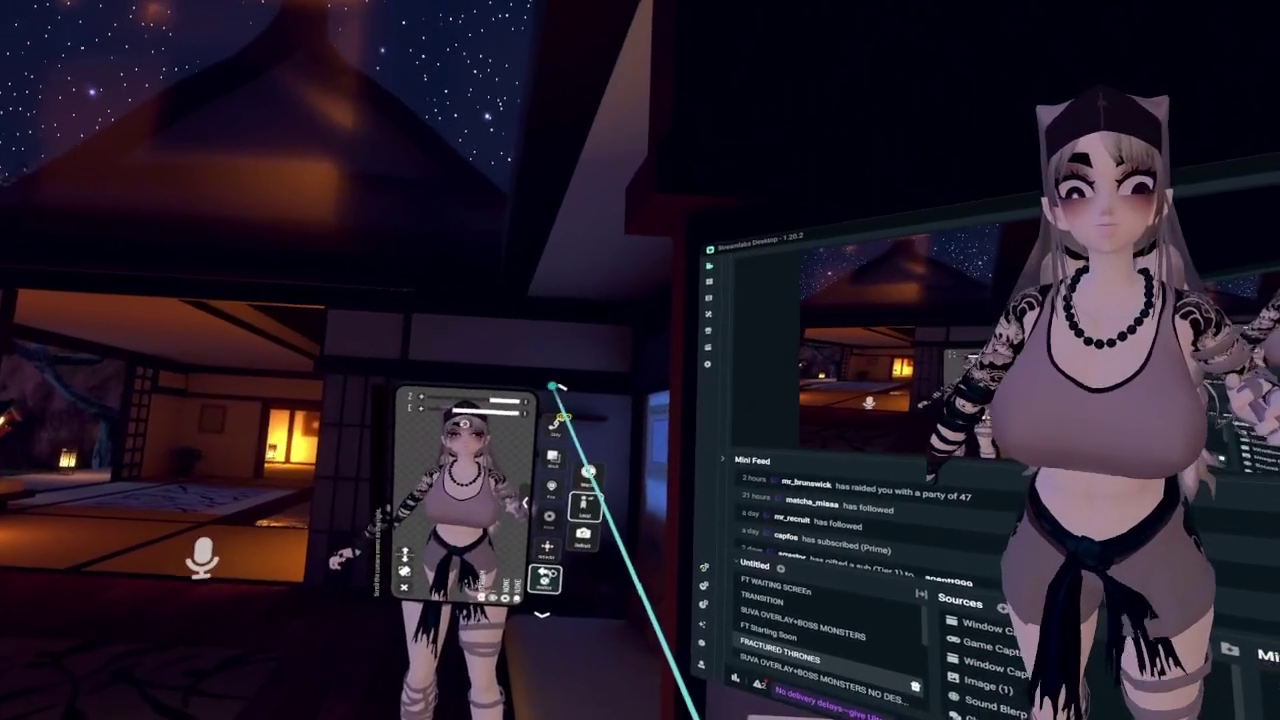
# Page the camera panel through to its lens and focus options, then raise the SteamVR dashboard
pyautogui.click(550, 364)
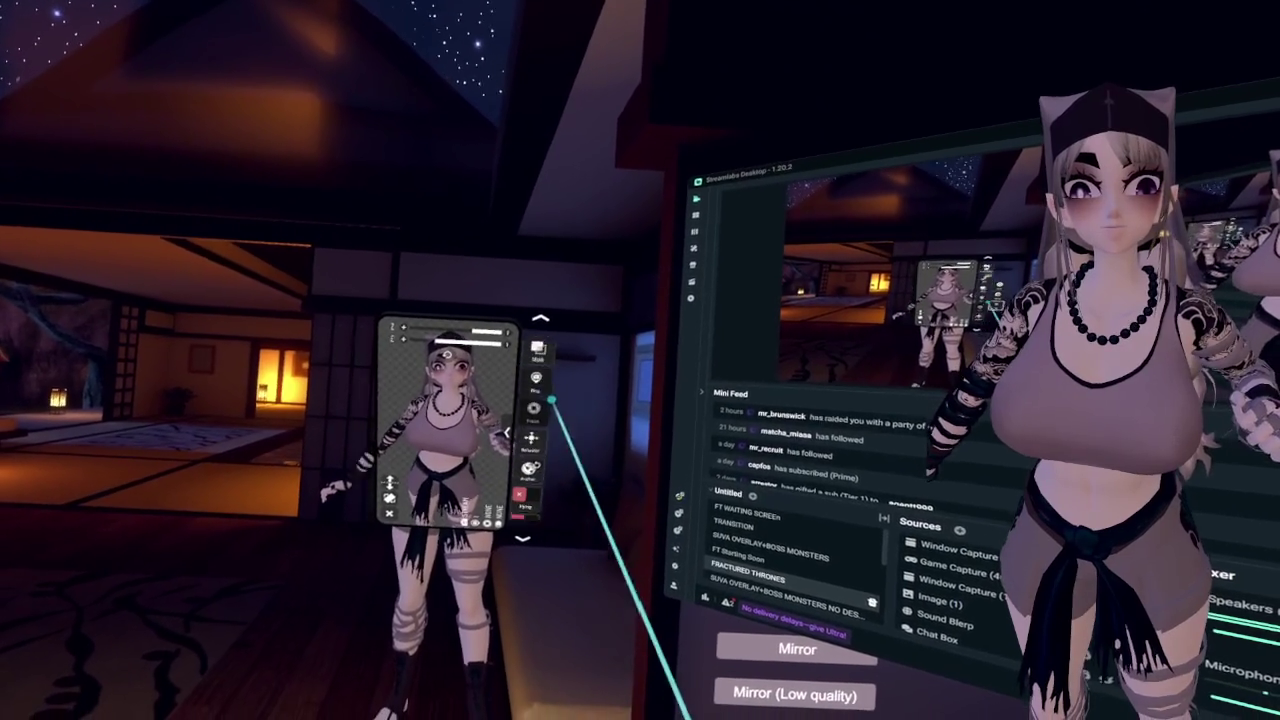
pyautogui.click(536, 430)
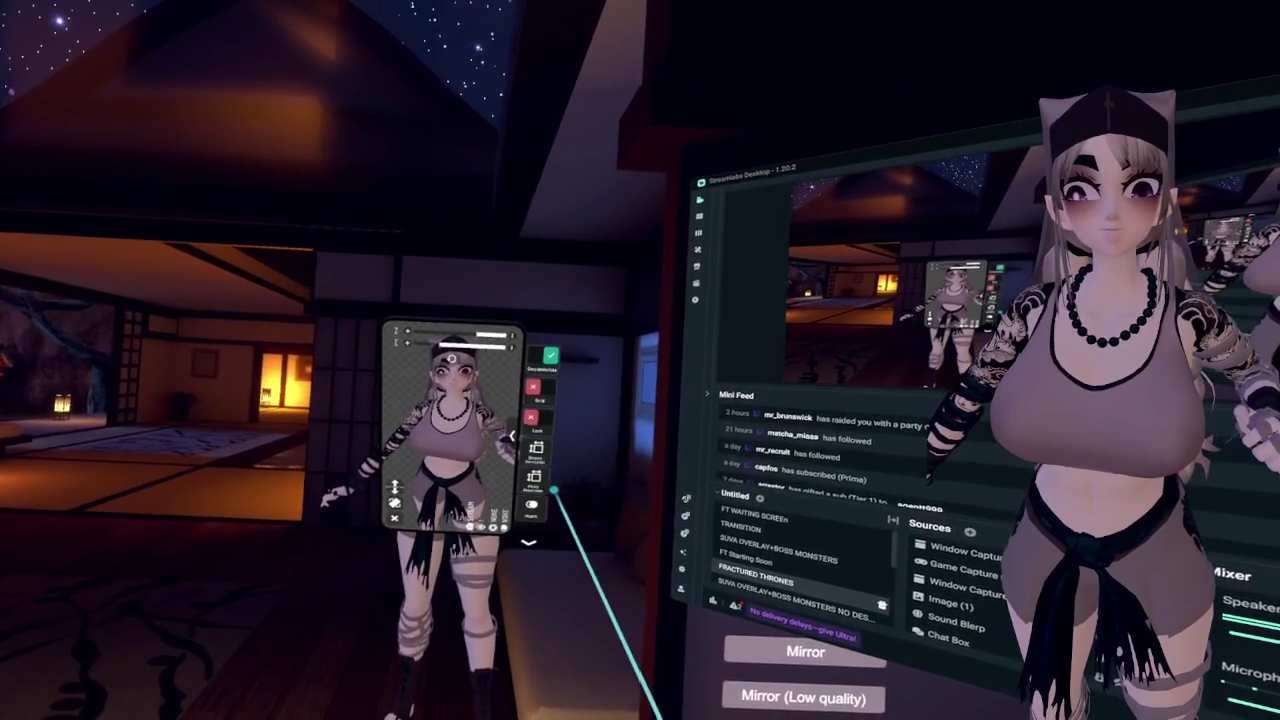
pyautogui.scroll(-3, 537, 445)
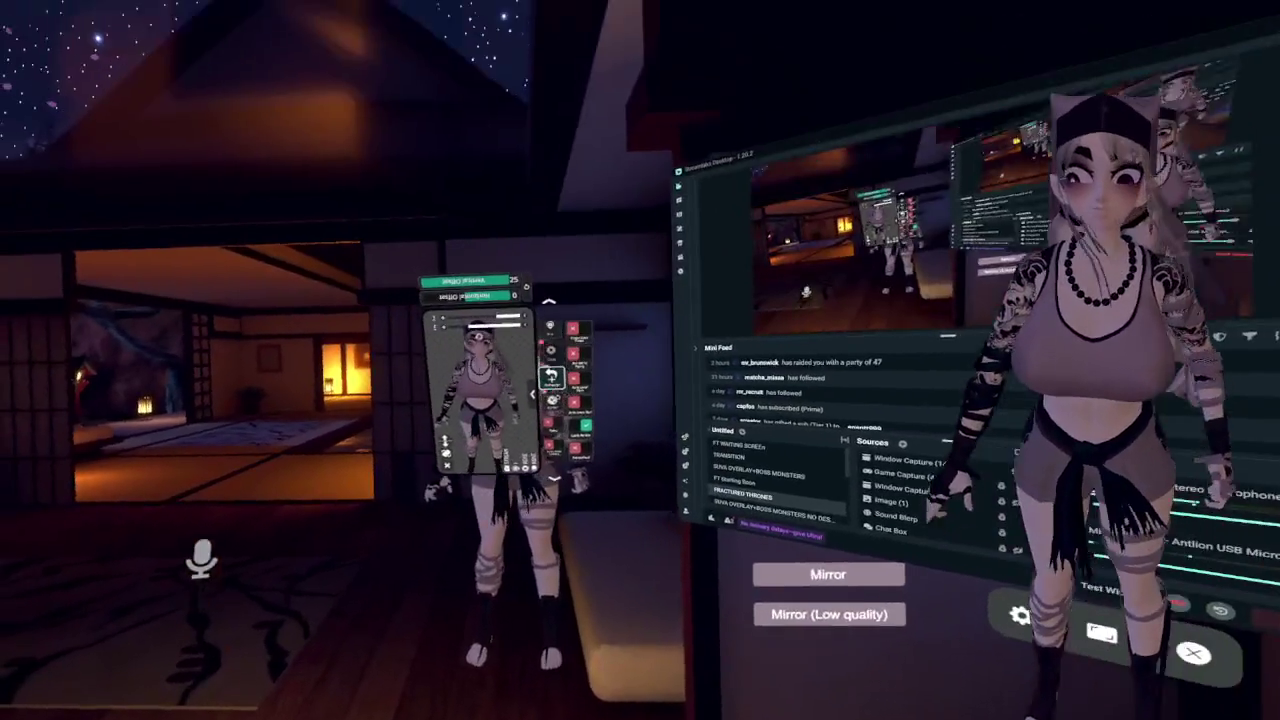
pyautogui.press('super')
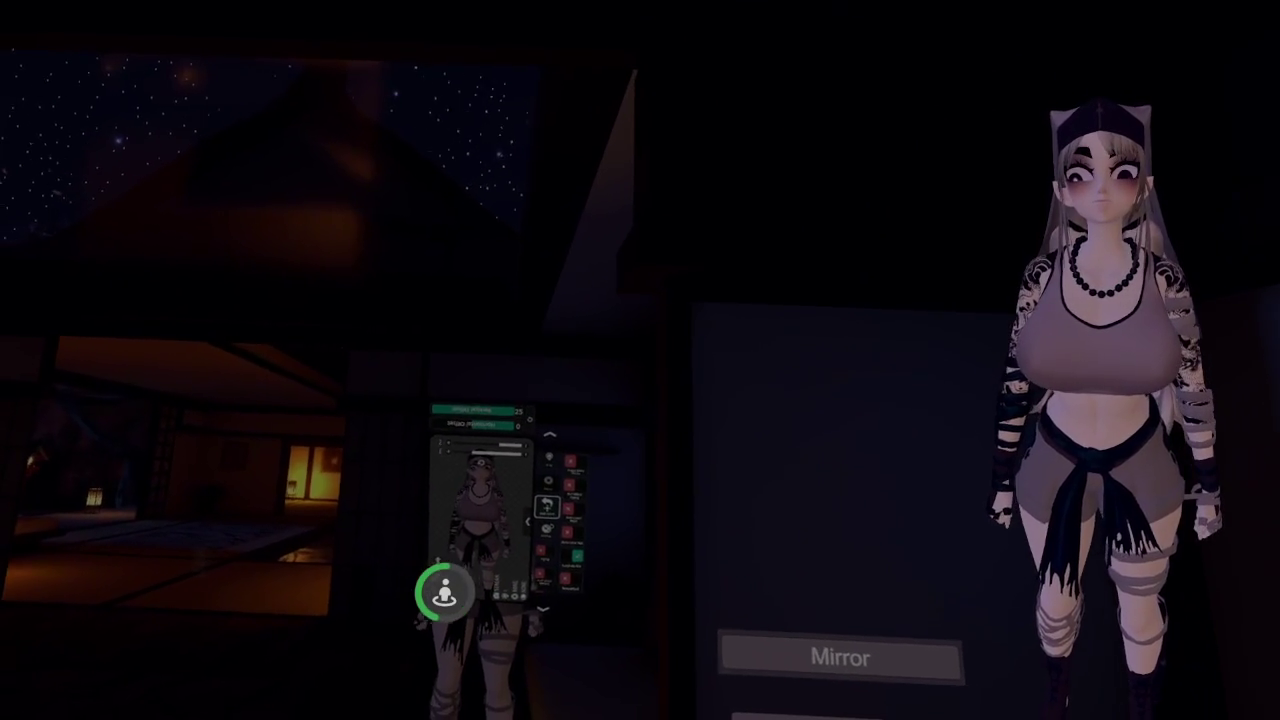
pyautogui.press('super')
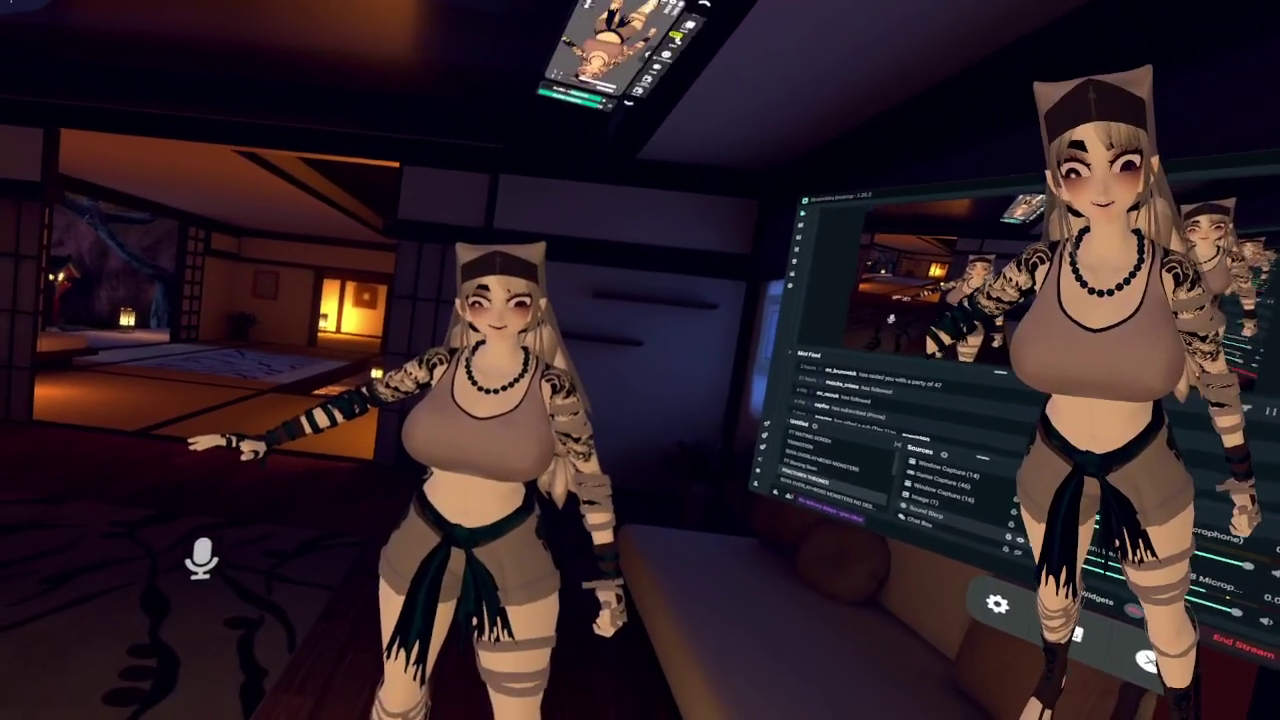
# Open the VRC NYE 2026 world page from the Popular worlds list
pyautogui.press('Escape')
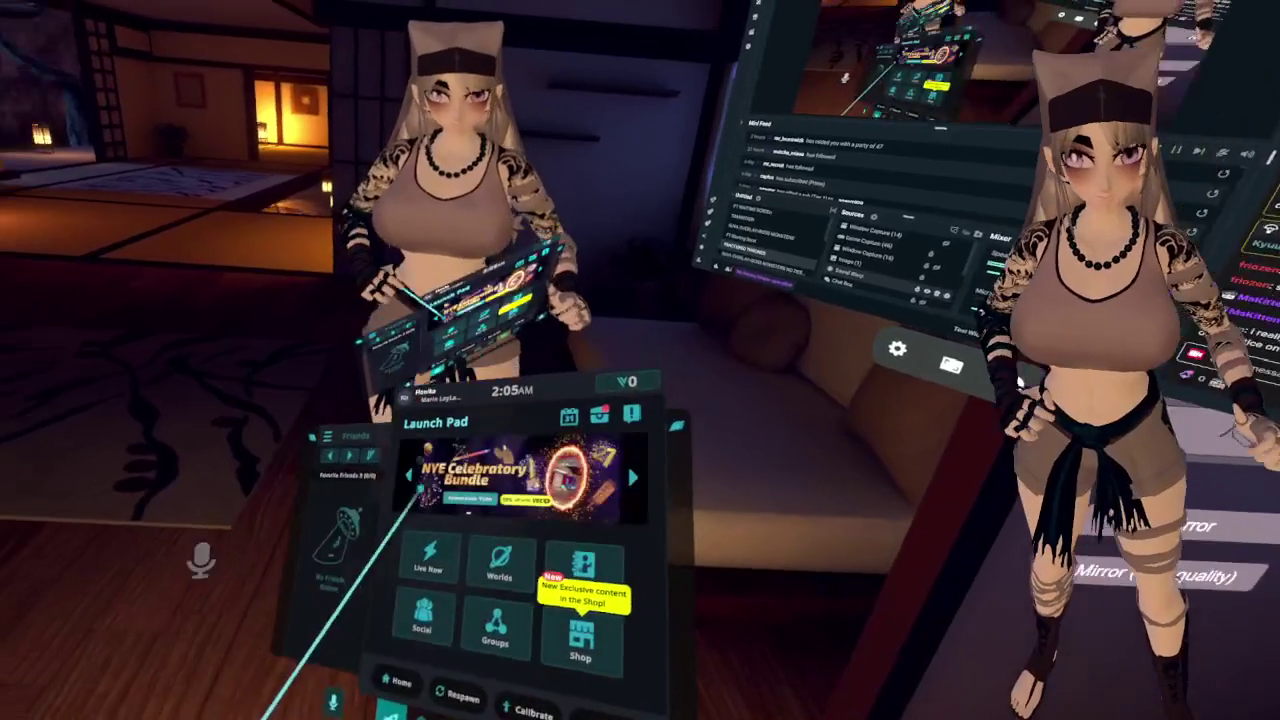
pyautogui.click(529, 602)
pyautogui.press('Escape')
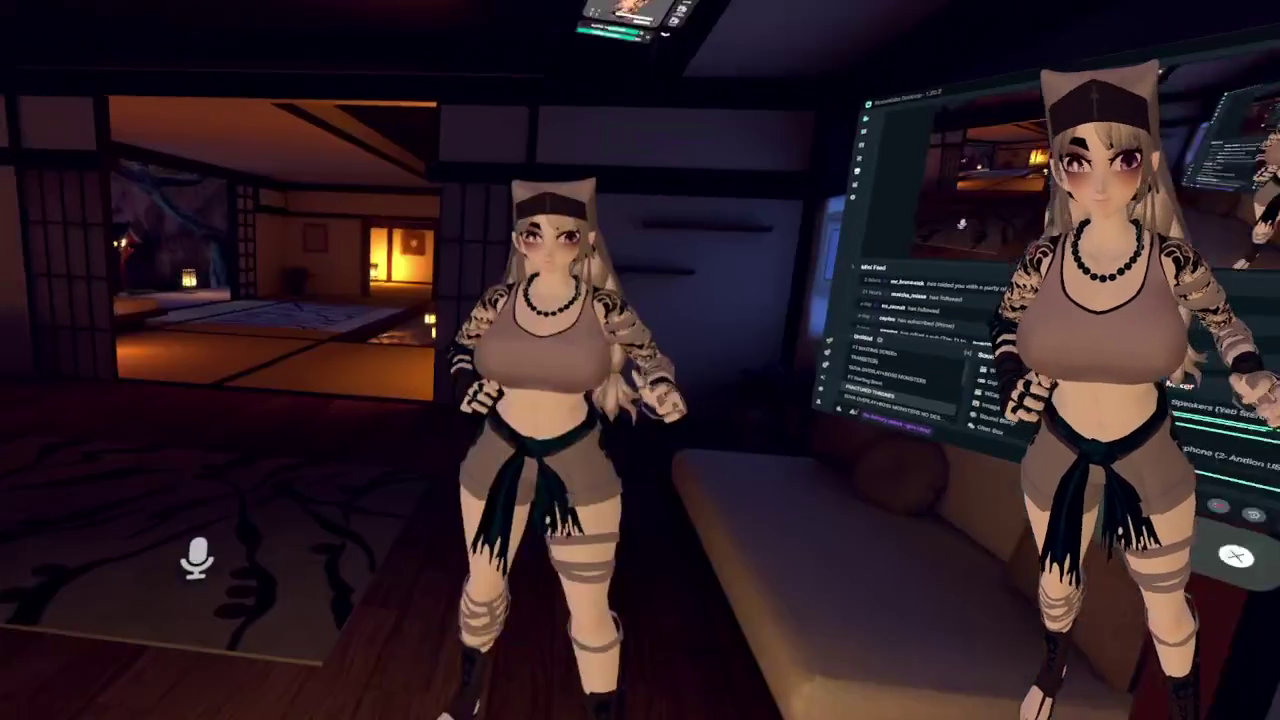
pyautogui.press('Escape')
pyautogui.click(534, 609)
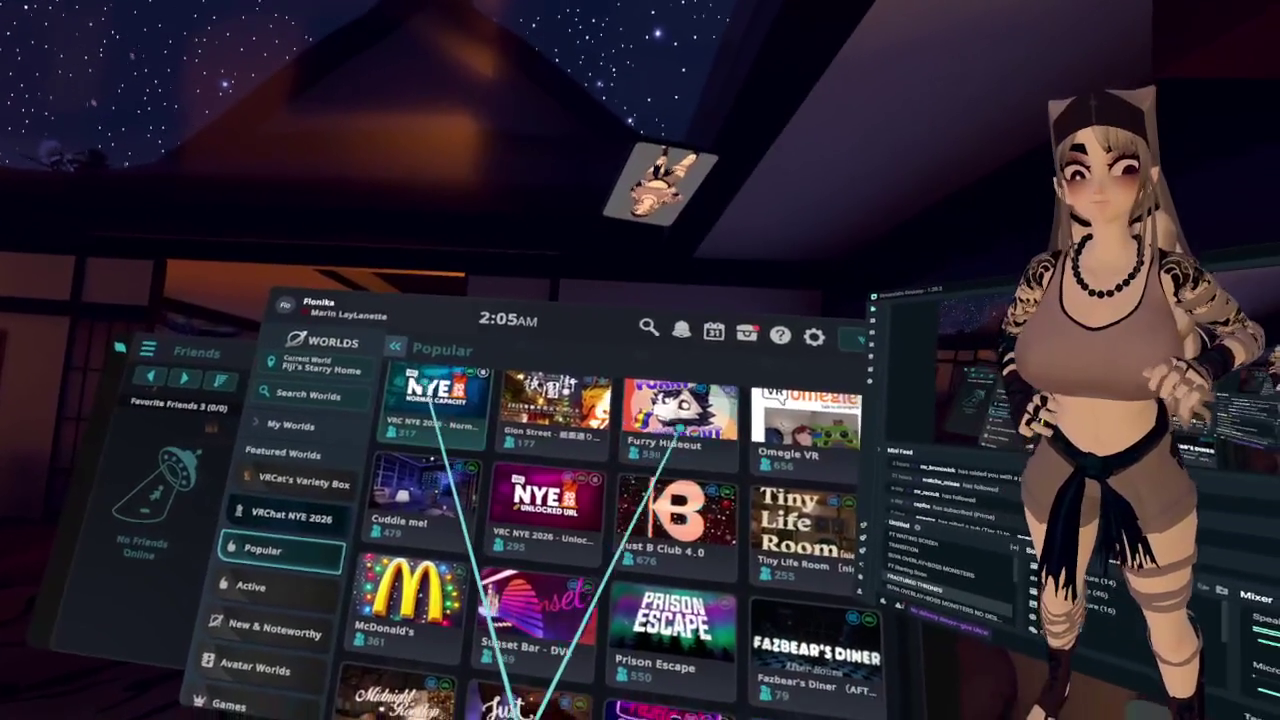
pyautogui.click(478, 420)
# Create a new Invite+ instance of VRC NYE 2026 and join it
pyautogui.click(294, 549)
pyautogui.click(523, 483)
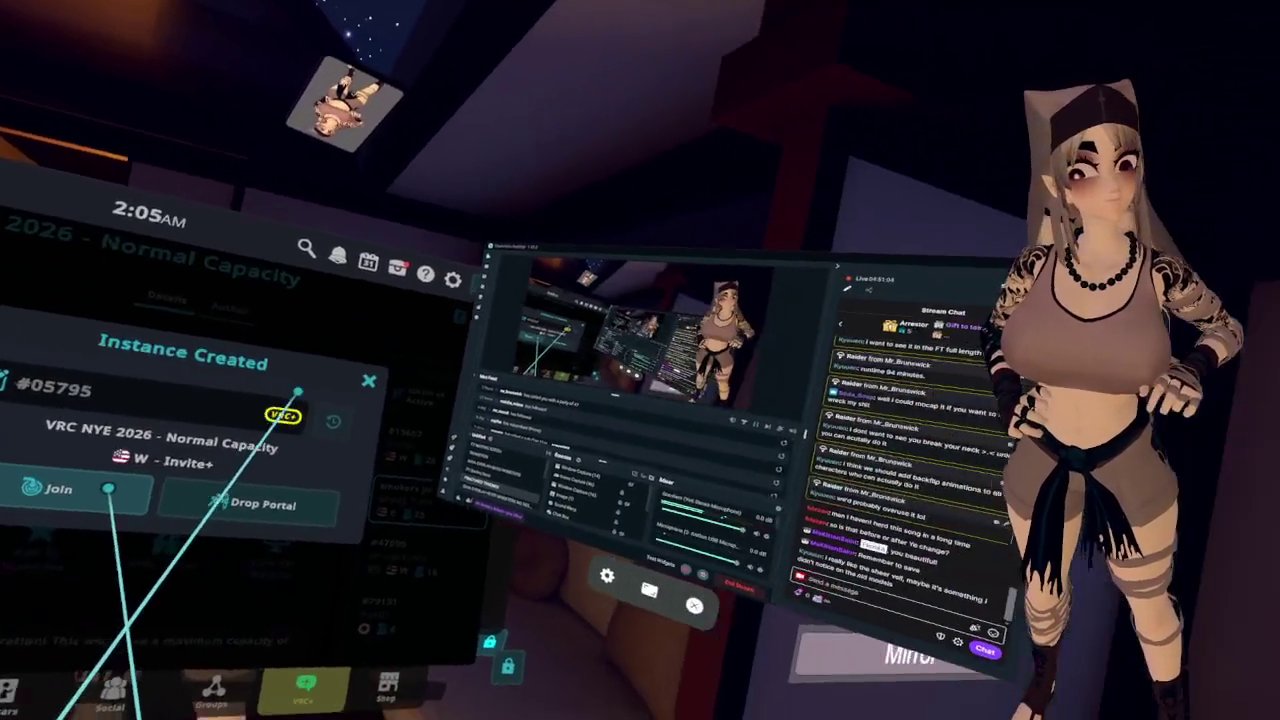
pyautogui.click(109, 486)
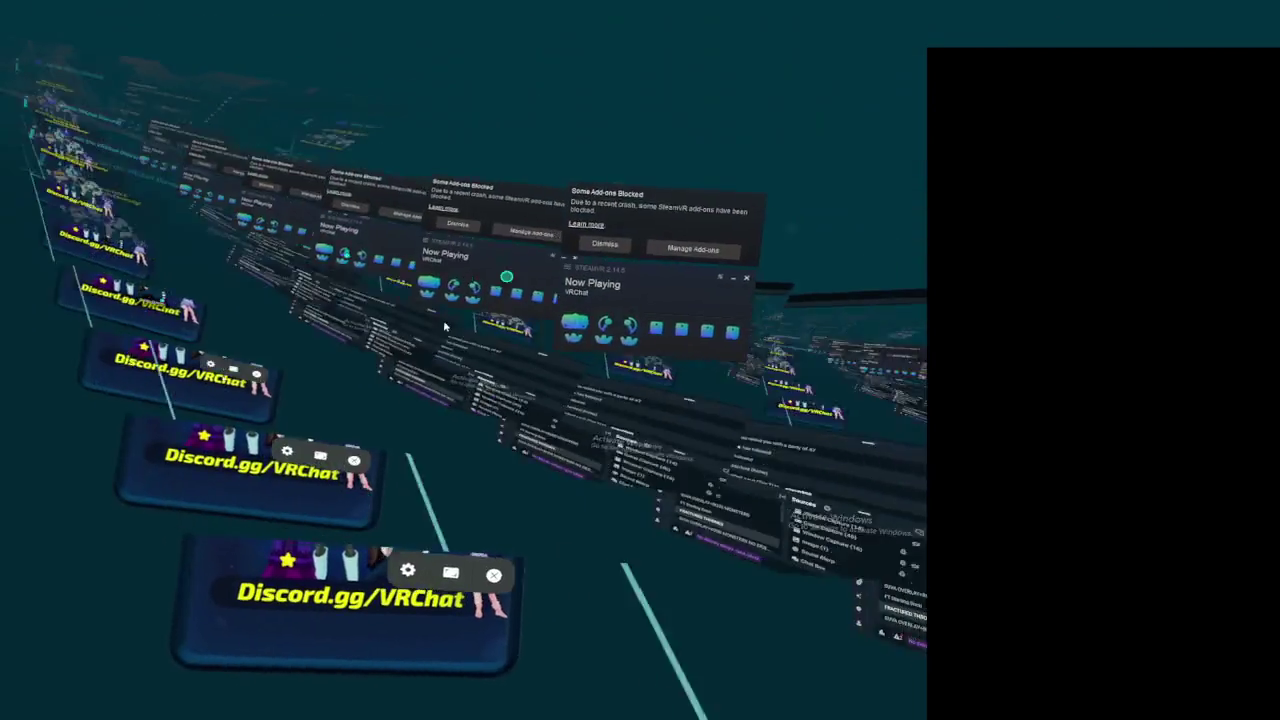
# Bring the Chrome window into VR and switch to its YouTube tab
pyautogui.click(447, 540)
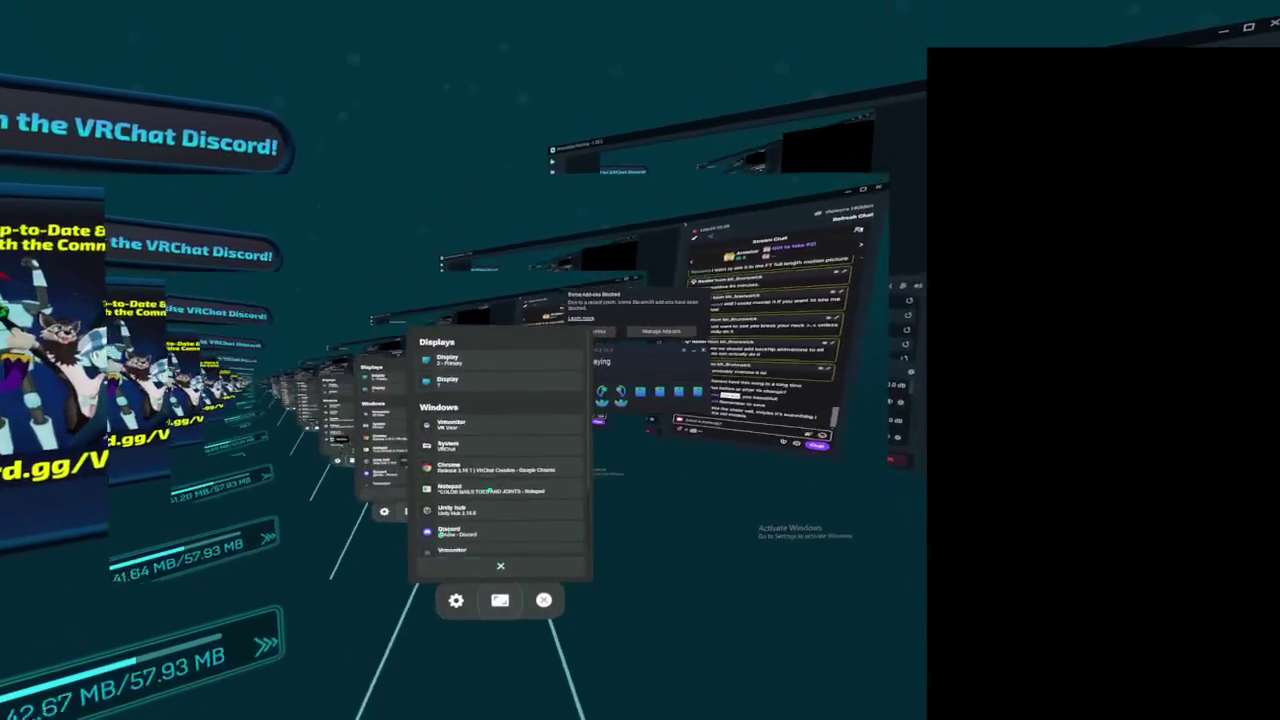
pyautogui.click(486, 409)
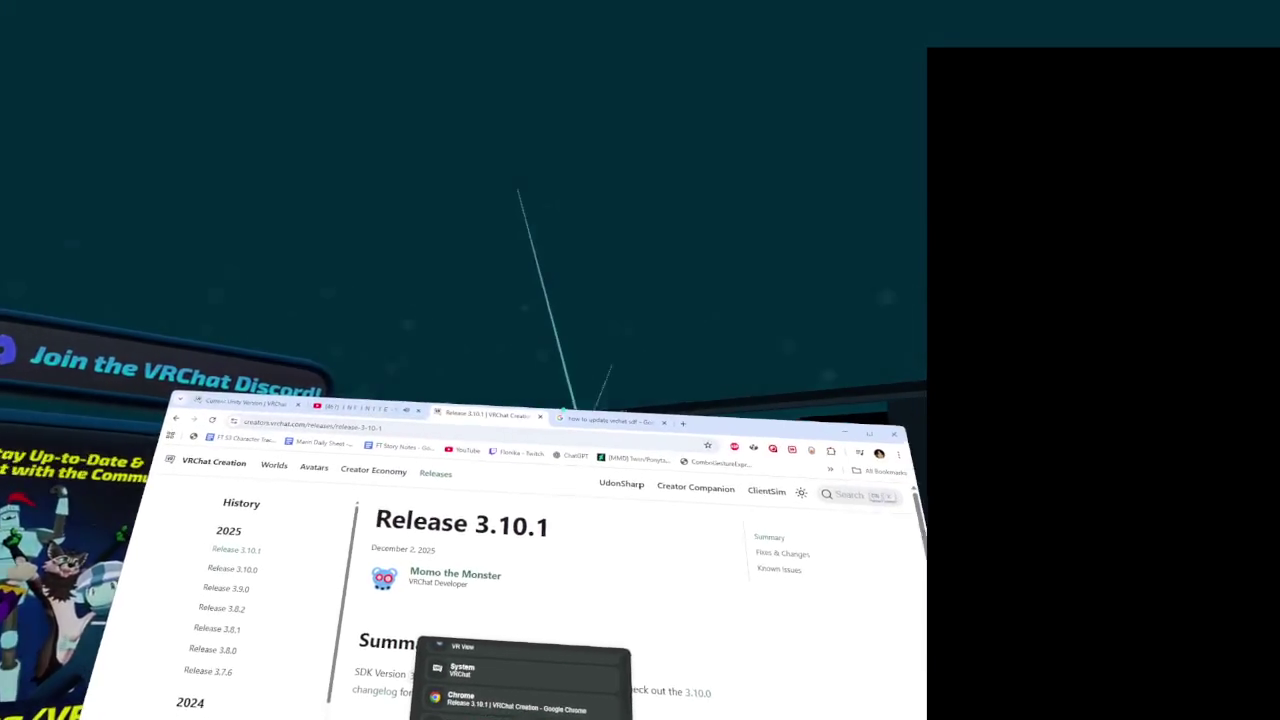
pyautogui.click(380, 389)
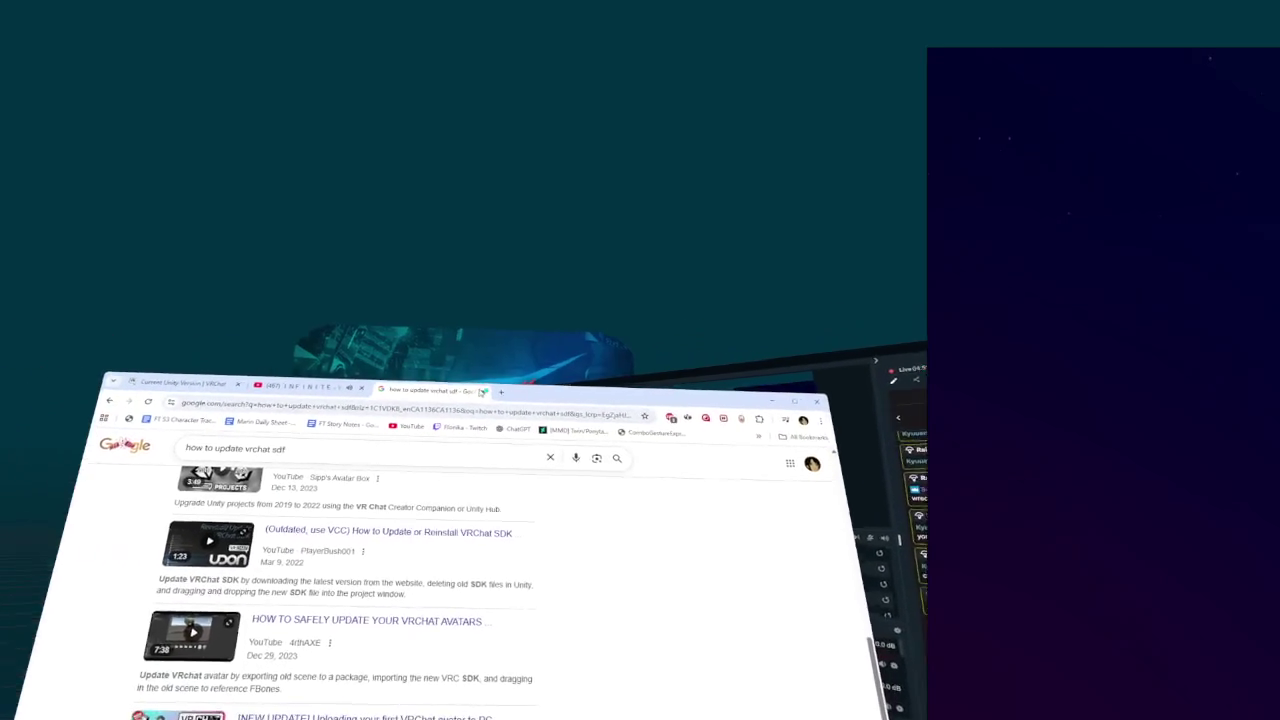
pyautogui.click(232, 292)
pyautogui.scroll(-10, 508, 592)
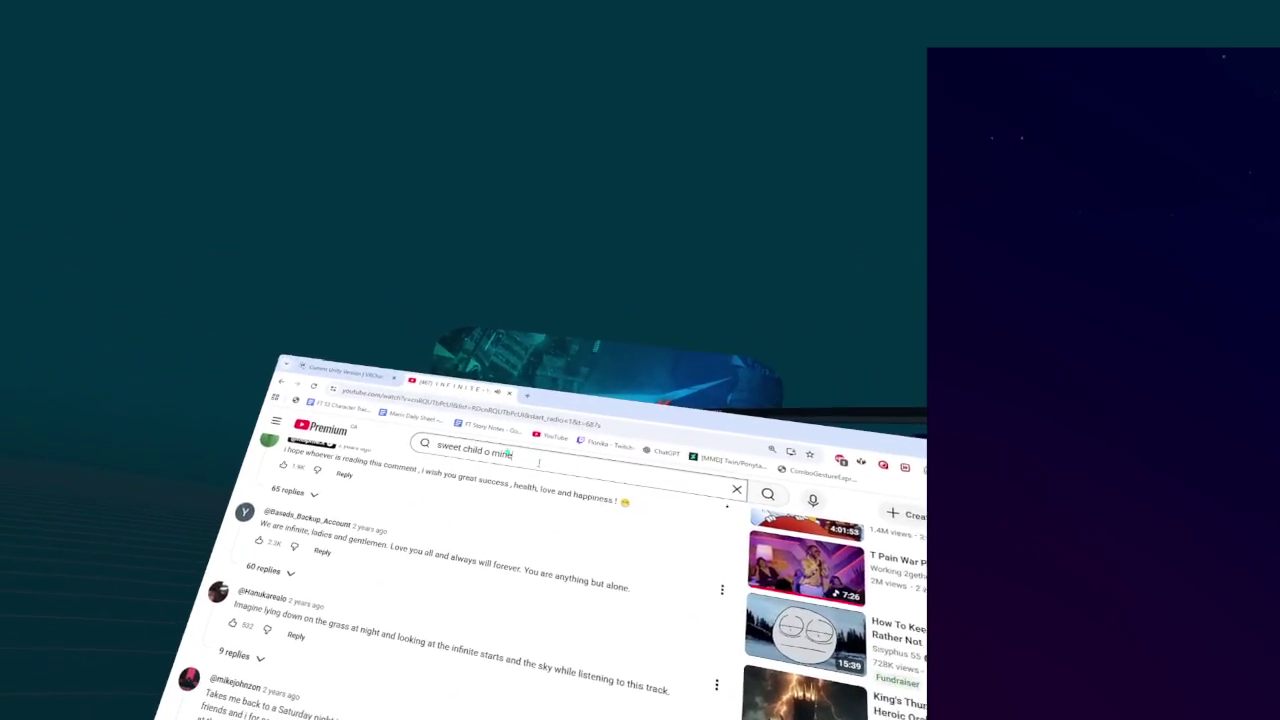
# Search YouTube for 'other friends' using the virtual keyboard
pyautogui.click(460, 457)
pyautogui.click(263, 547)
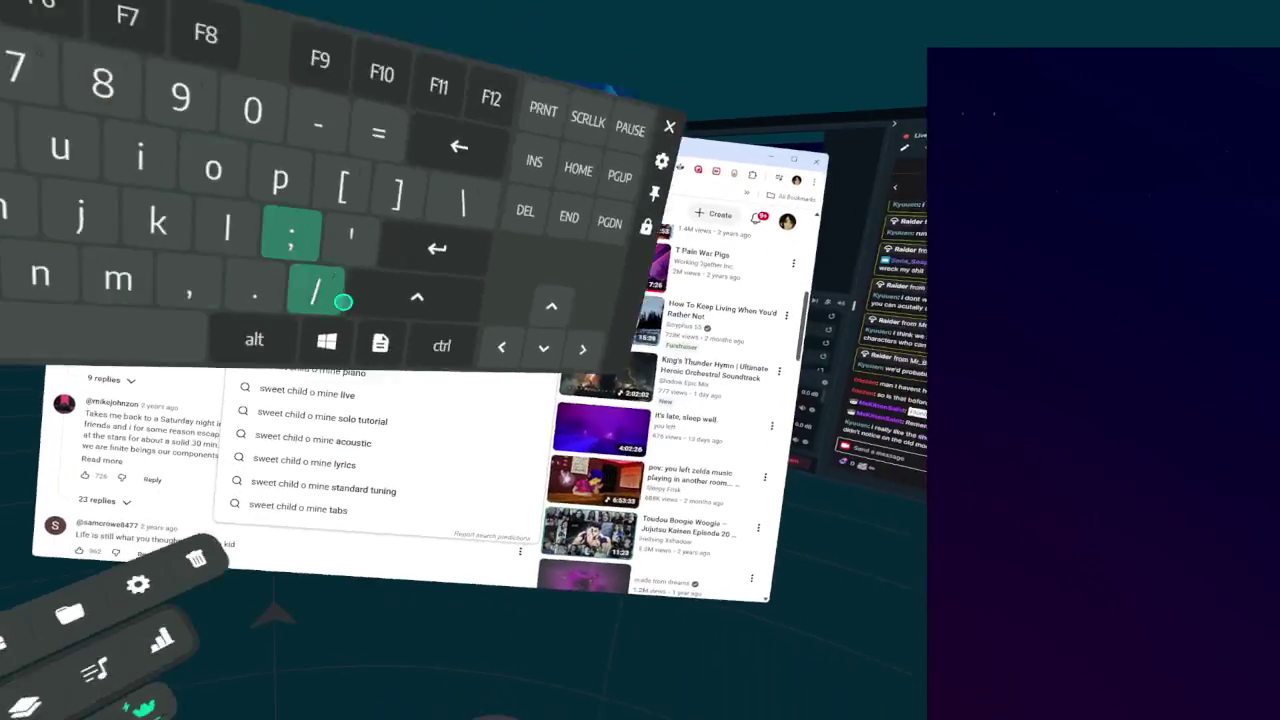
pyautogui.write('other friends')
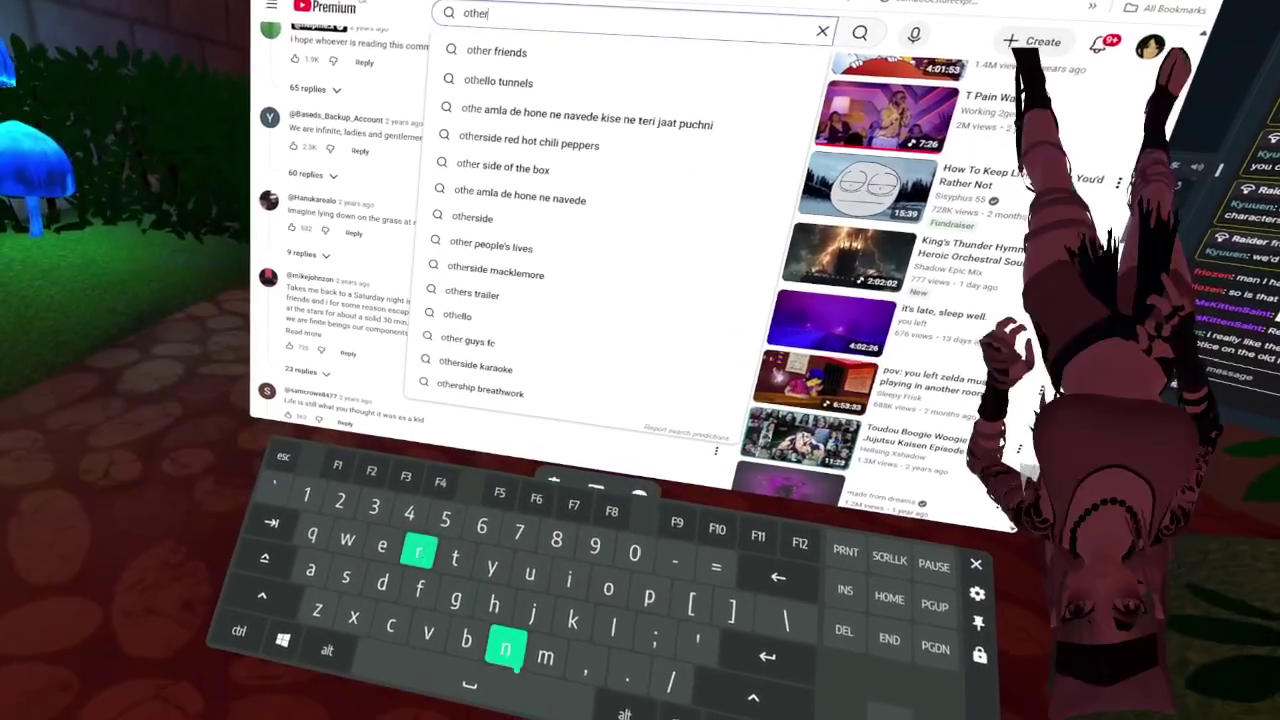
pyautogui.press('Return')
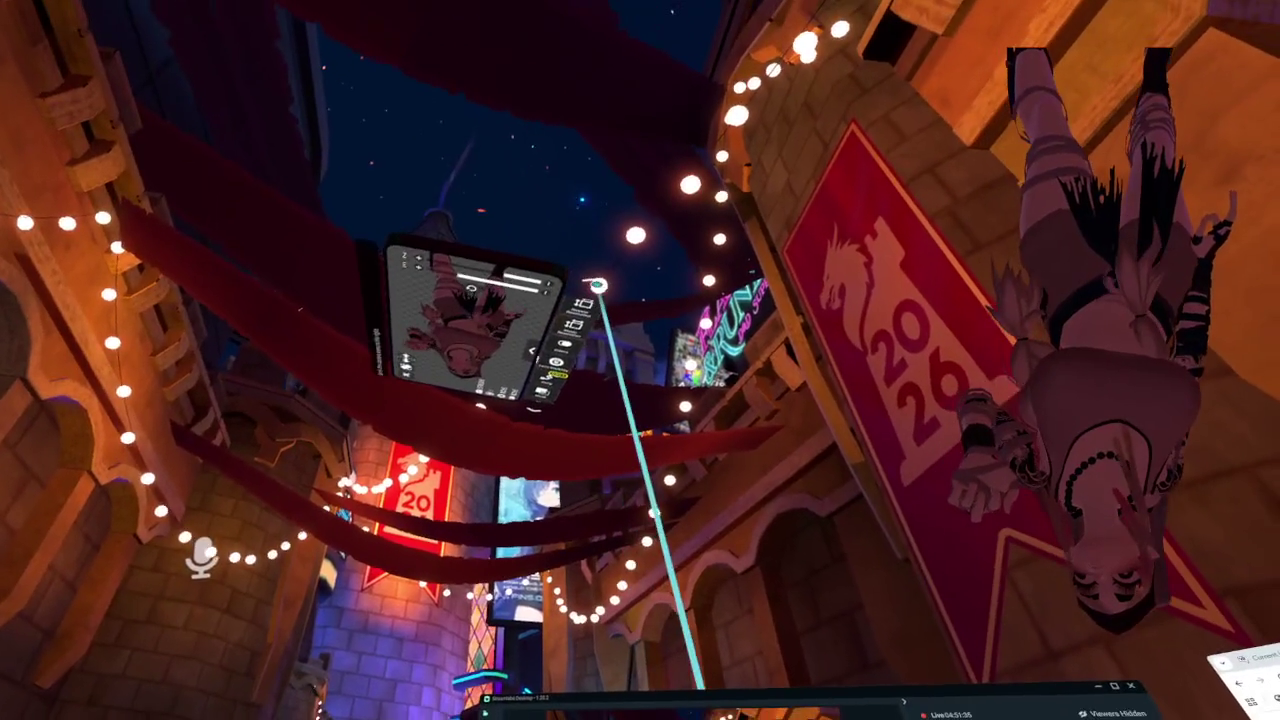
# Switch the camera panel between two of its side option pages
pyautogui.click(556, 355)
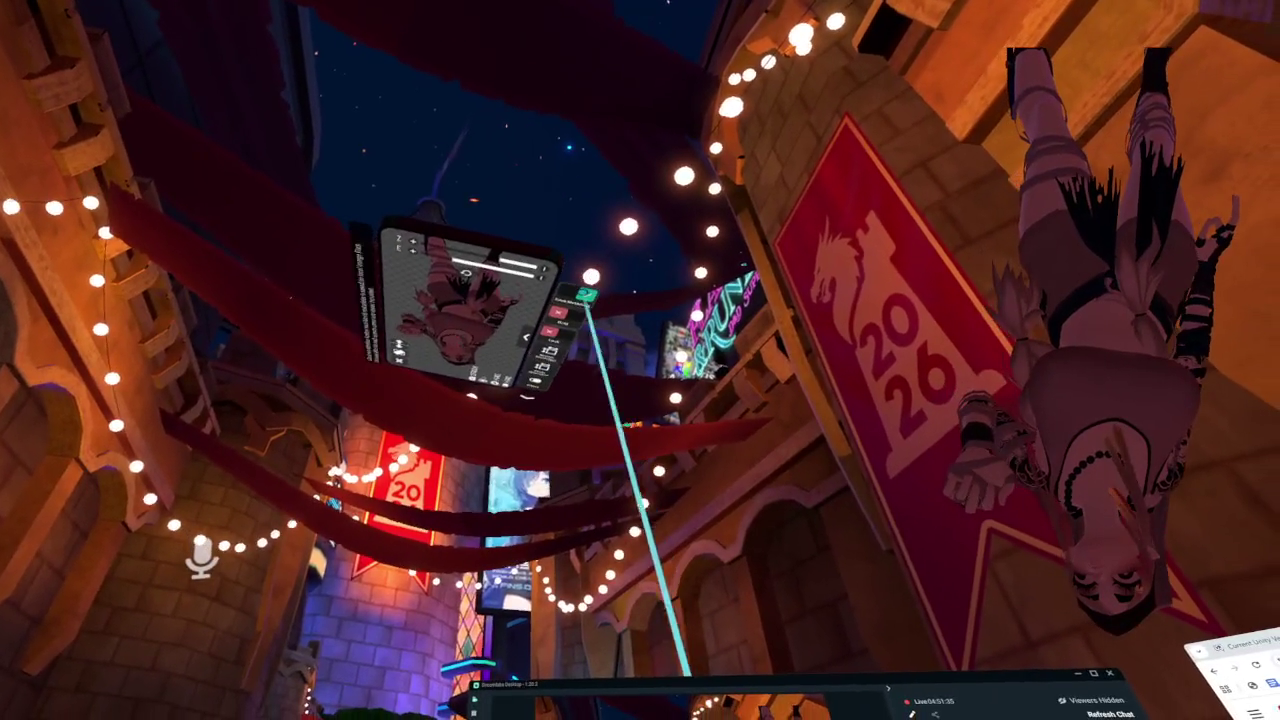
pyautogui.click(553, 370)
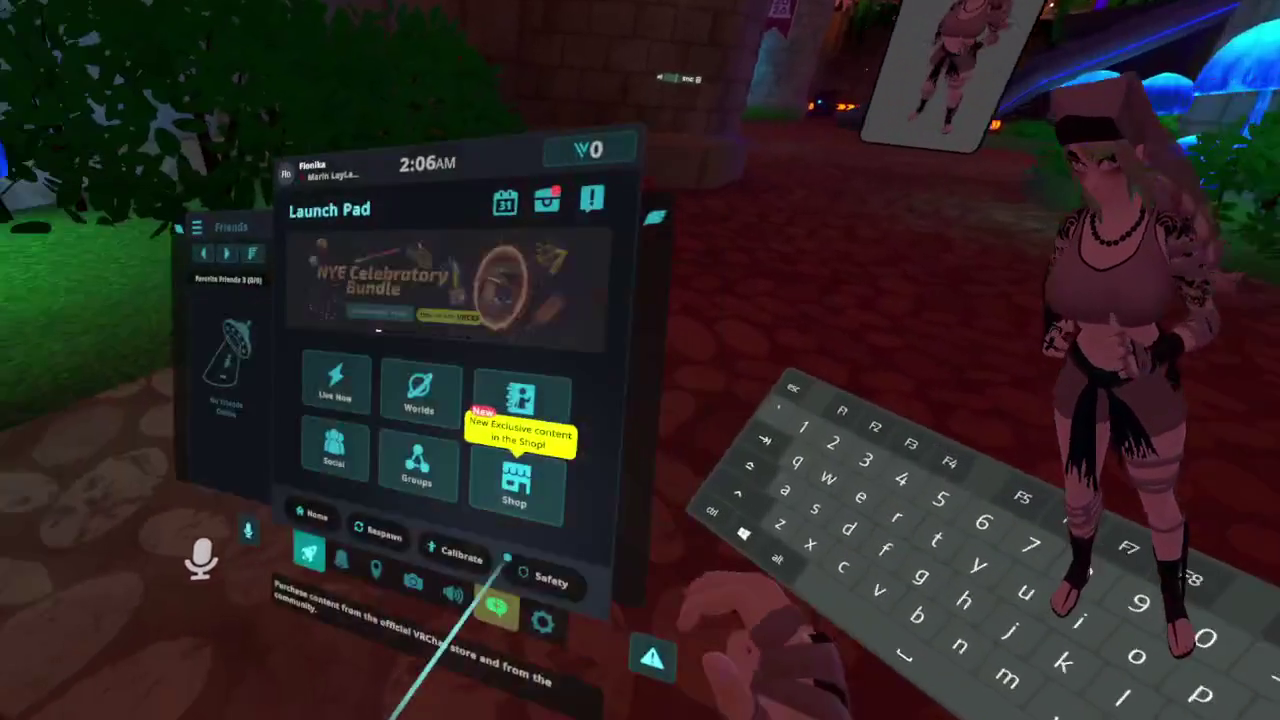
# Open Settings and scroll down through the avatar options
pyautogui.click(541, 622)
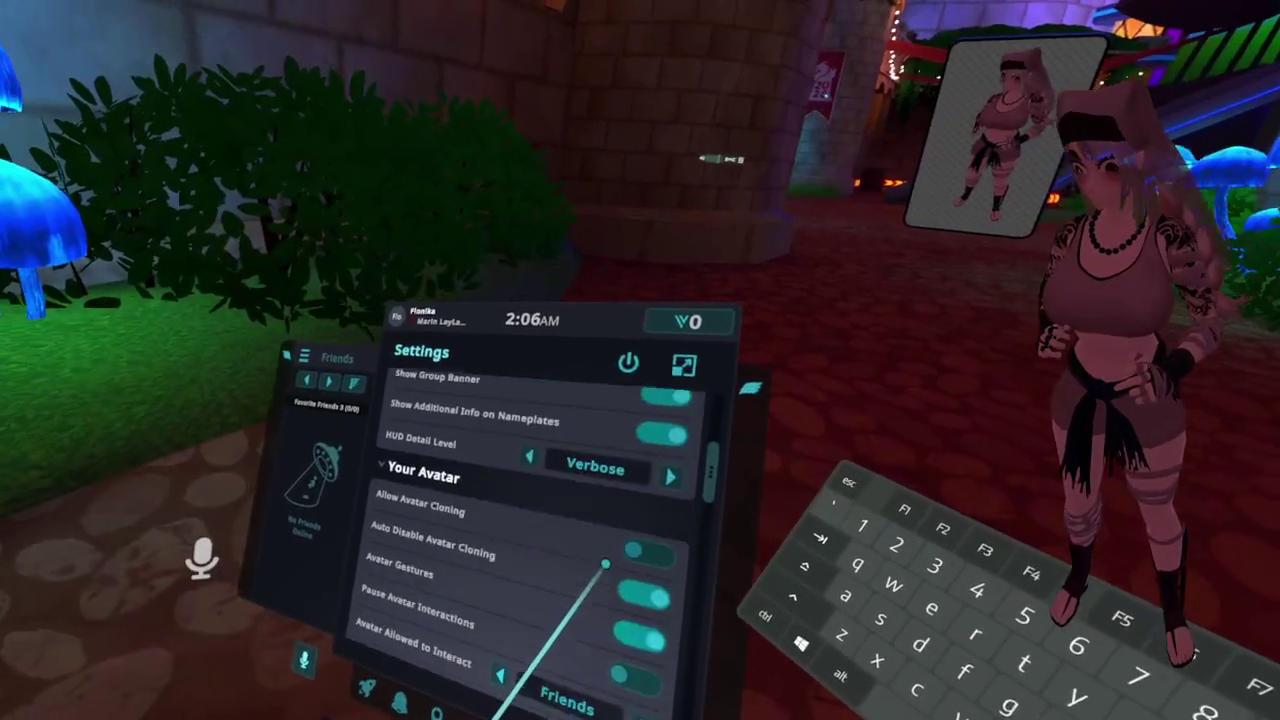
pyautogui.scroll(-10, 605, 565)
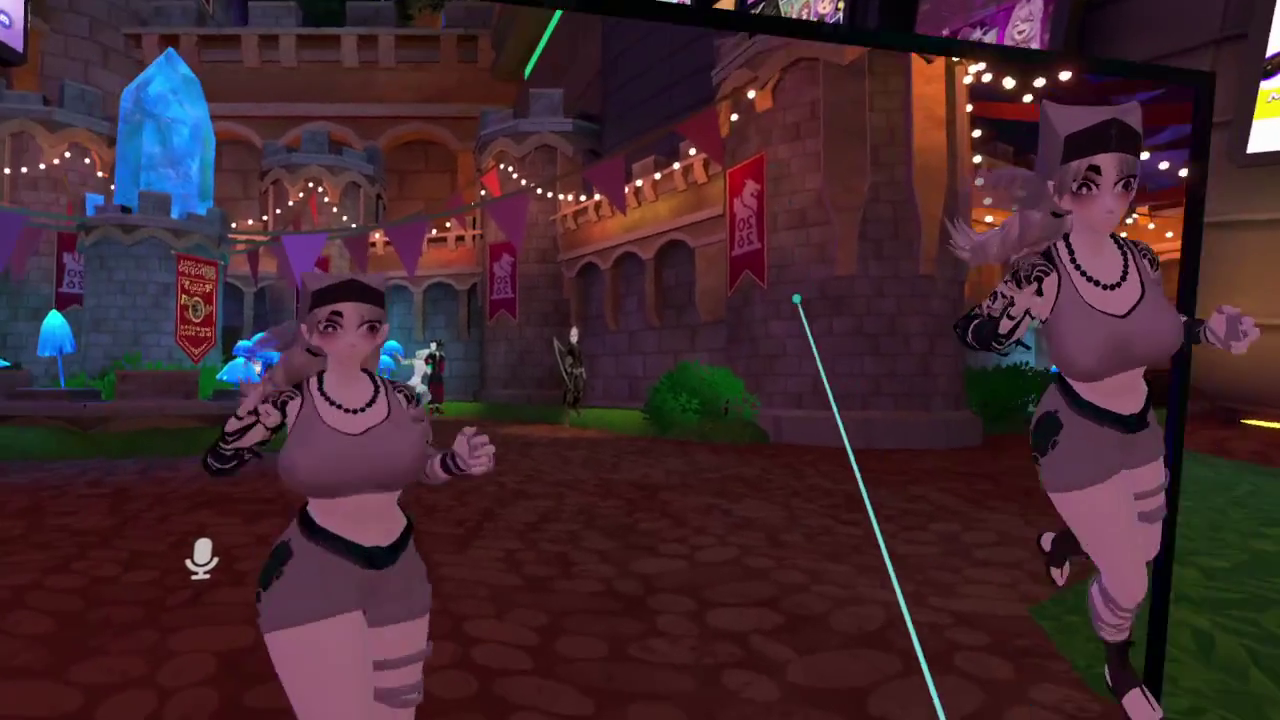
# Set the microphone to Antlion Wireless Microphone in Audio settings, then open the Action Menu
pyautogui.press('r')
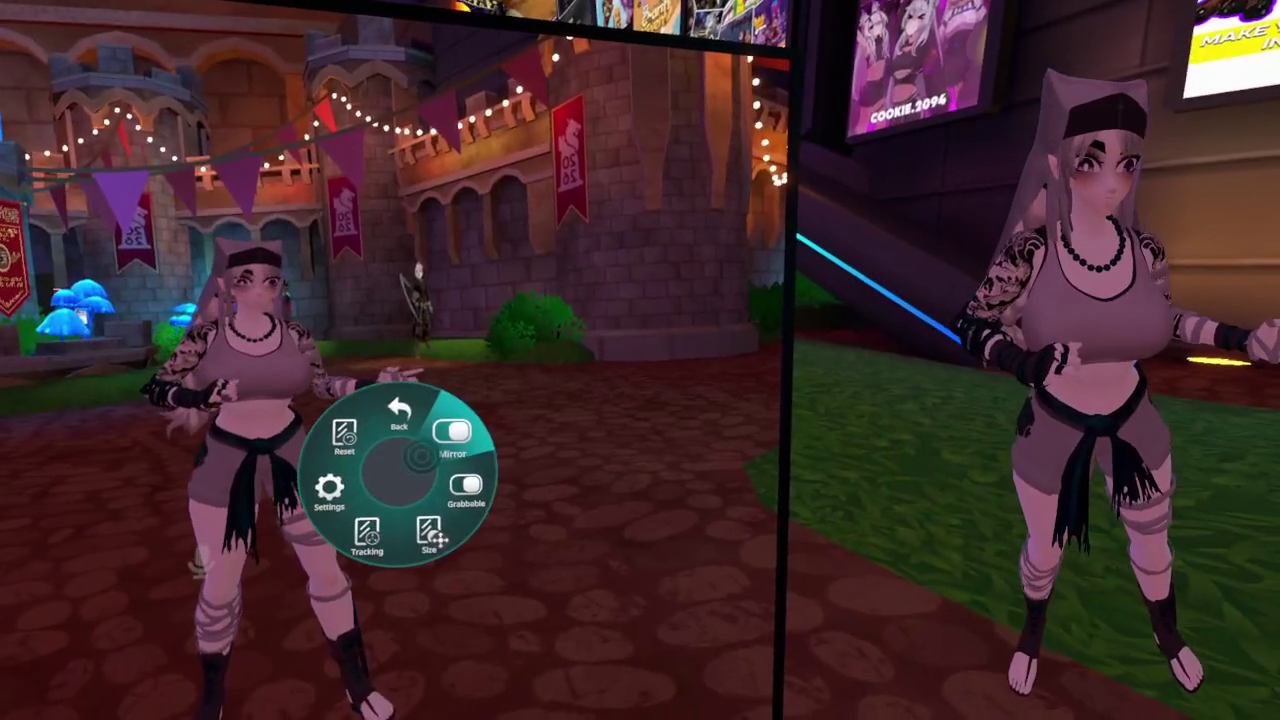
pyautogui.click(398, 410)
pyautogui.press('Escape')
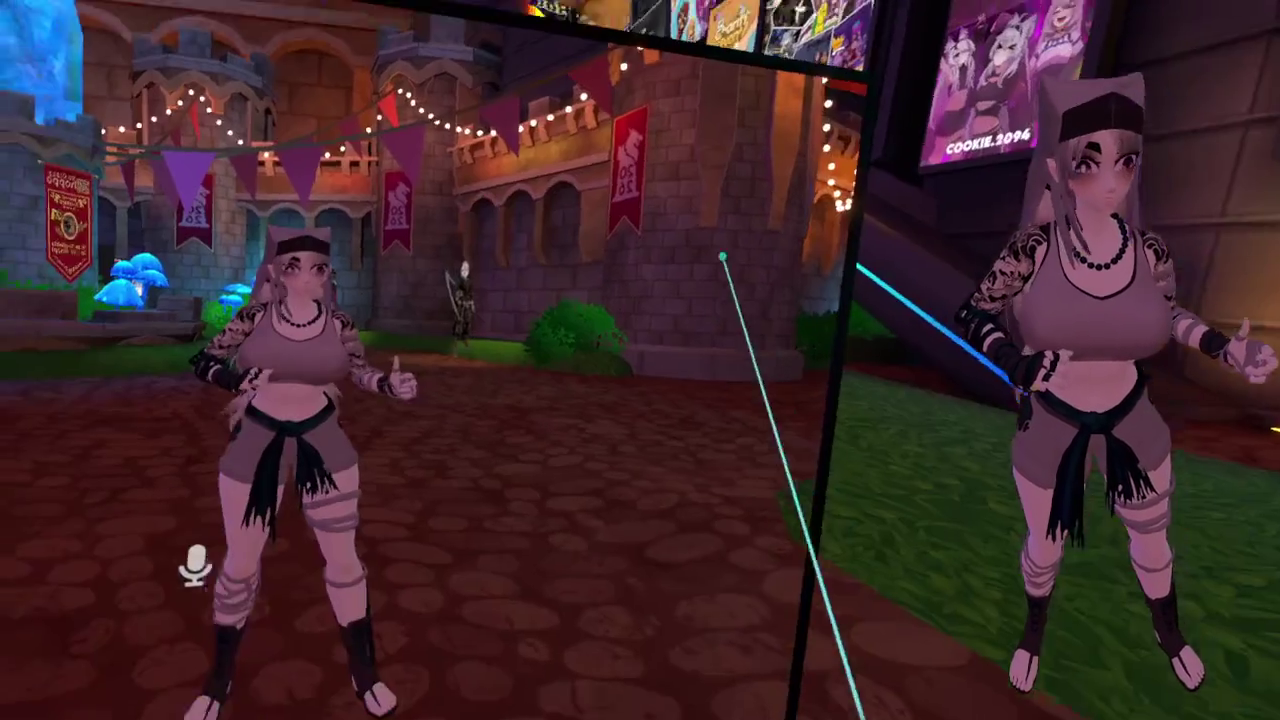
pyautogui.press('Escape')
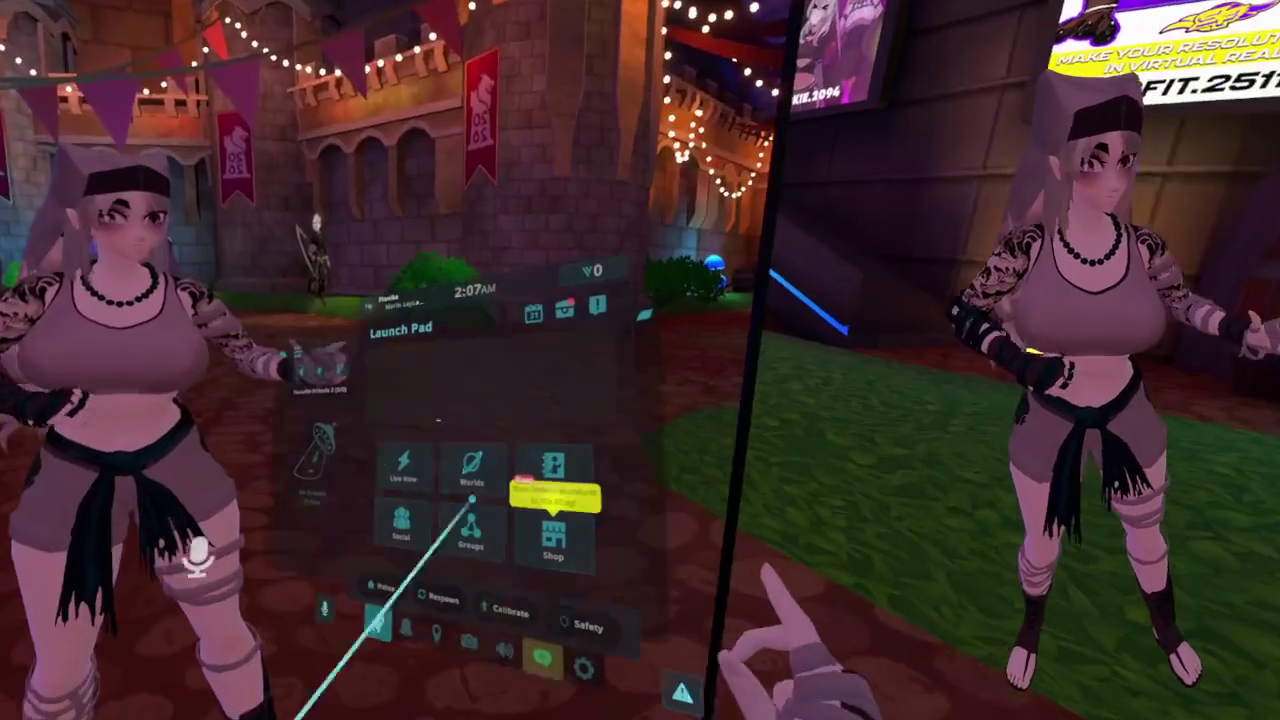
pyautogui.click(531, 657)
pyautogui.scroll(-5, 520, 500)
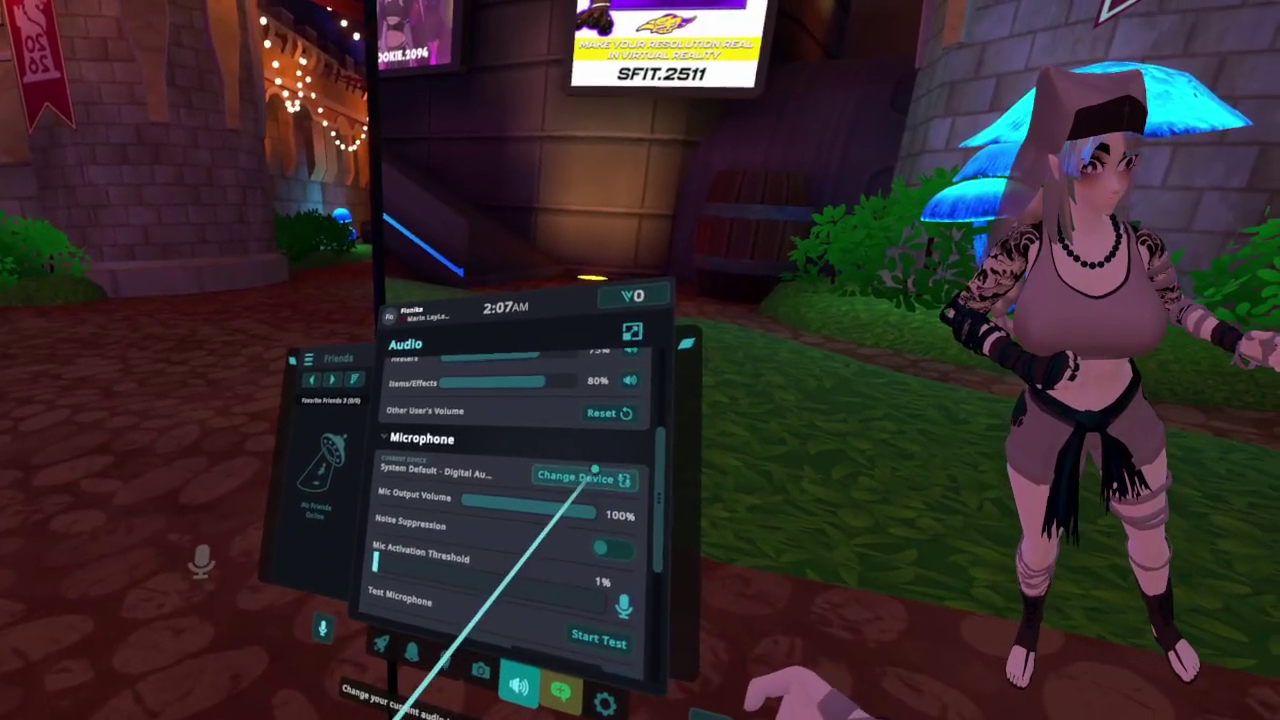
pyautogui.click(575, 480)
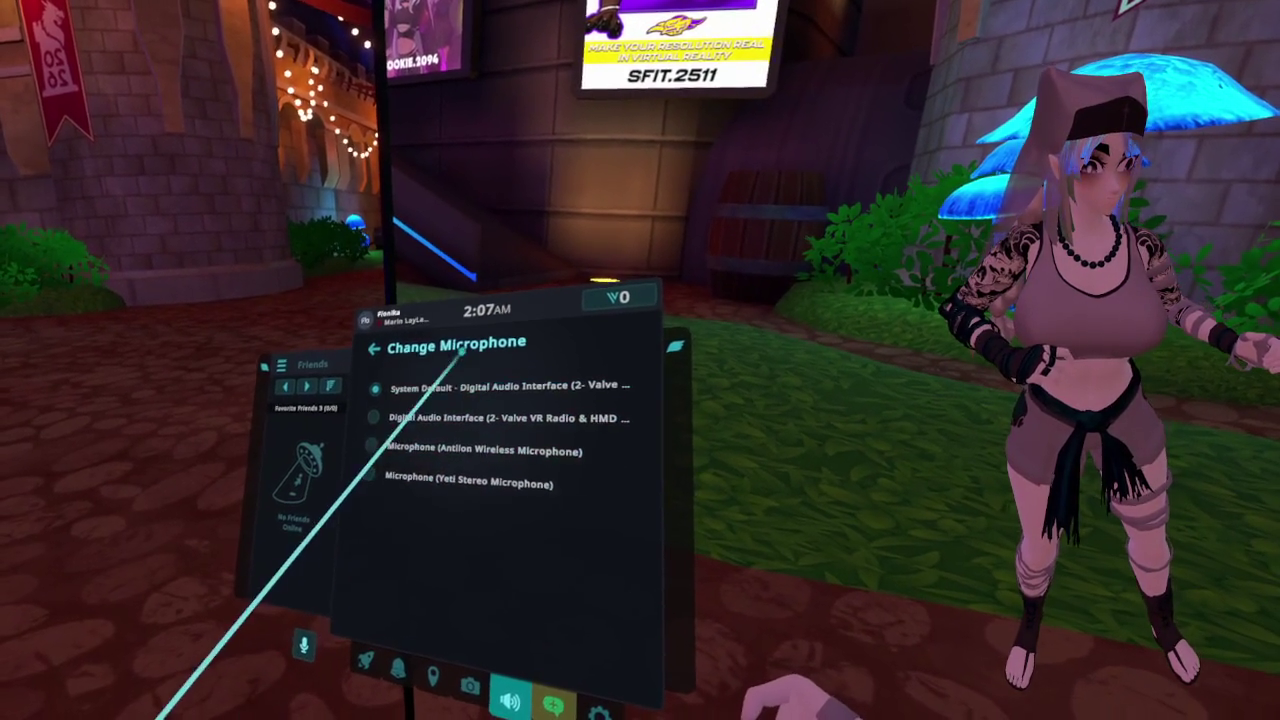
pyautogui.click(465, 440)
pyautogui.press('Escape')
pyautogui.press('r')
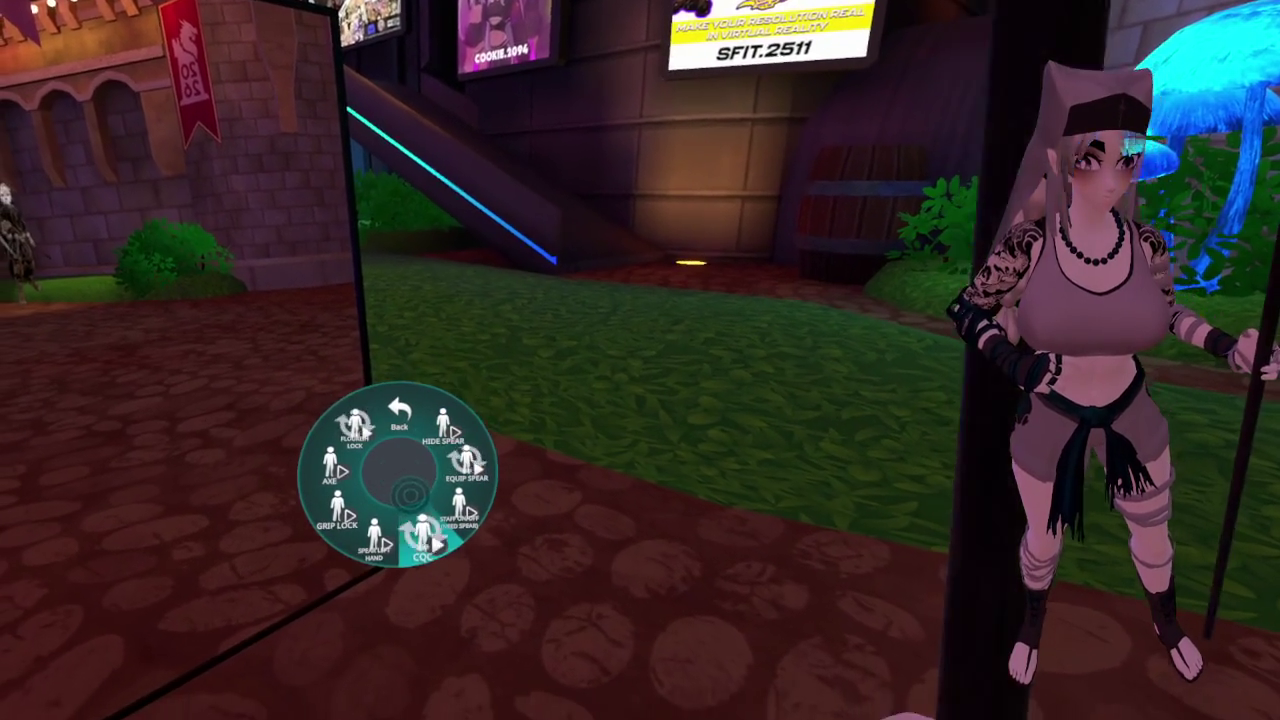
# Toggle the spear's staff grip, test it, then open the cosmetics toggles
pyautogui.click(458, 515)
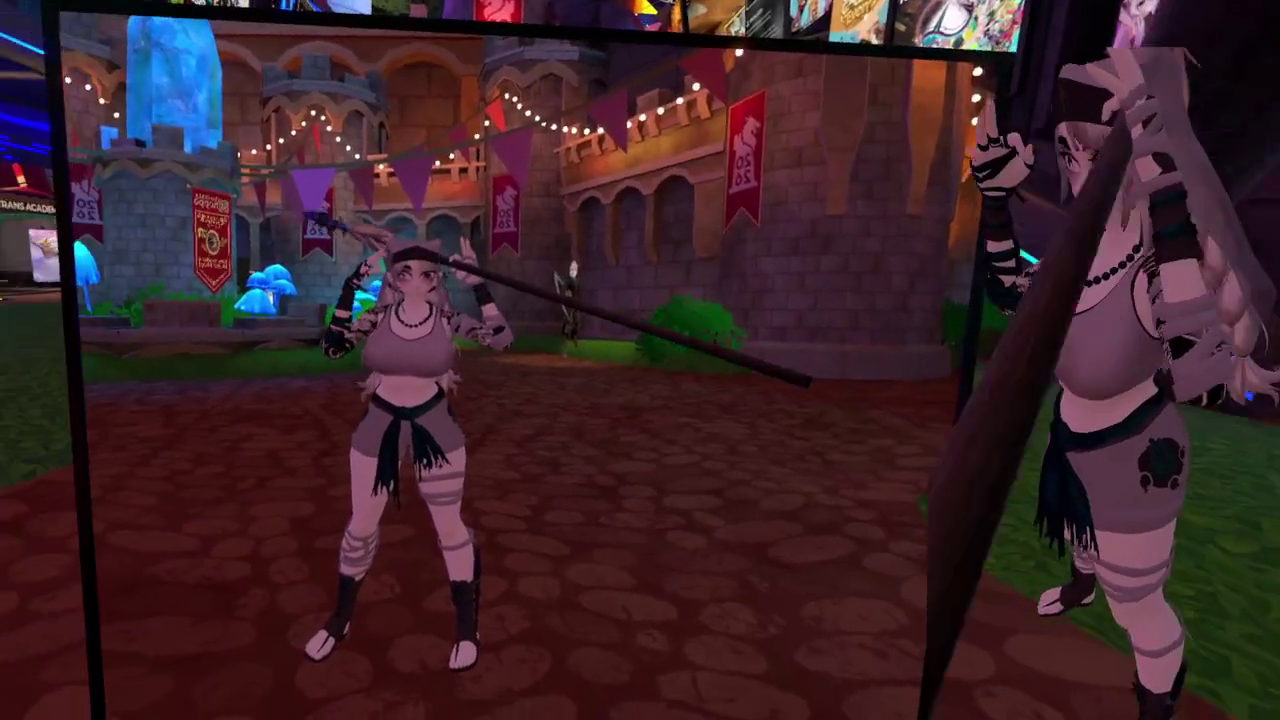
pyautogui.press('Escape')
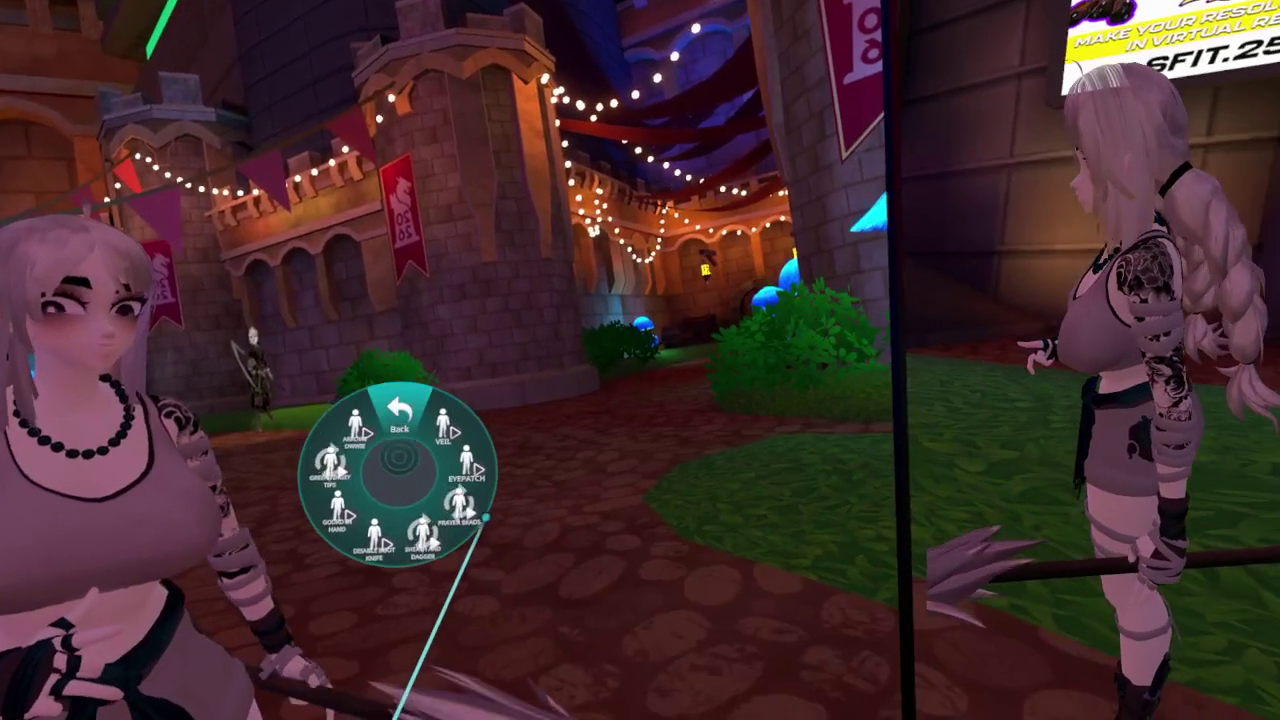
pyautogui.click(350, 435)
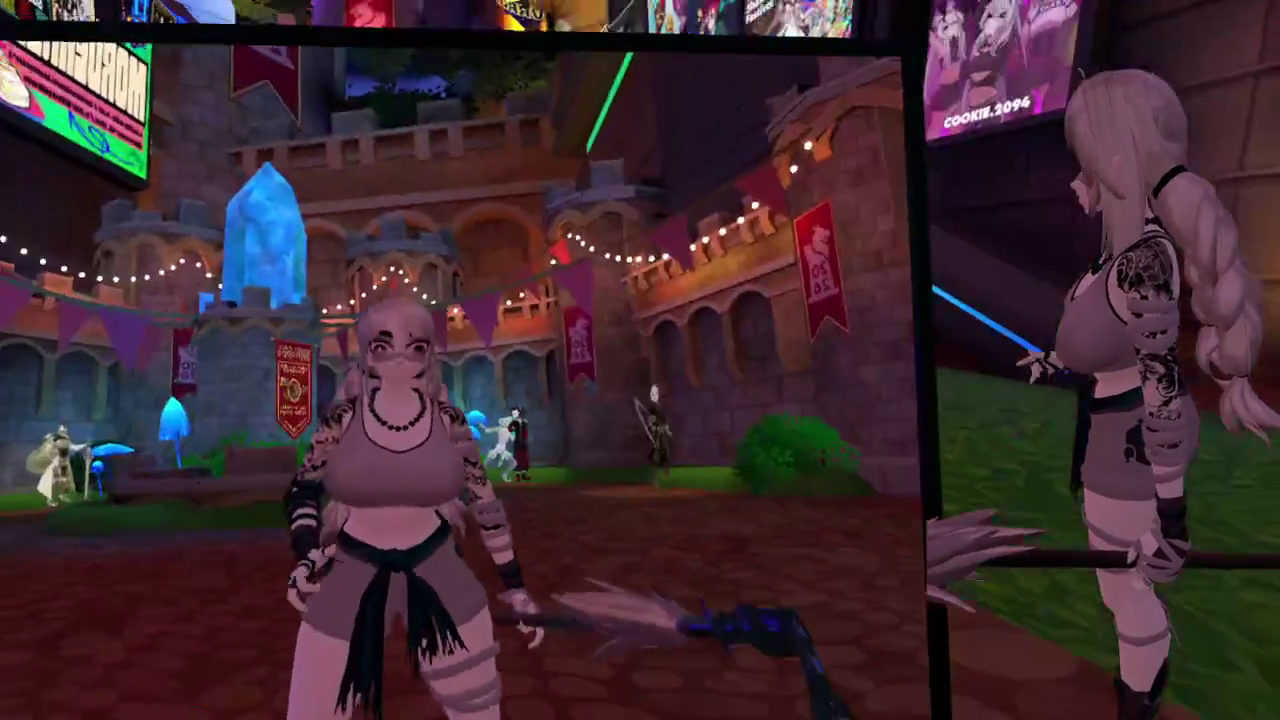
# Go back from Cosmetics and open the Inventory accessory toggles
pyautogui.click(398, 410)
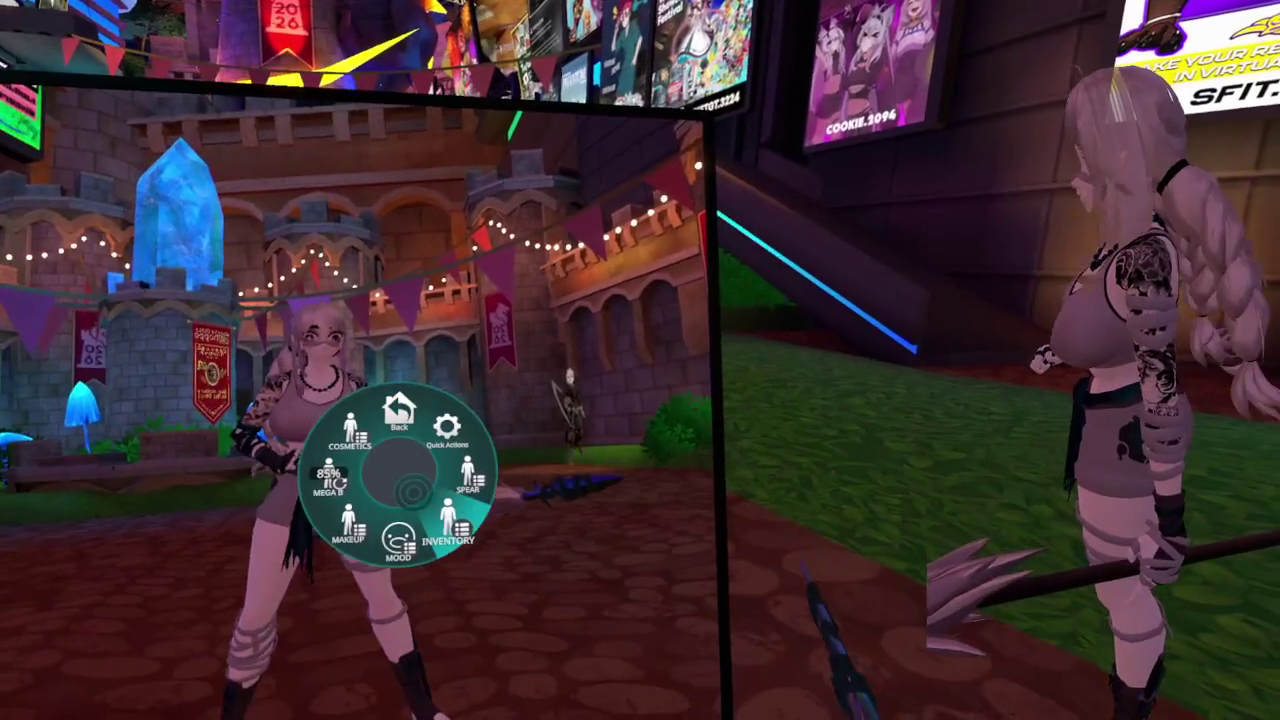
pyautogui.click(447, 528)
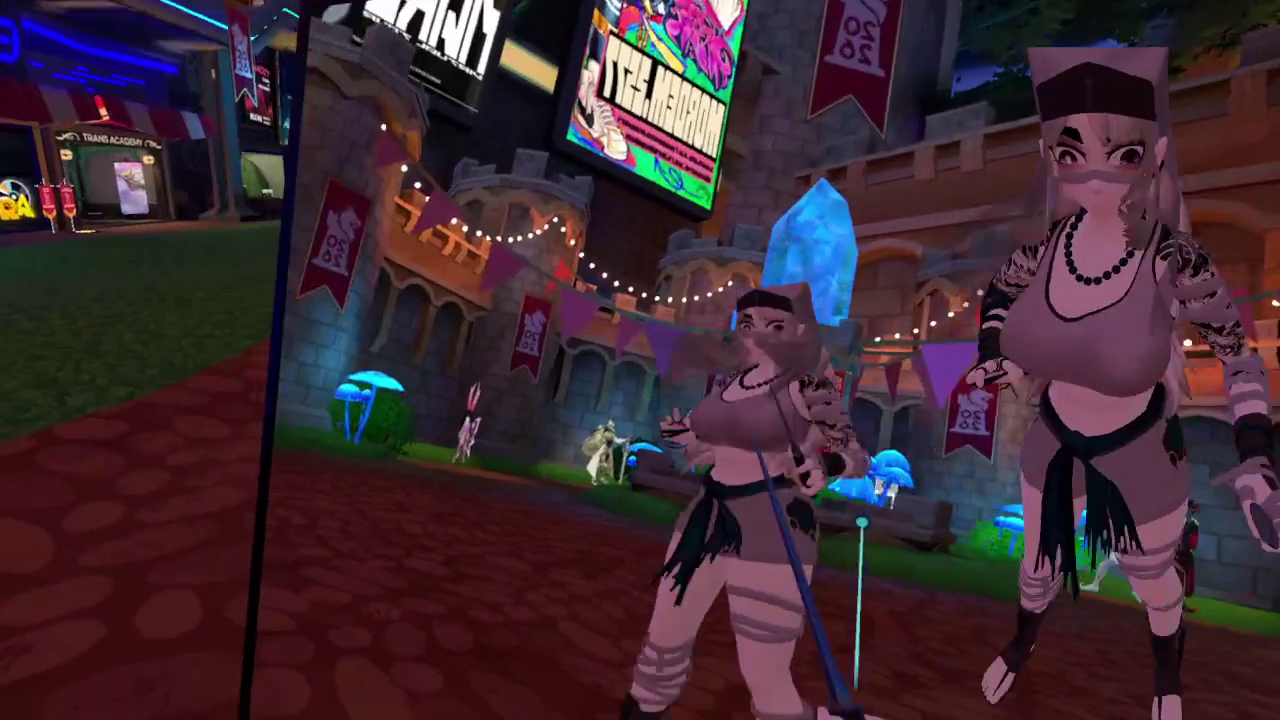
# Check Friend Locations in the Social menu, then close it
pyautogui.press('Escape')
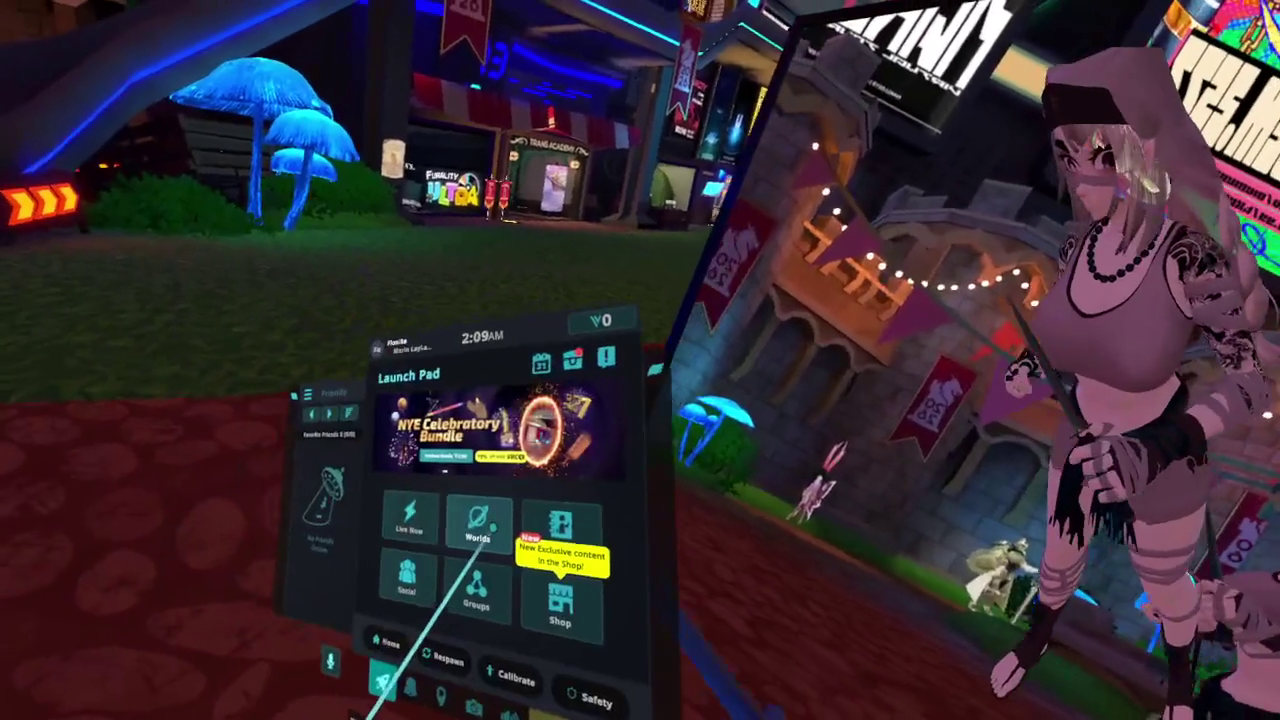
pyautogui.click(433, 615)
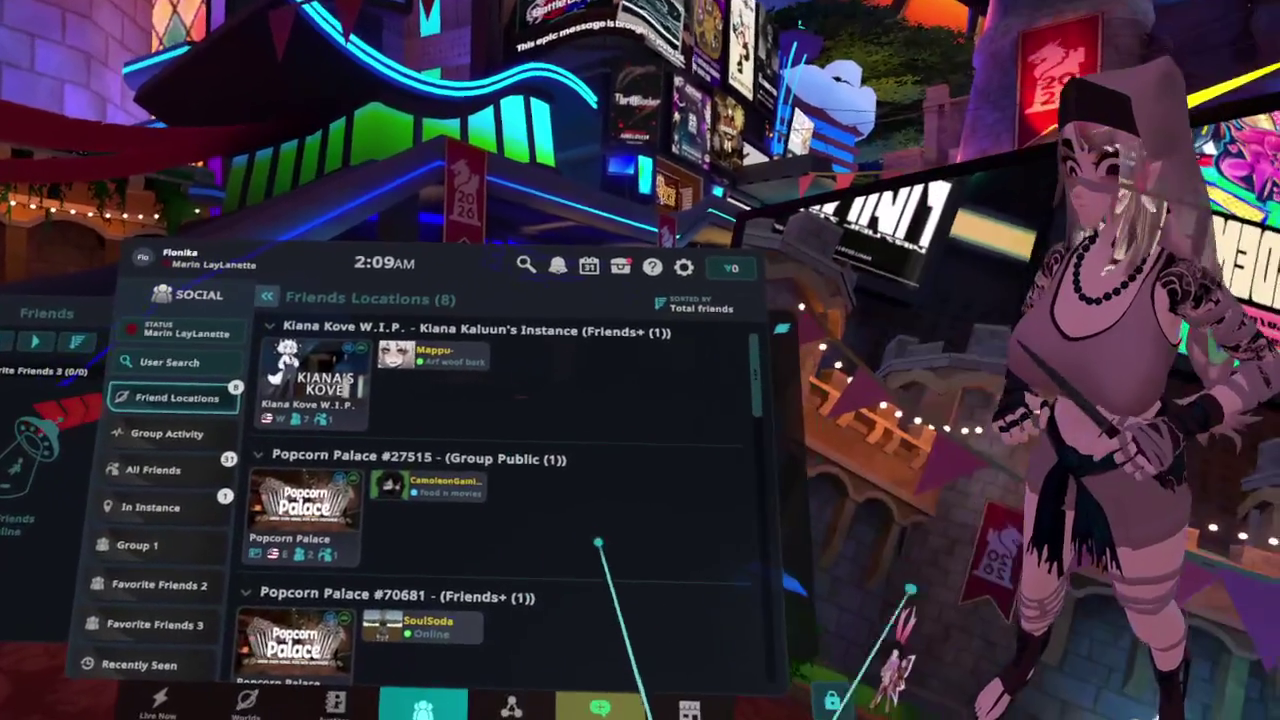
pyautogui.press('Escape')
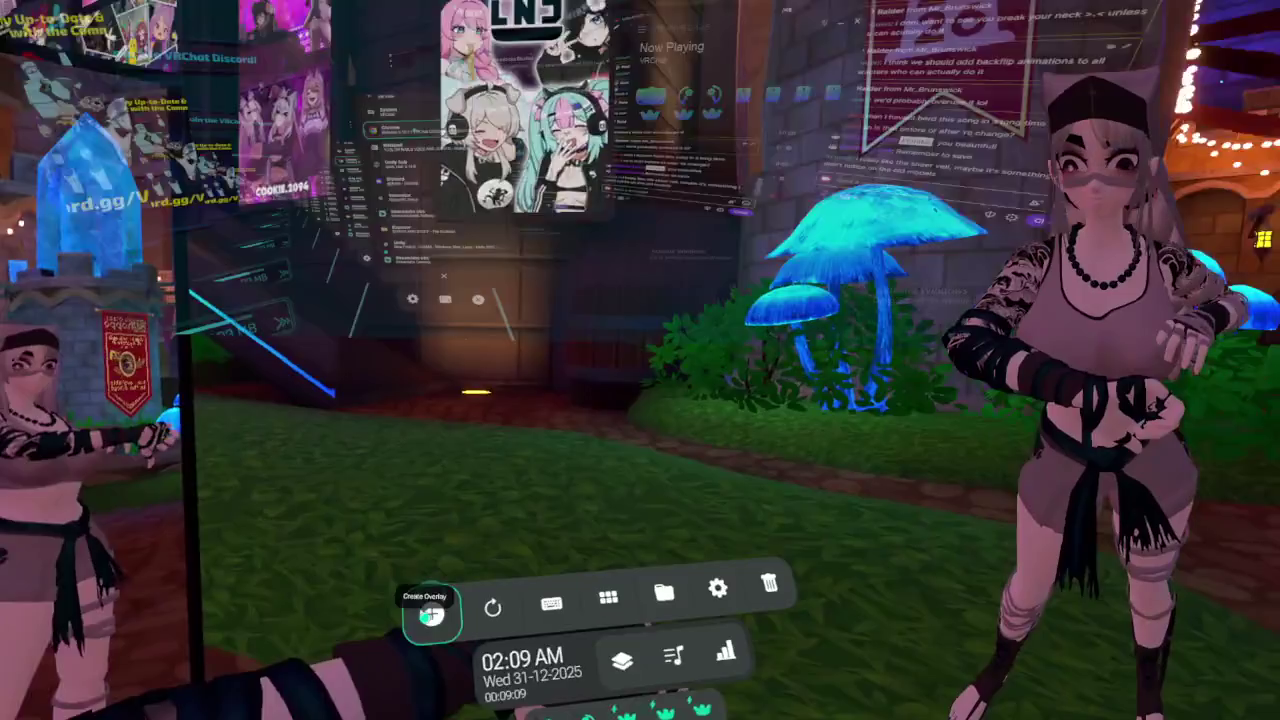
# Show the Chrome YouTube window in the VR overlay and play 'It's Over, Isn't It?'
pyautogui.click(431, 615)
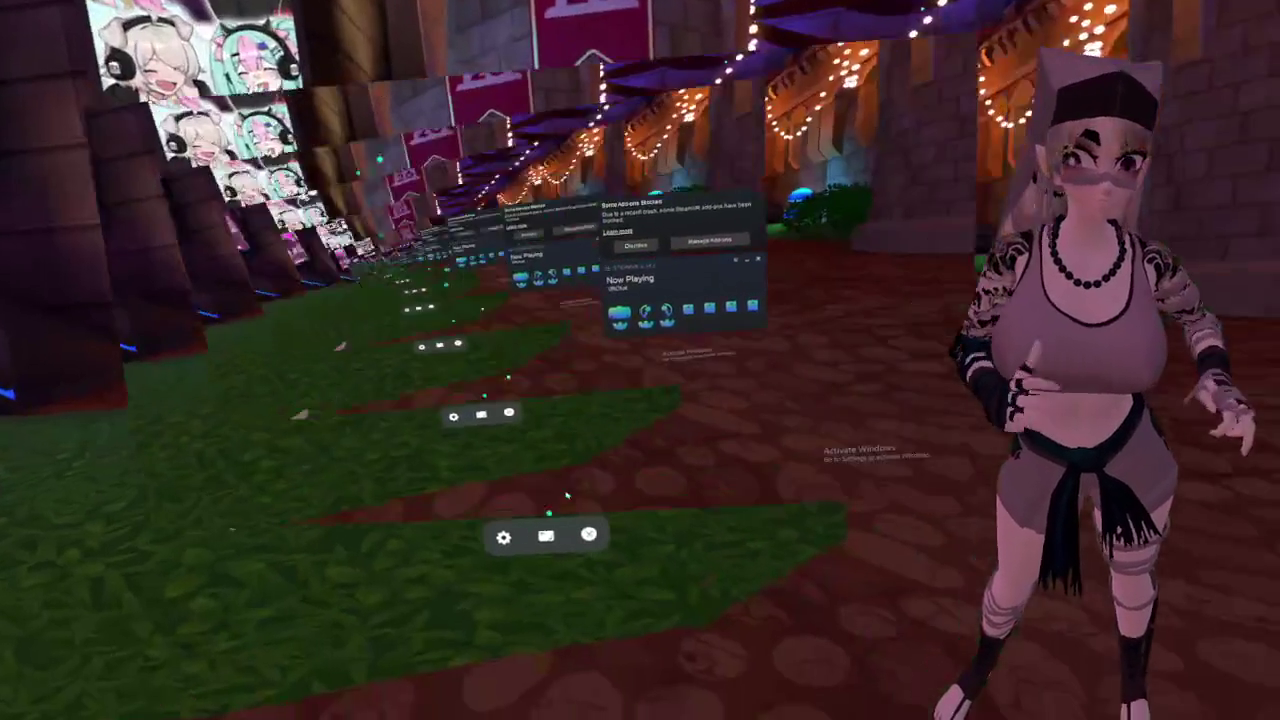
pyautogui.click(546, 536)
pyautogui.click(500, 350)
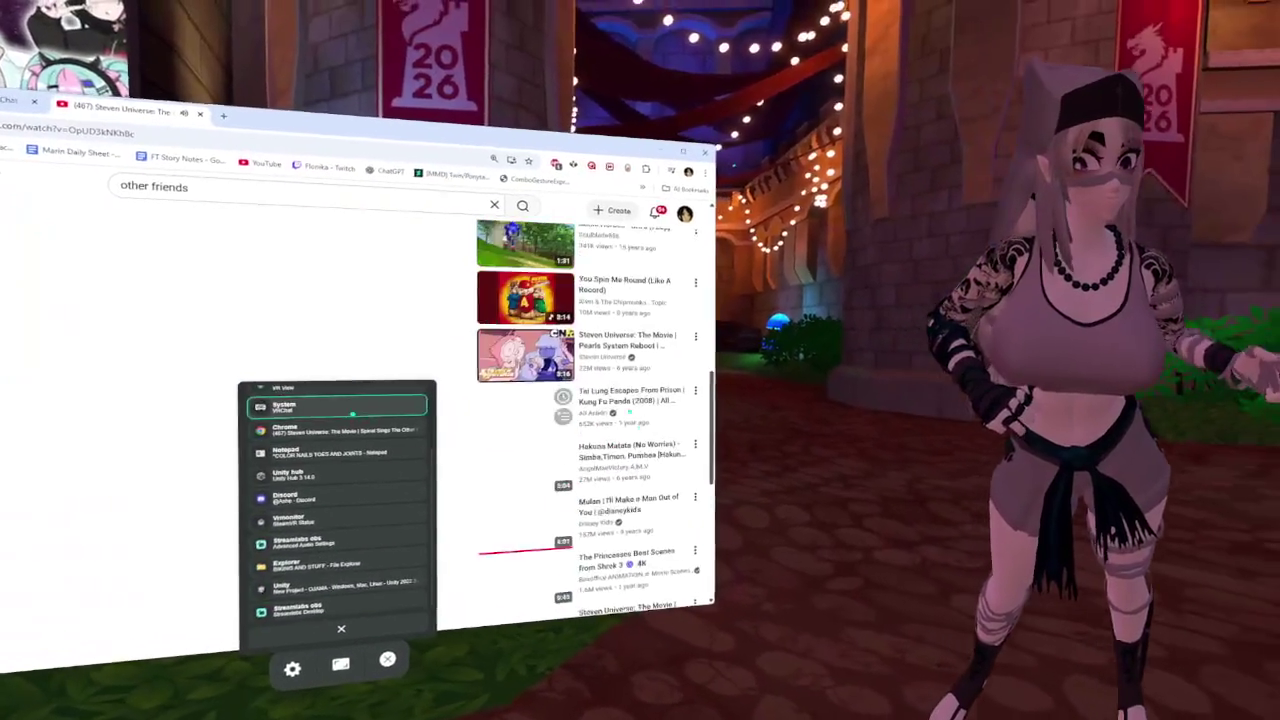
pyautogui.scroll(-10, 352, 414)
pyautogui.click(334, 400)
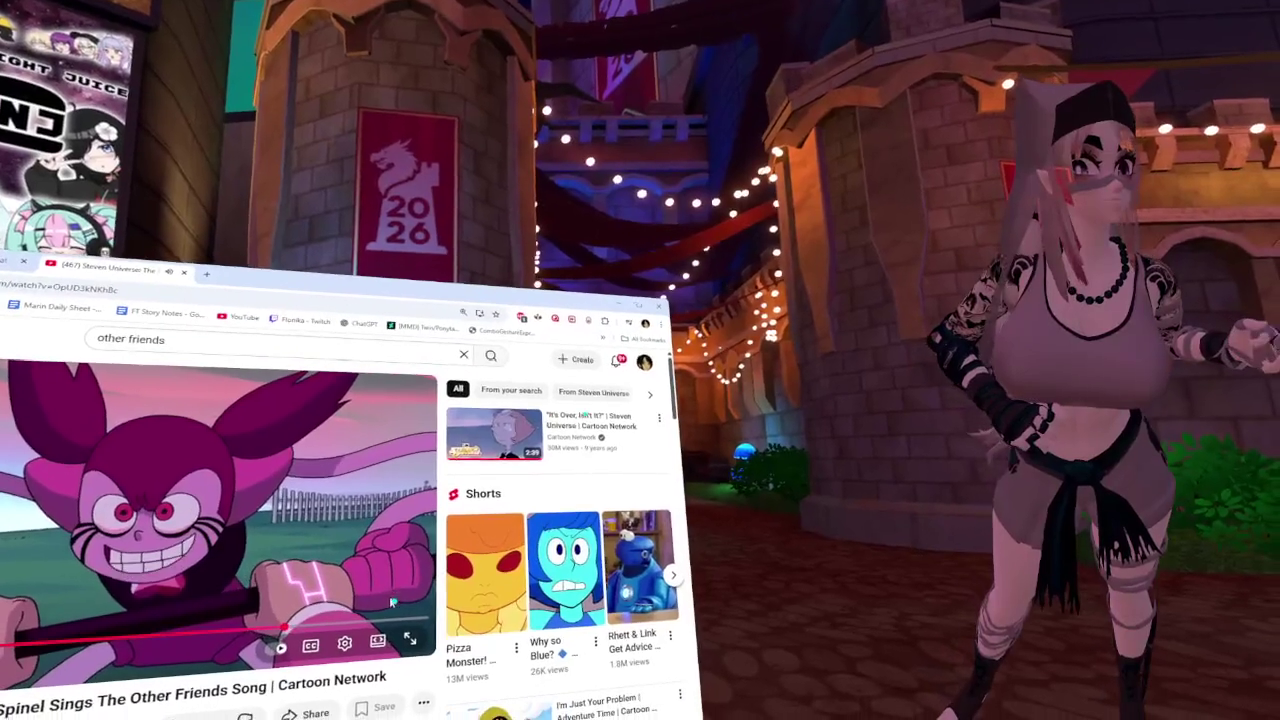
pyautogui.click(494, 432)
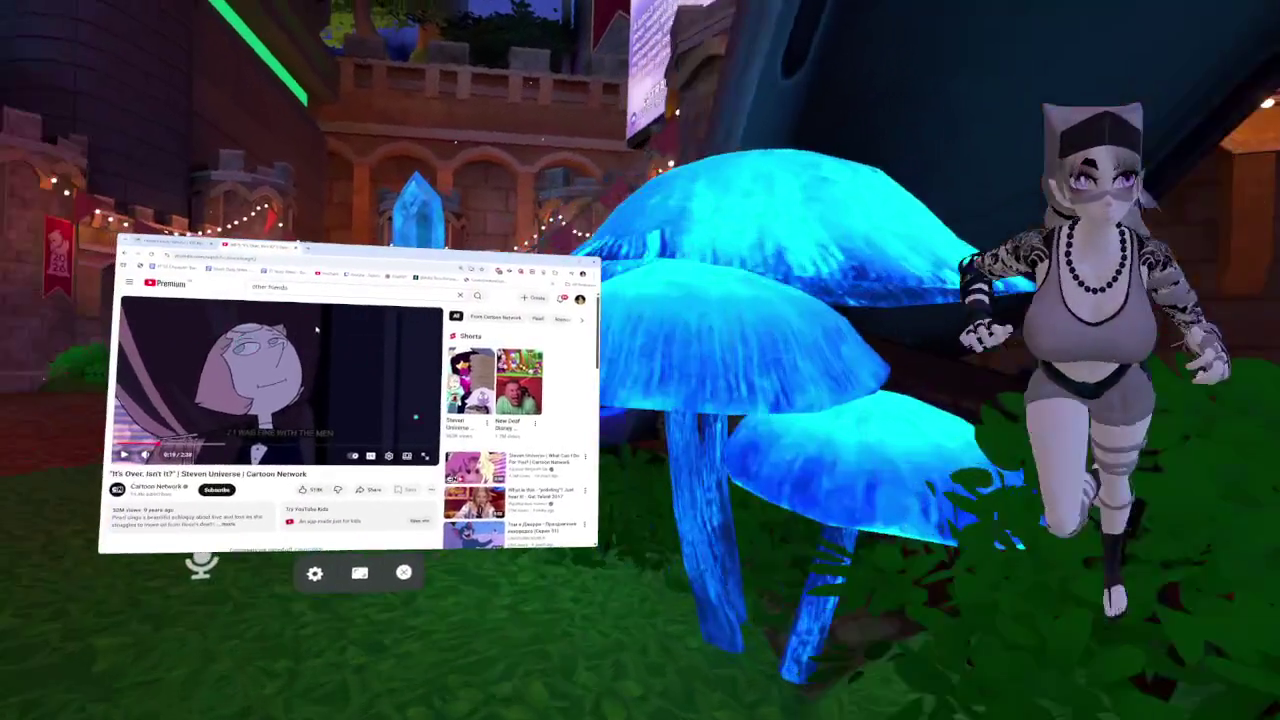
# Play the 'undertale temmie get money for college' video from the results, then hide the floating browser
pyautogui.scroll(-5, 450, 470)
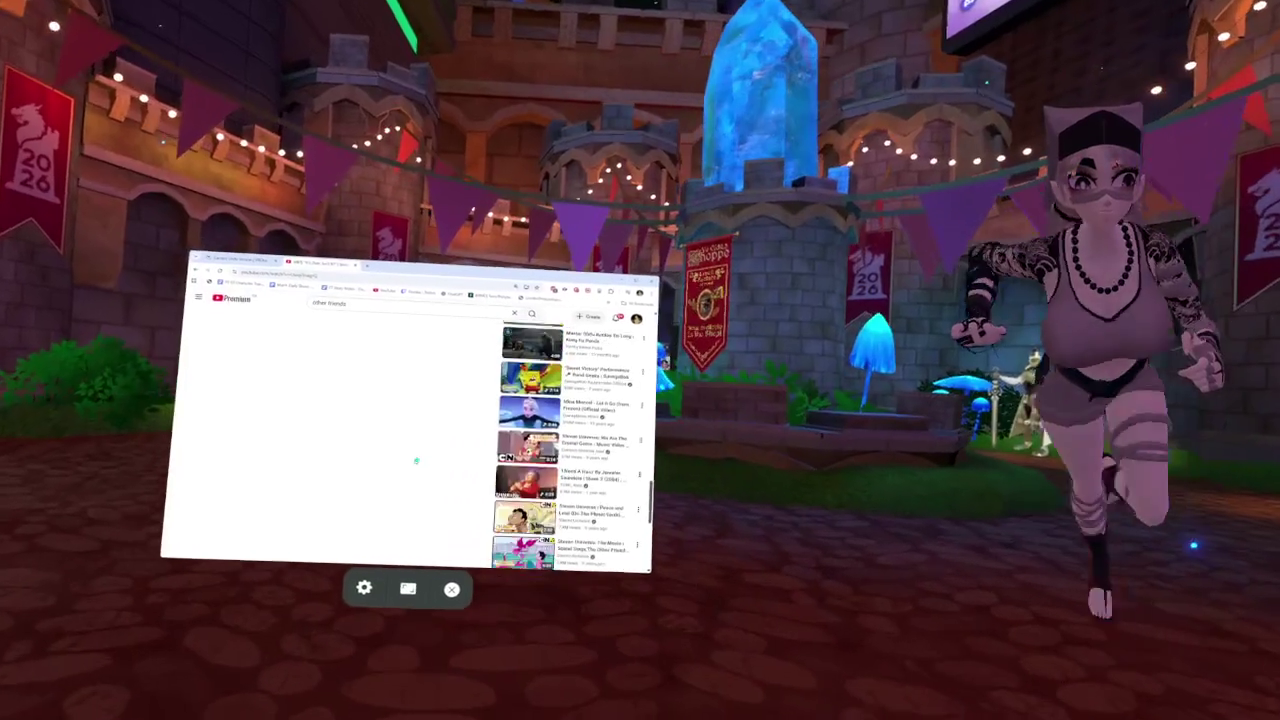
pyautogui.scroll(5, 420, 462)
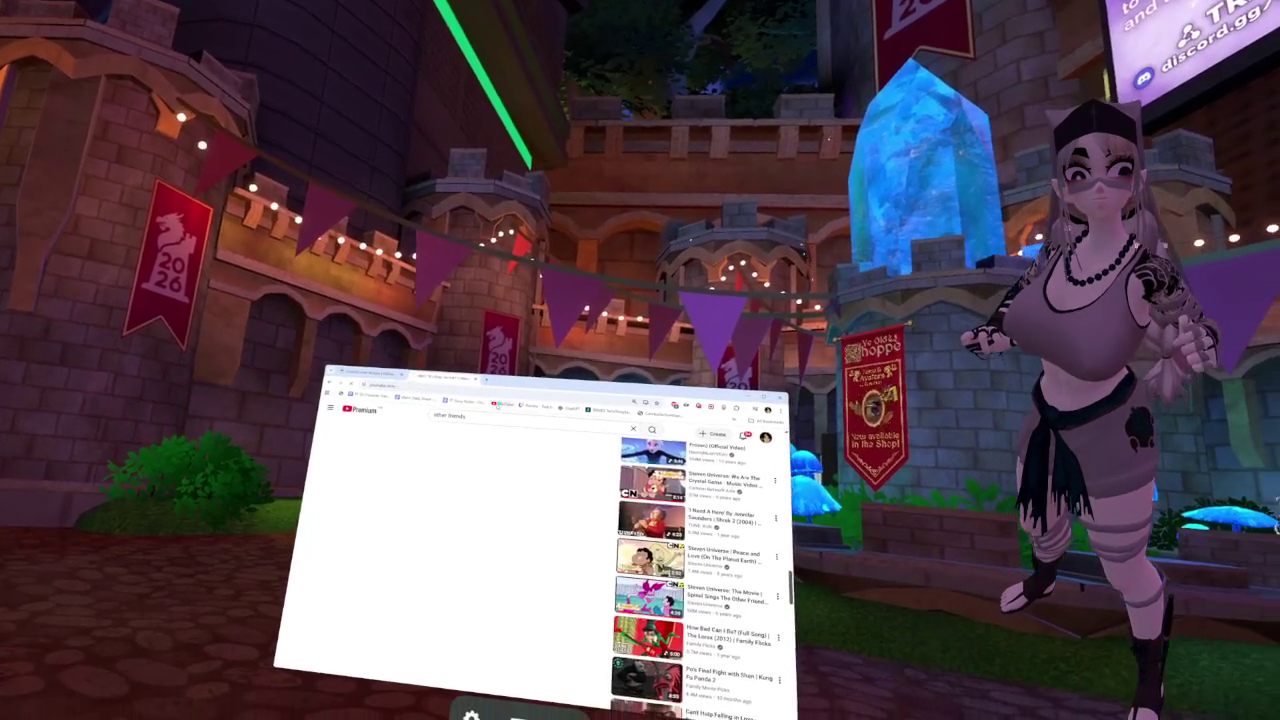
pyautogui.click(497, 403)
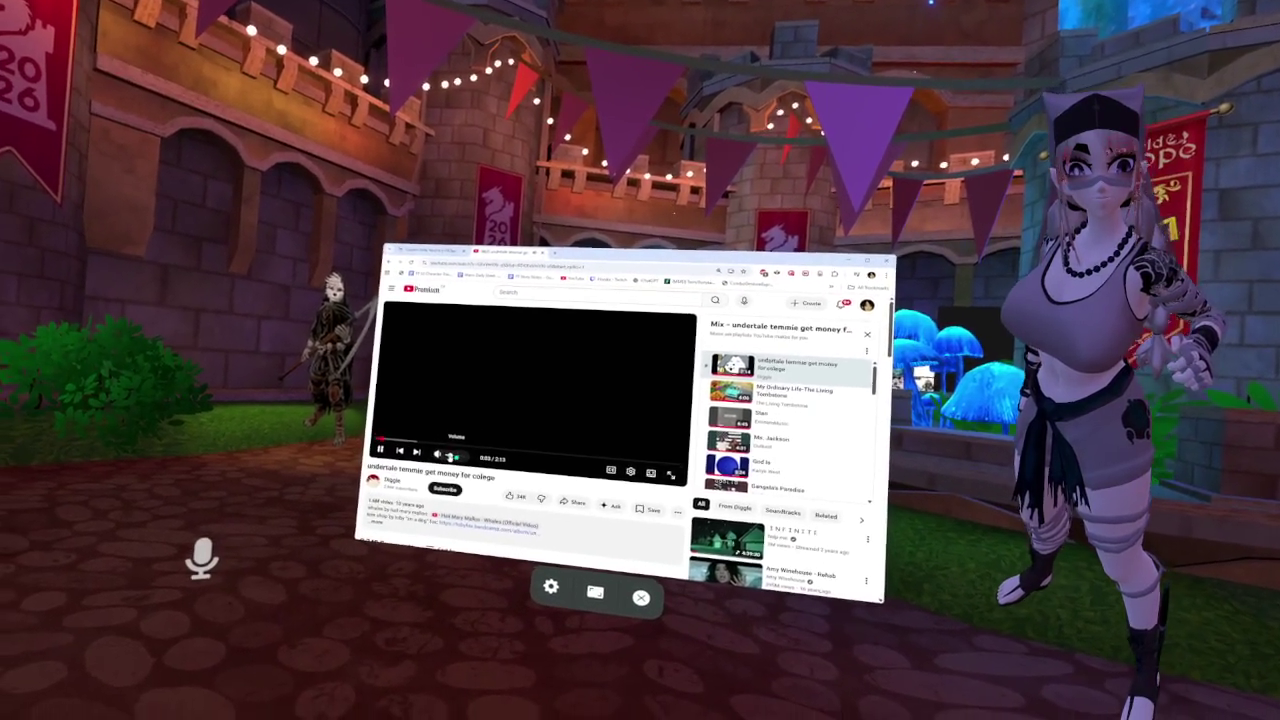
pyautogui.press('Escape')
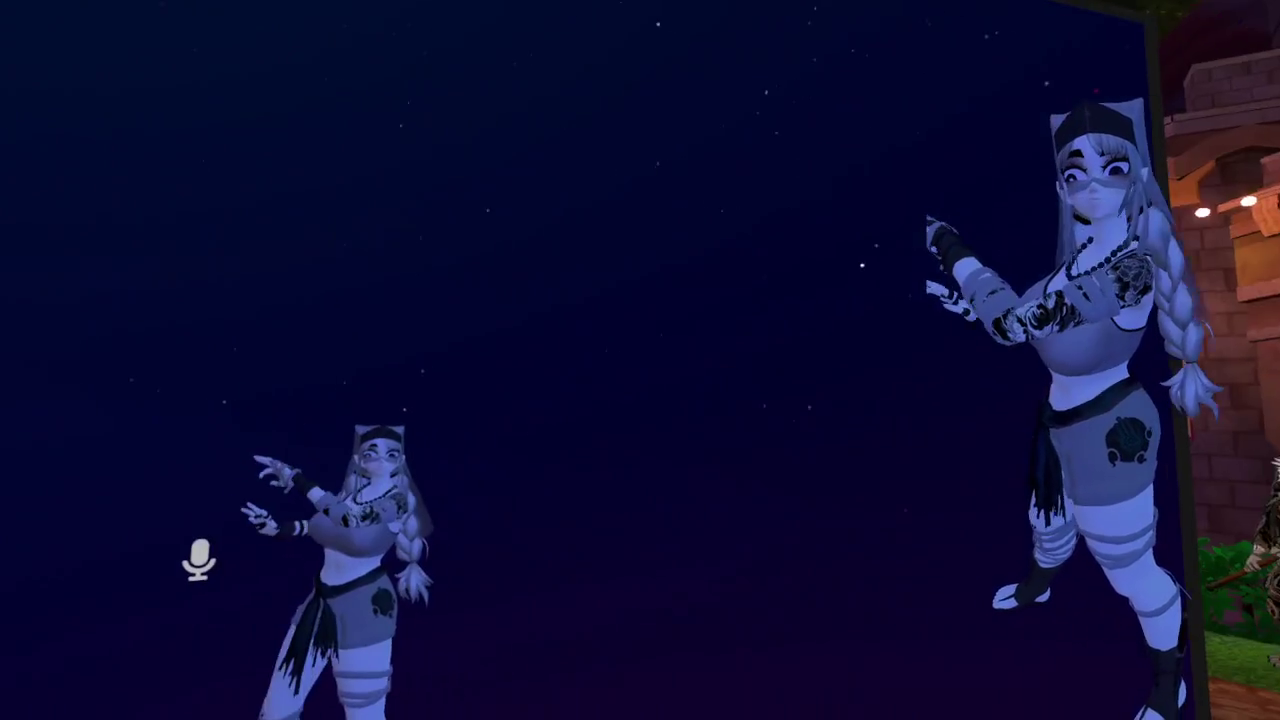
# Check the Quick Menu's Audio page, then list displays and desktop windows in the SteamVR dashboard
pyautogui.press('Escape')
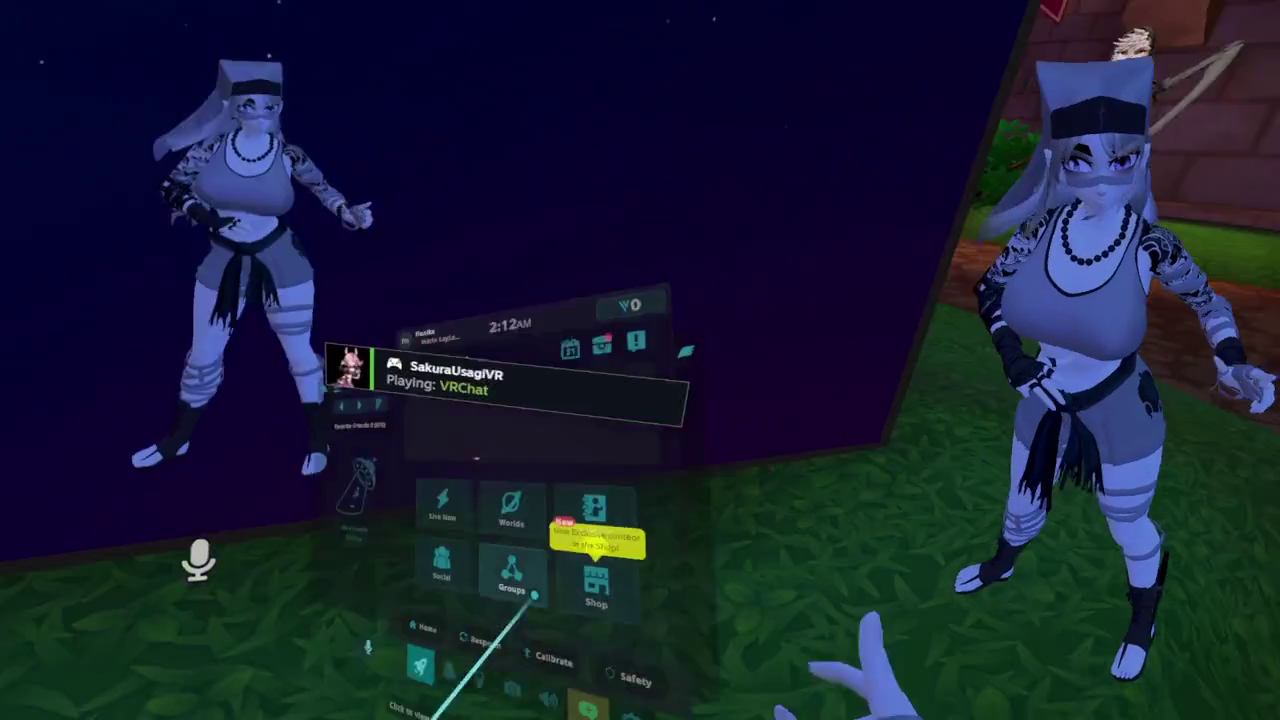
pyautogui.click(563, 688)
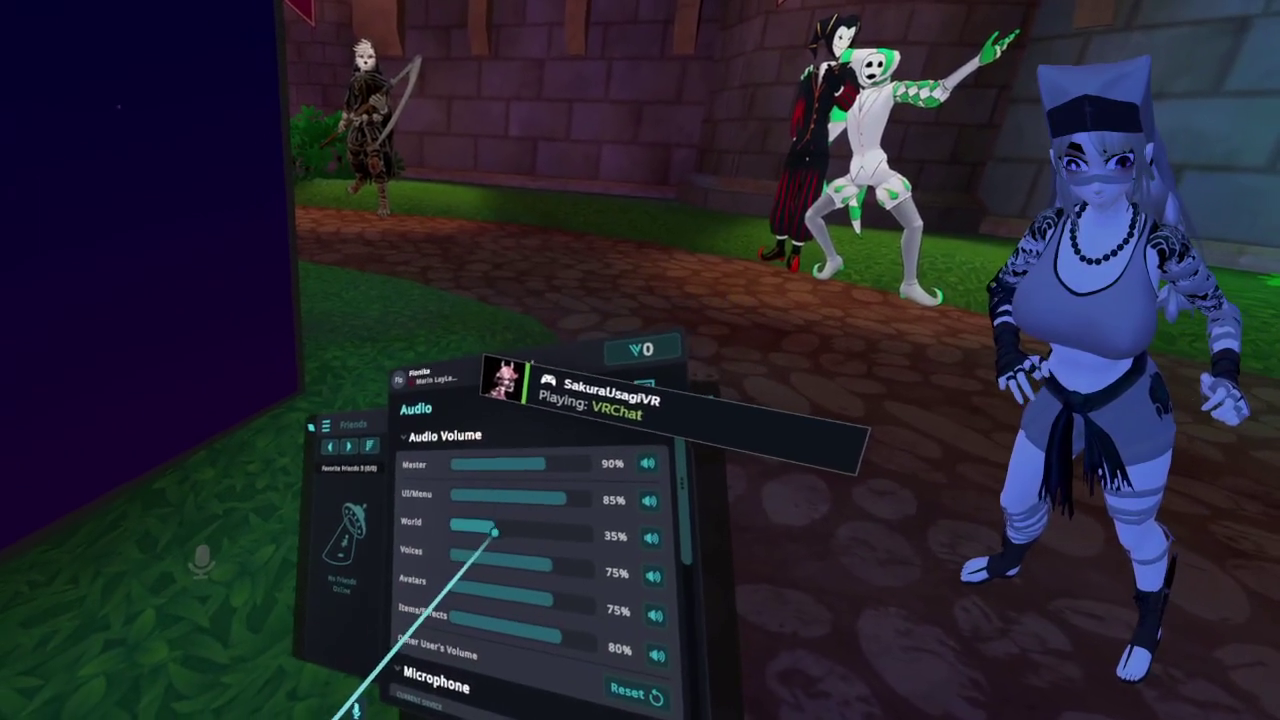
pyautogui.press('Escape')
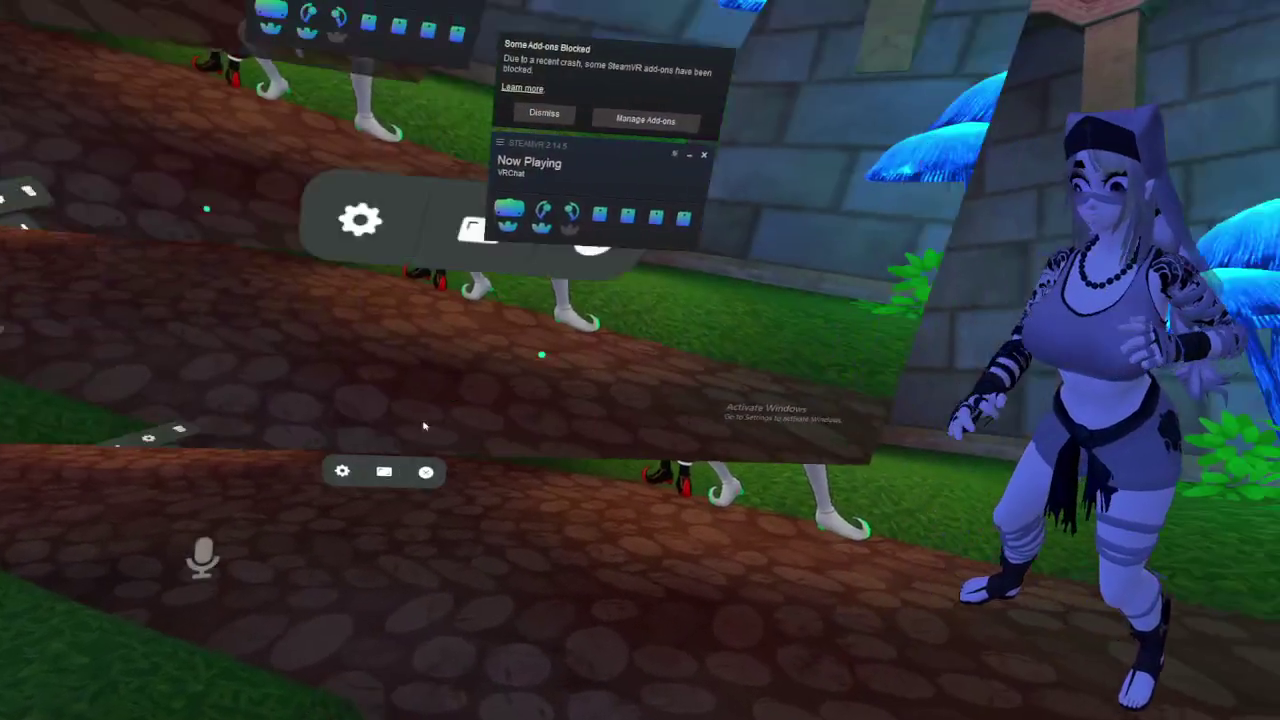
pyautogui.click(559, 648)
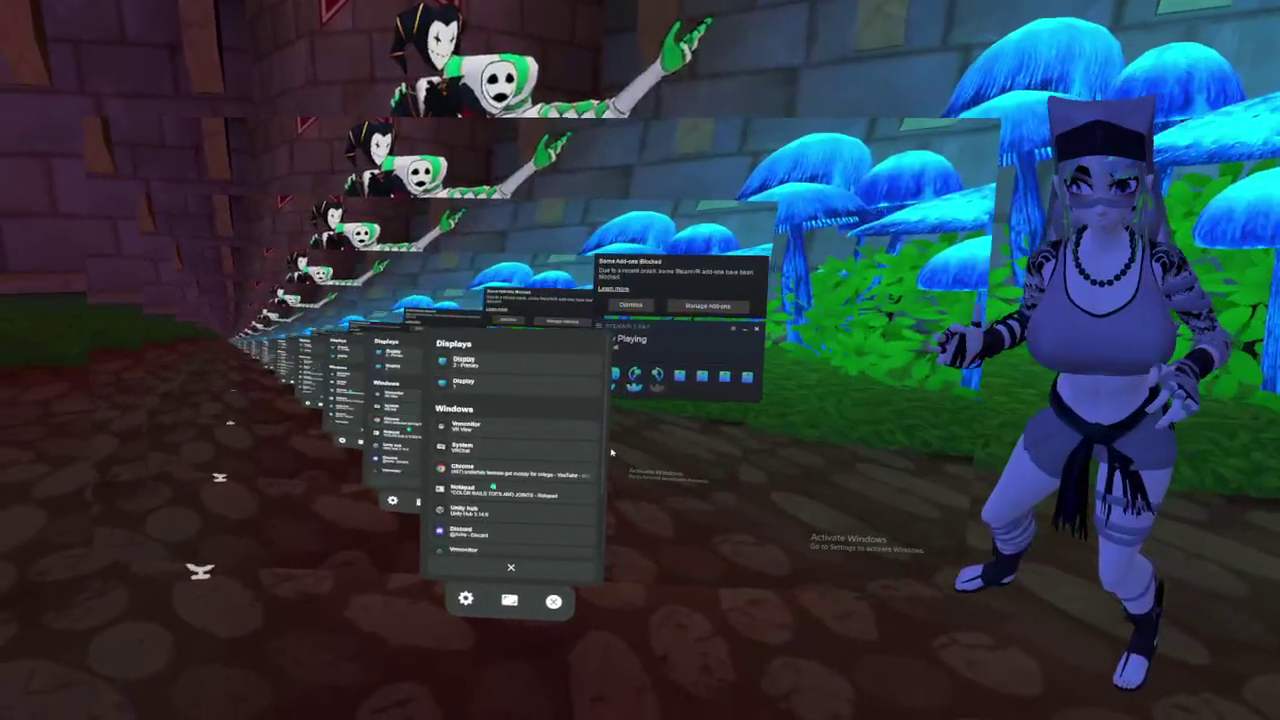